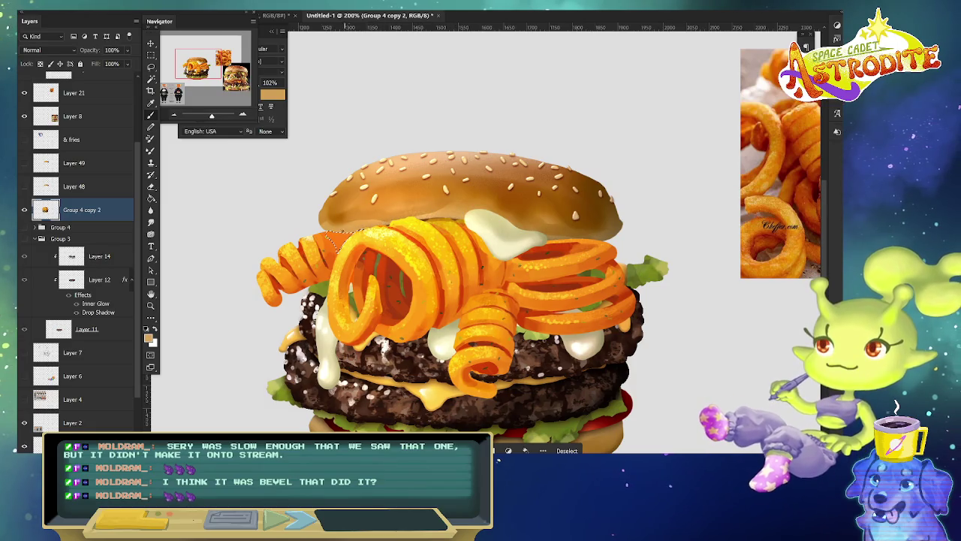
Sample tan and reddish-orange colours, then lasso the upper-left curly fry and copy it to a new layer.
alt+click(502, 227)
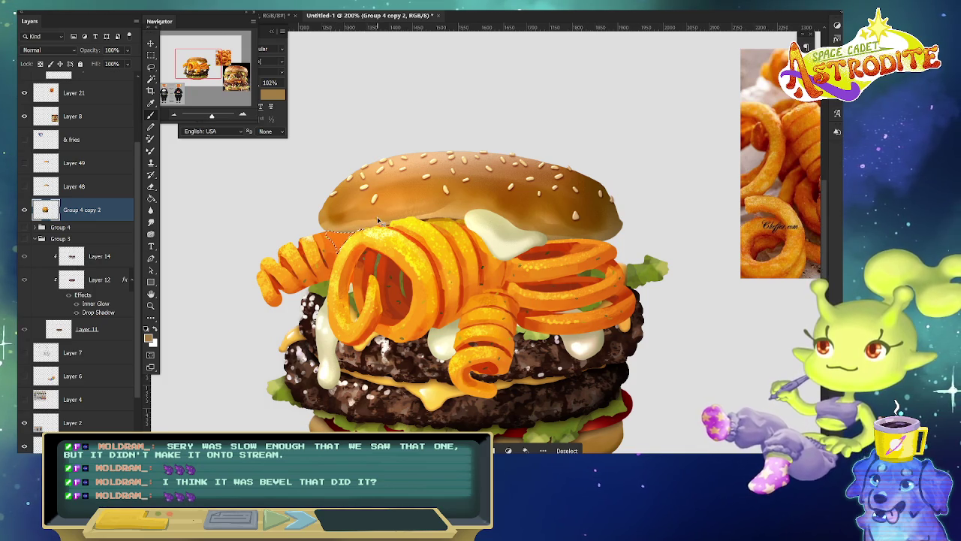
alt+click(387, 313)
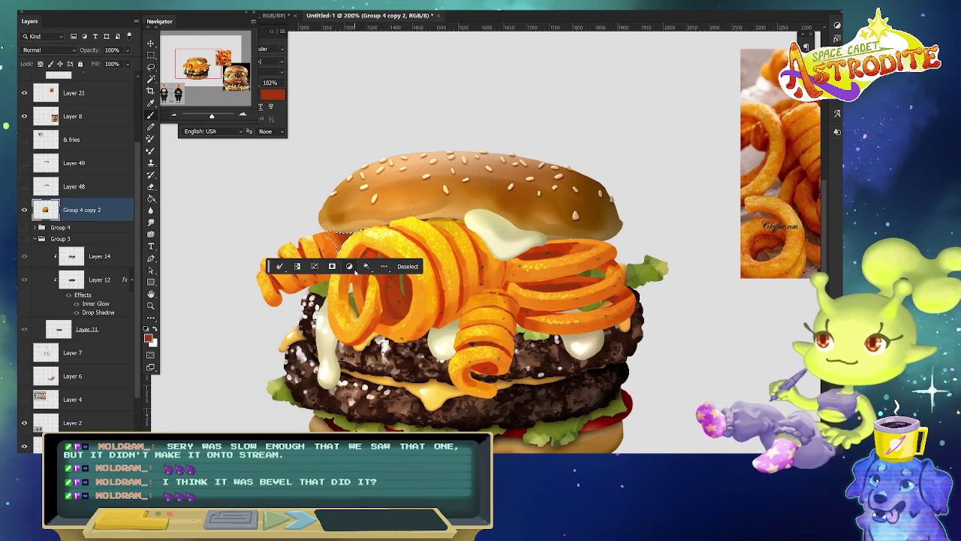
key(ctrl+d)
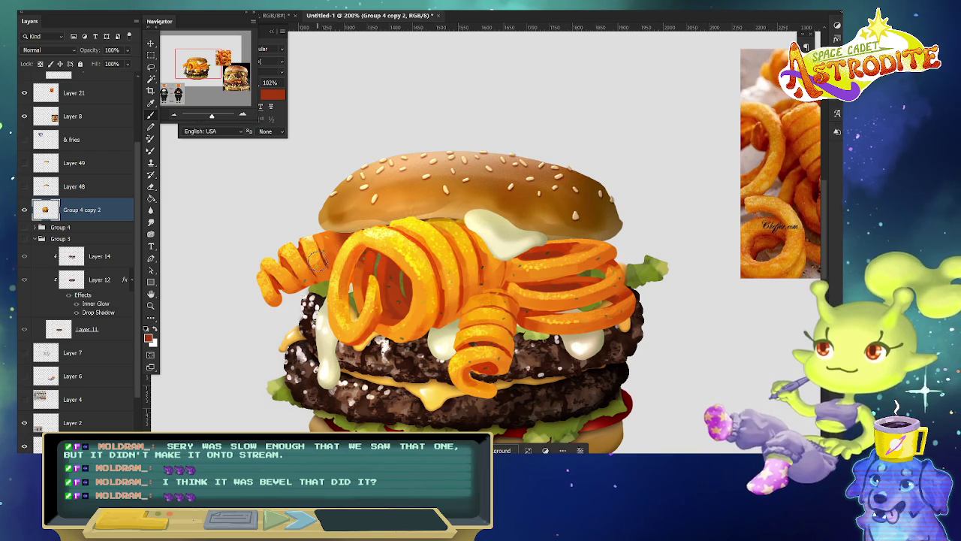
key(l)
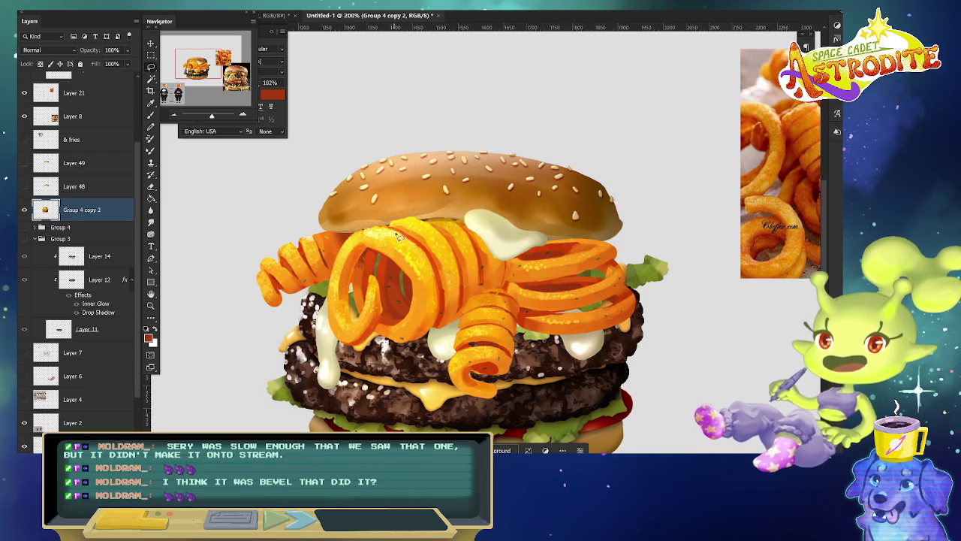
drag(385, 229, 406, 236)
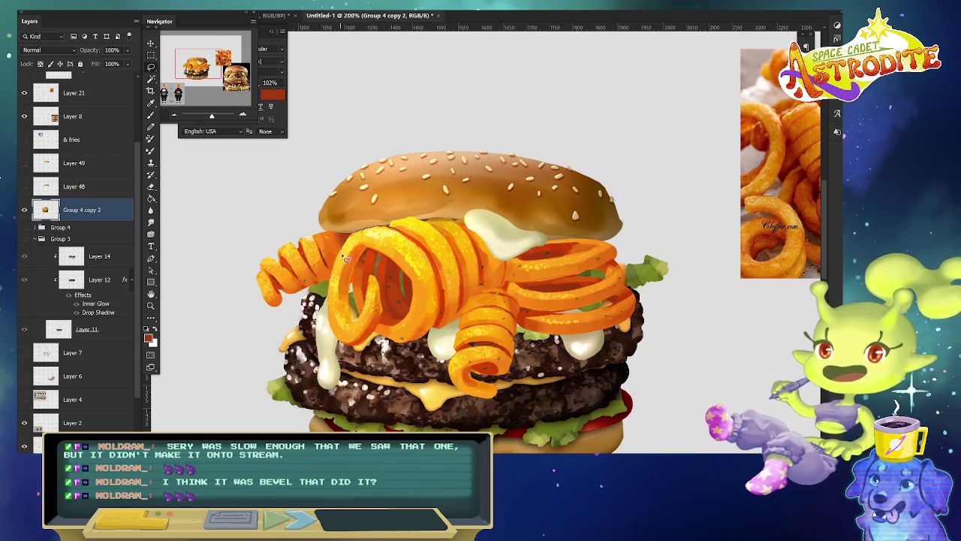
key(ctrl+j)
Stretch the copied fry downward and rotate it about 10.7° to fill the gap under the bun.
key(ctrl+t)
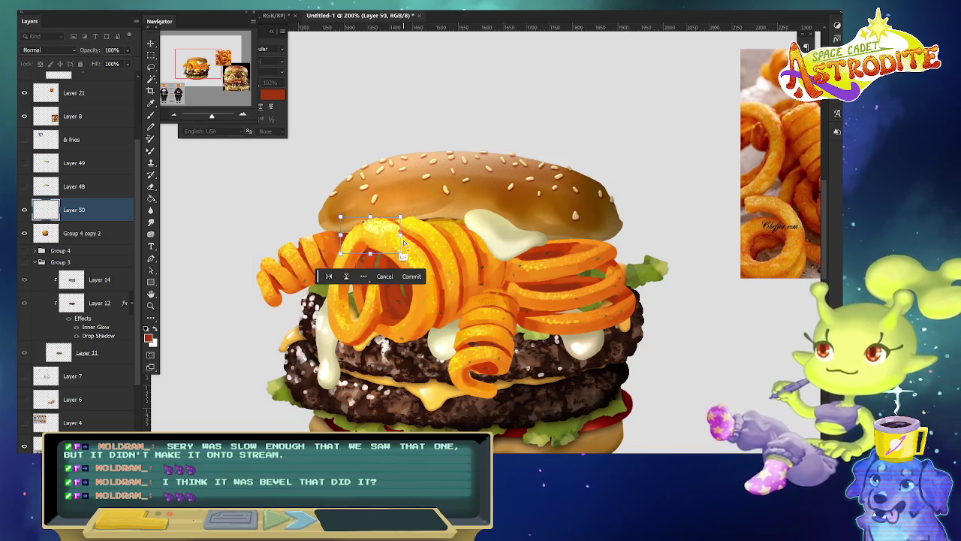
drag(402, 254, 397, 269)
drag(400, 218, 407, 213)
drag(342, 230, 340, 207)
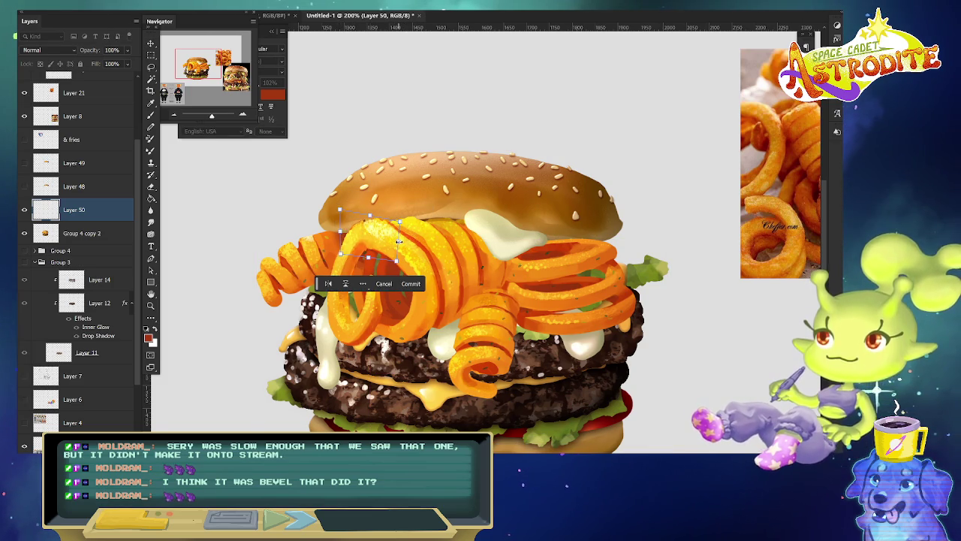
drag(399, 257, 408, 229)
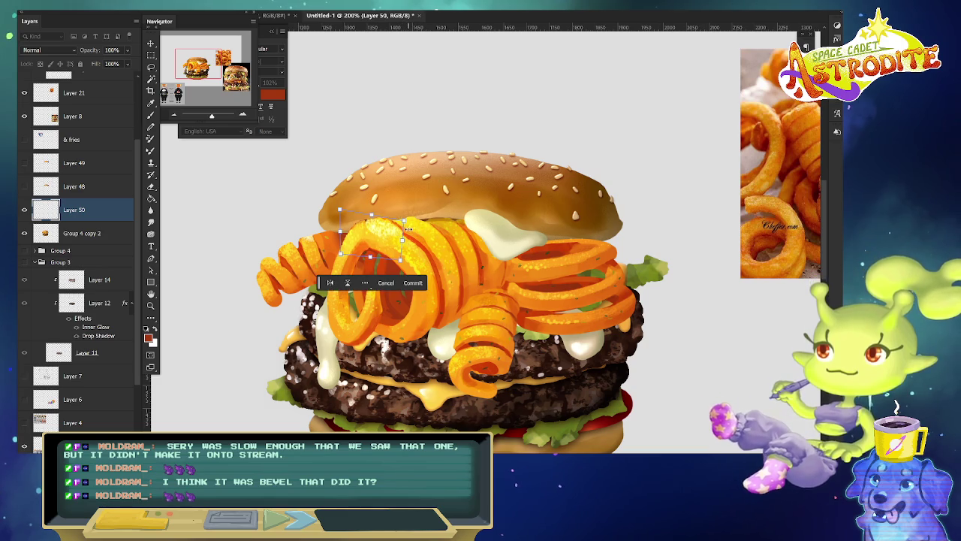
key(Return)
Deselect the fry and set up the Eraser from its brush presets.
key(e)
key(ctrl+d)
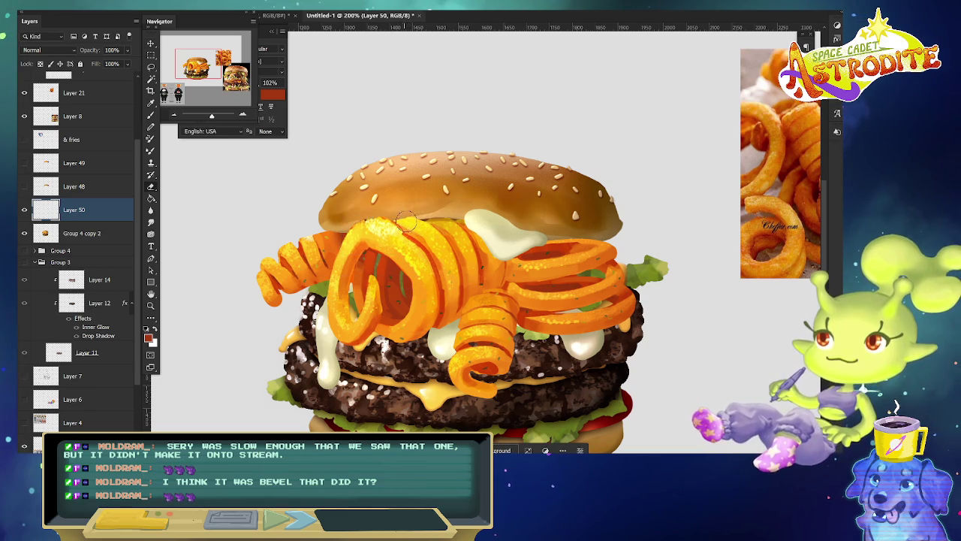
right_click(485, 181)
key(Escape)
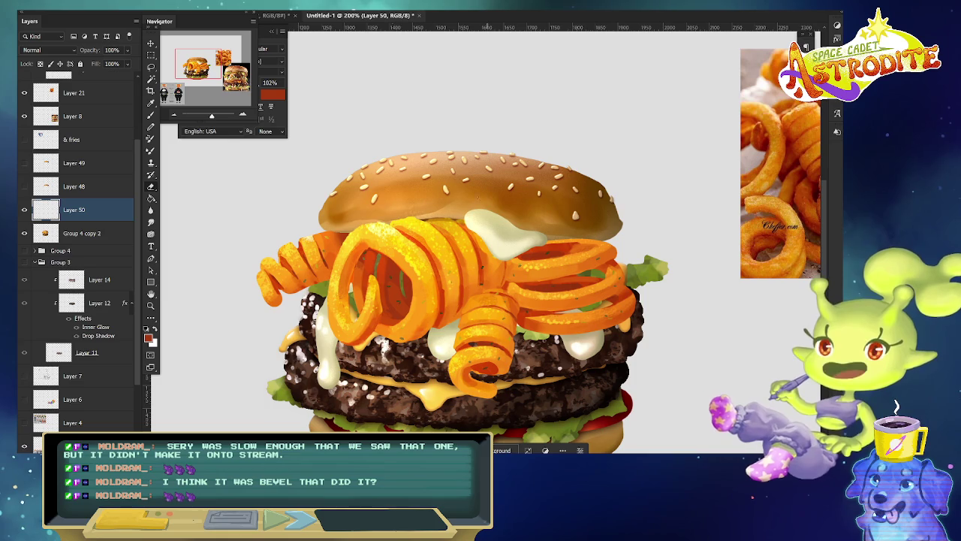
Sample orange and redder orange tones from the fries with the Brush tool.
key(b)
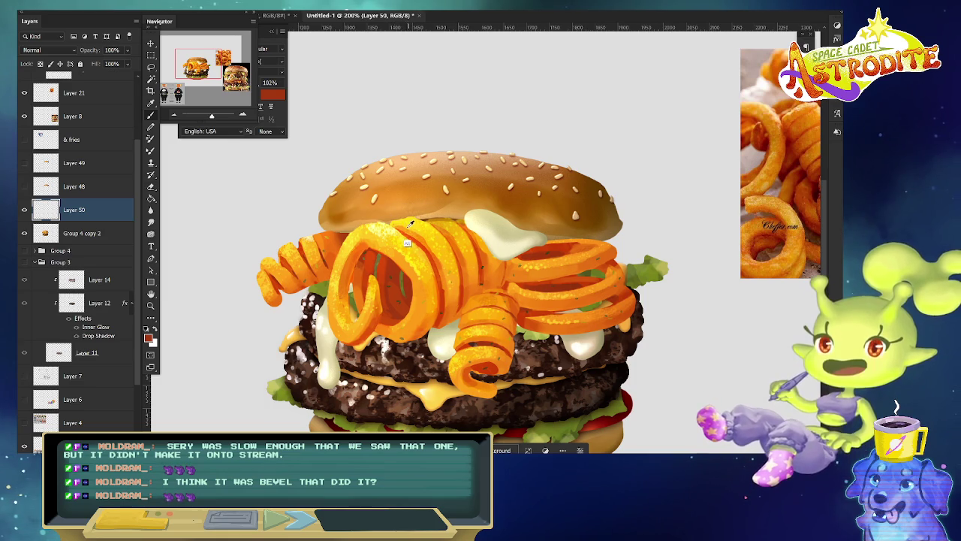
alt+click(406, 239)
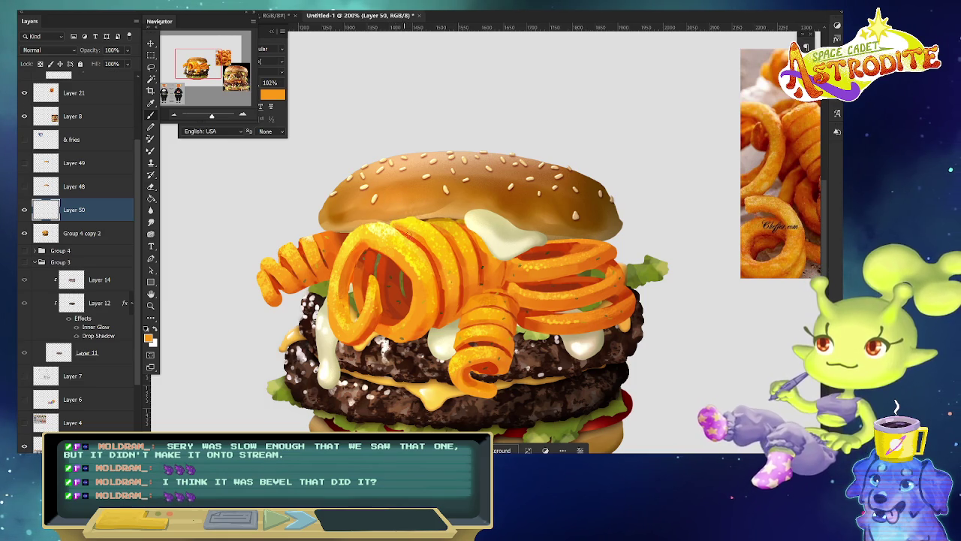
alt+click(397, 227)
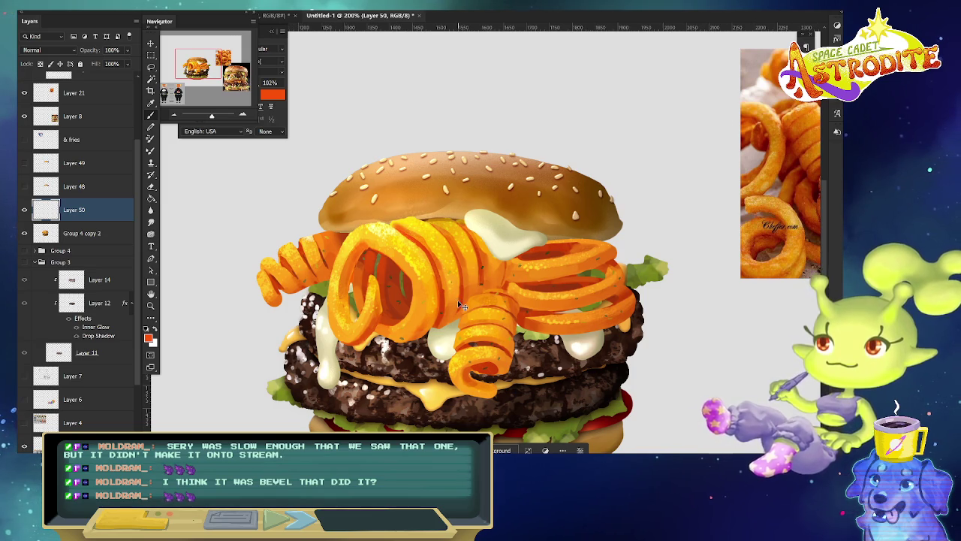
key(ctrl+minus)
key(ctrl+minus)
key(ctrl+plus)
key(ctrl+plus)
key(ctrl+minus)
Merge the burger group down into Layer 50.
key(ctrl+minus)
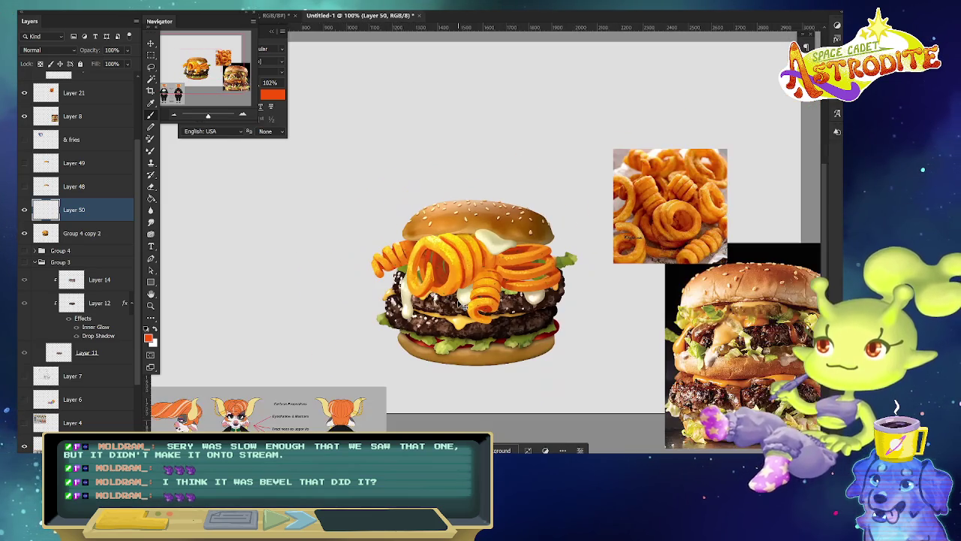
key(ctrl+plus)
key(ctrl+minus)
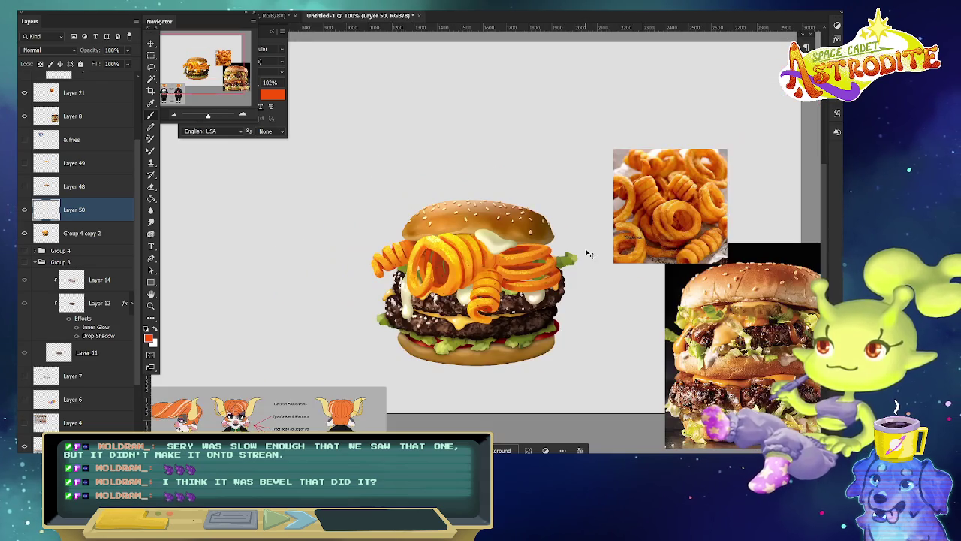
scroll(543, 318, down, 1)
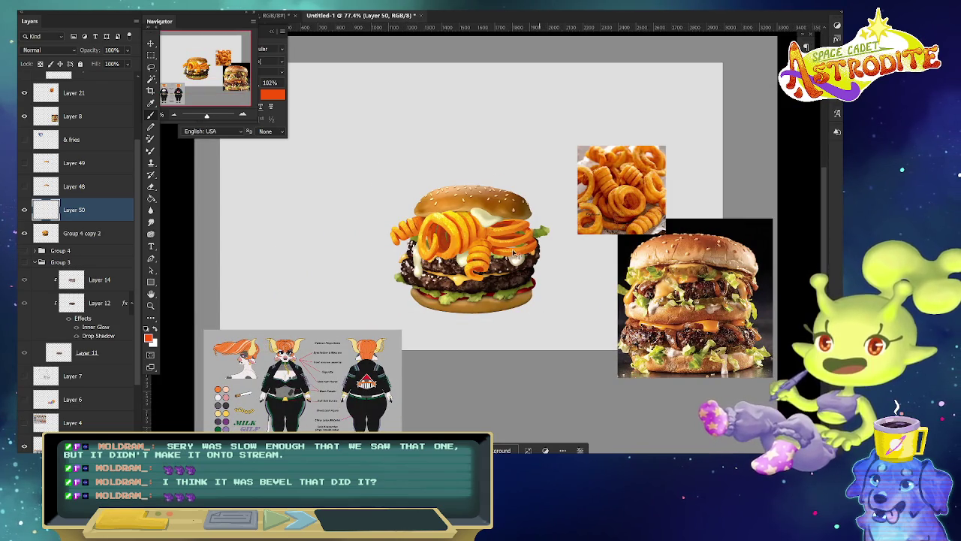
shift+click(111, 232)
key(ctrl+e)
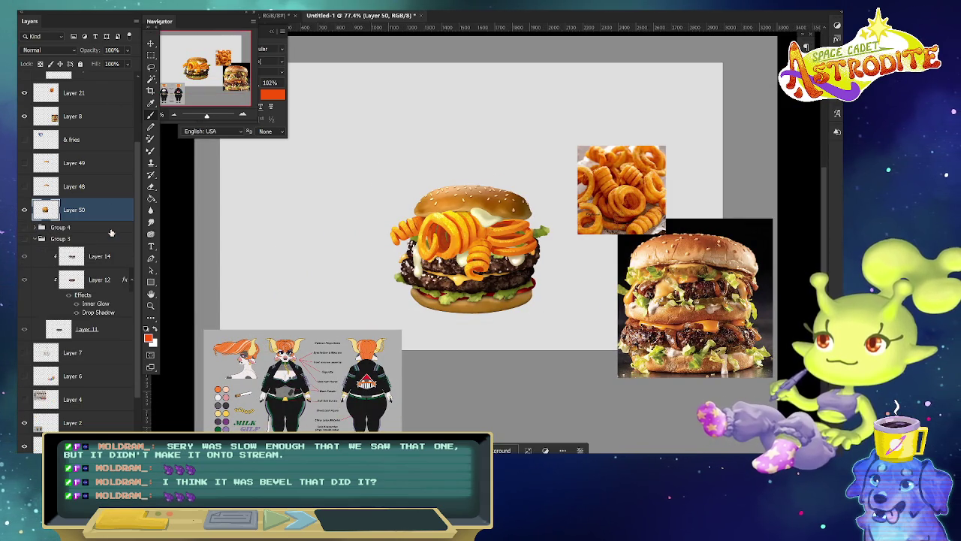
Put a merged copy of the burger on a new layer named 'the burger'.
key(ctrl+j)
double_click(74, 209)
text(the burger lv)
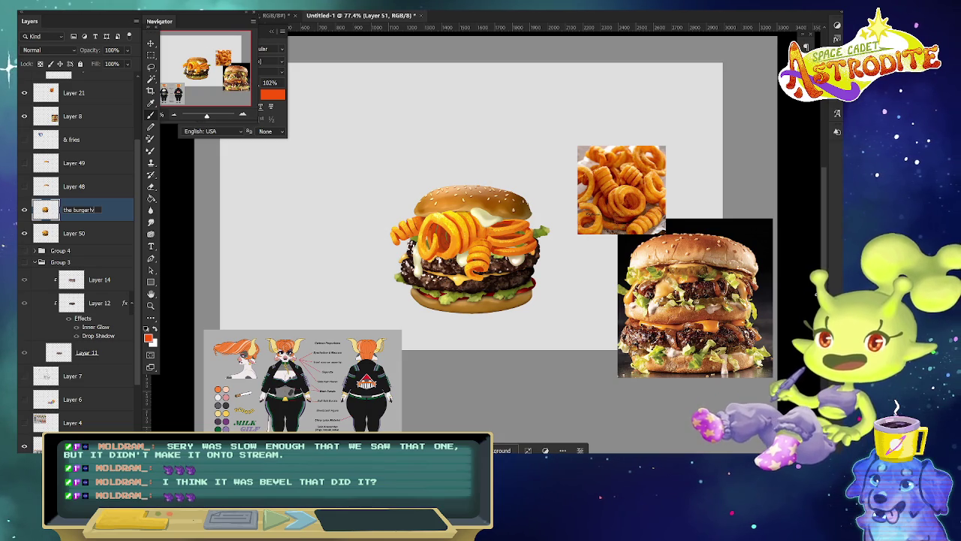
key(Return)
drag(232, 257, 167, 257)
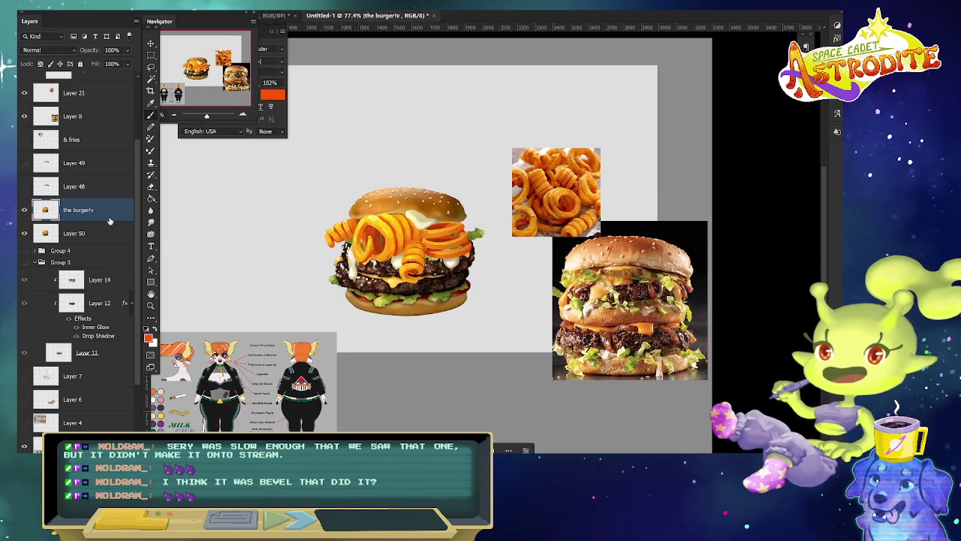
Show the Interstate Burgers & Fries sign, move and resize it beside the burger, and hide the burger.
click(24, 138)
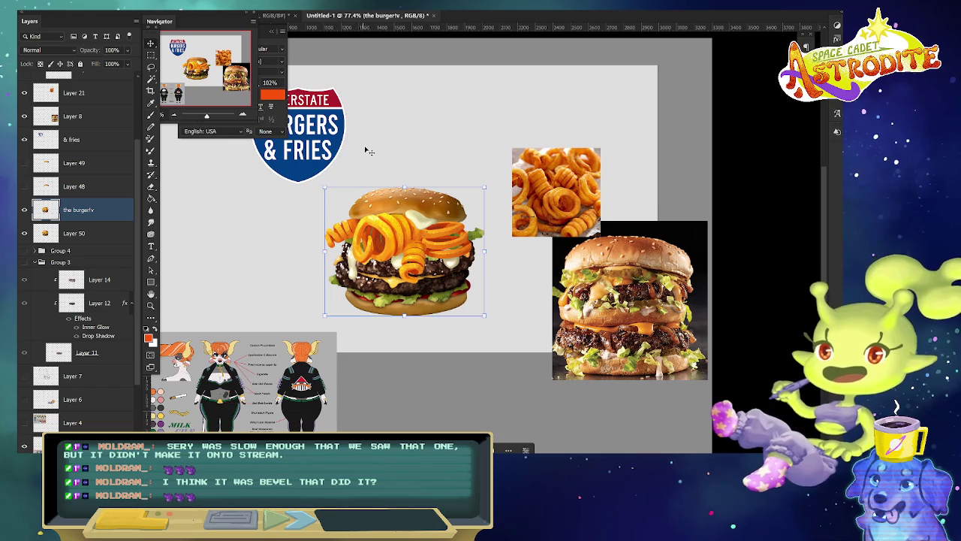
click(313, 169)
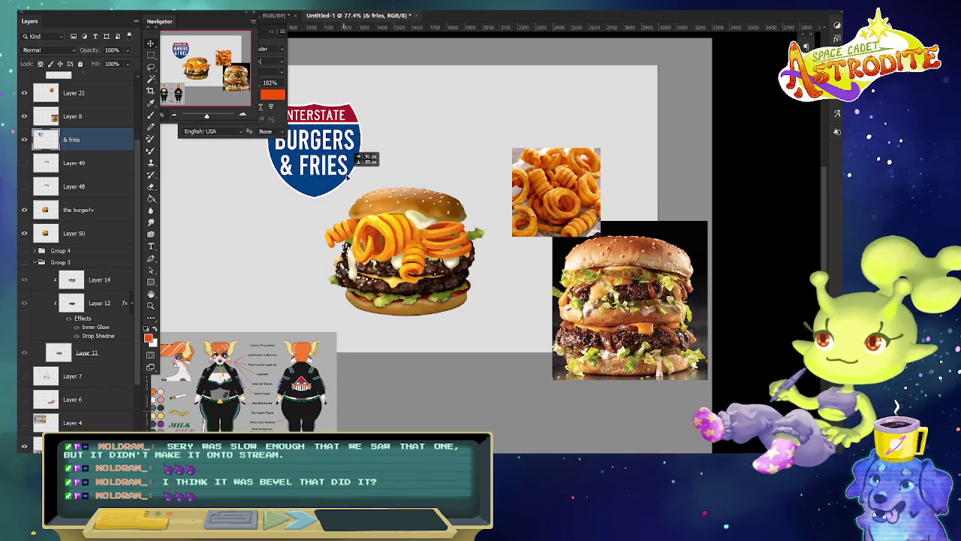
drag(313, 169, 312, 225)
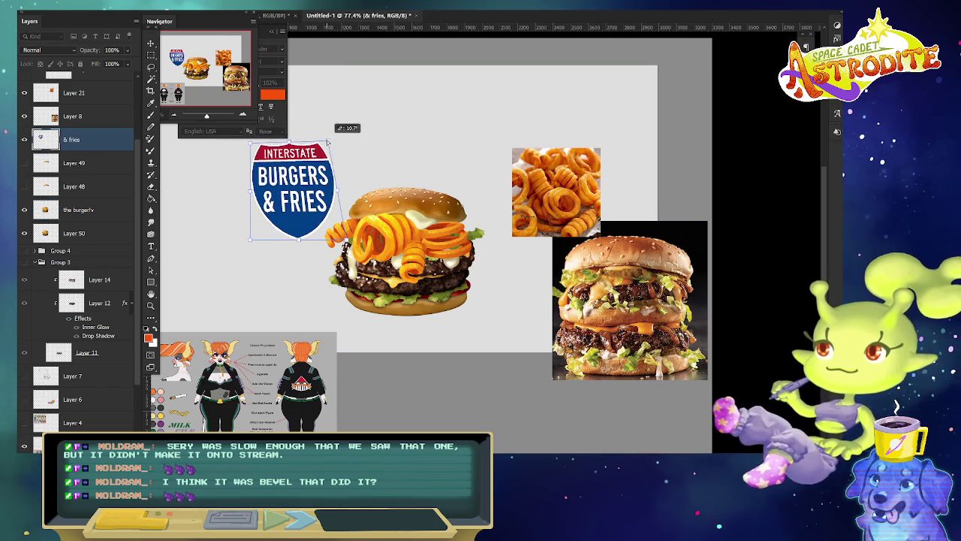
key(ctrl+t)
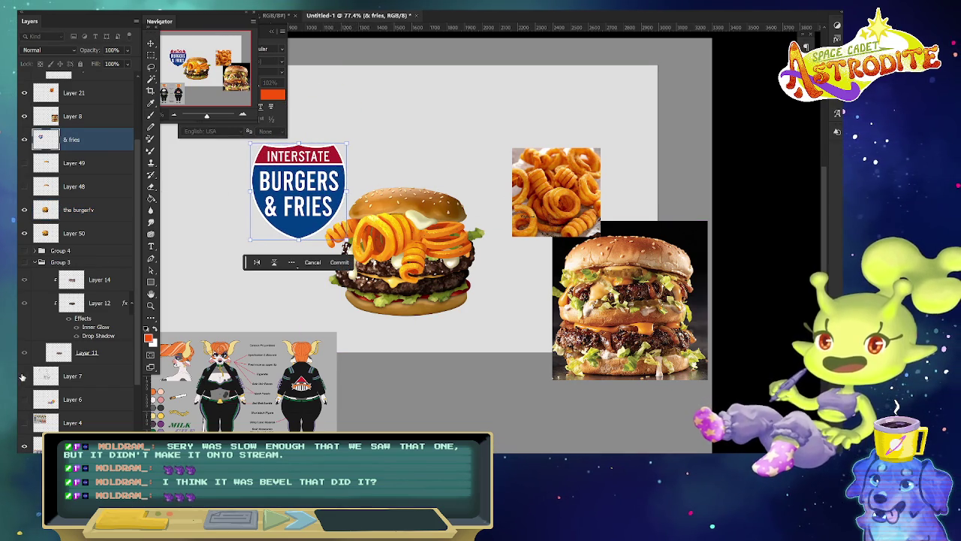
key(Return)
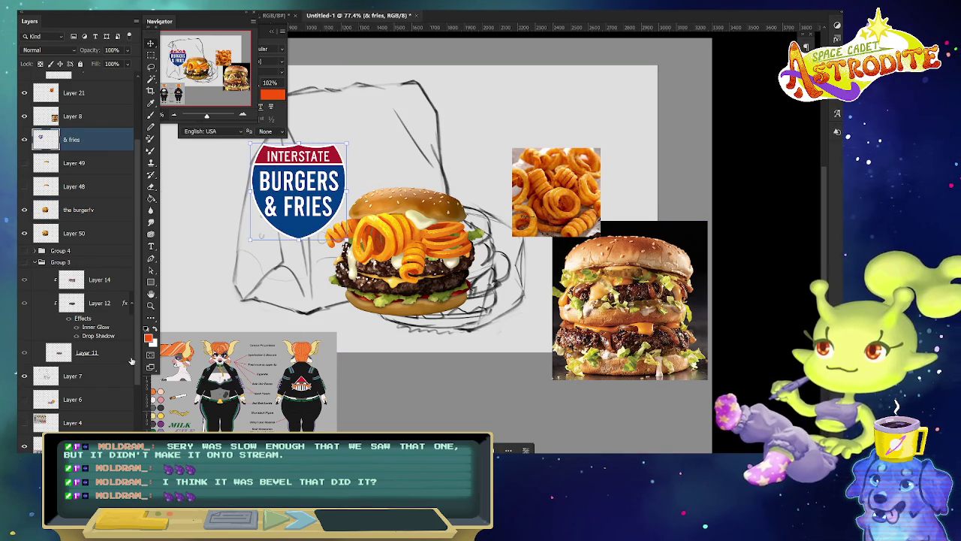
click(24, 209)
Give the burger layer a red label, move it above the sign layer and show it again.
right_click(101, 210)
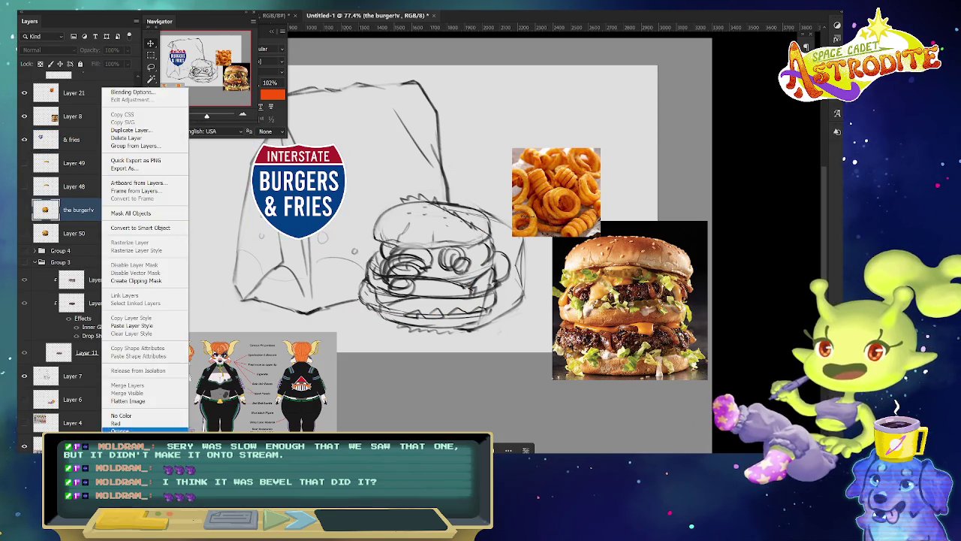
click(115, 423)
drag(79, 210, 92, 131)
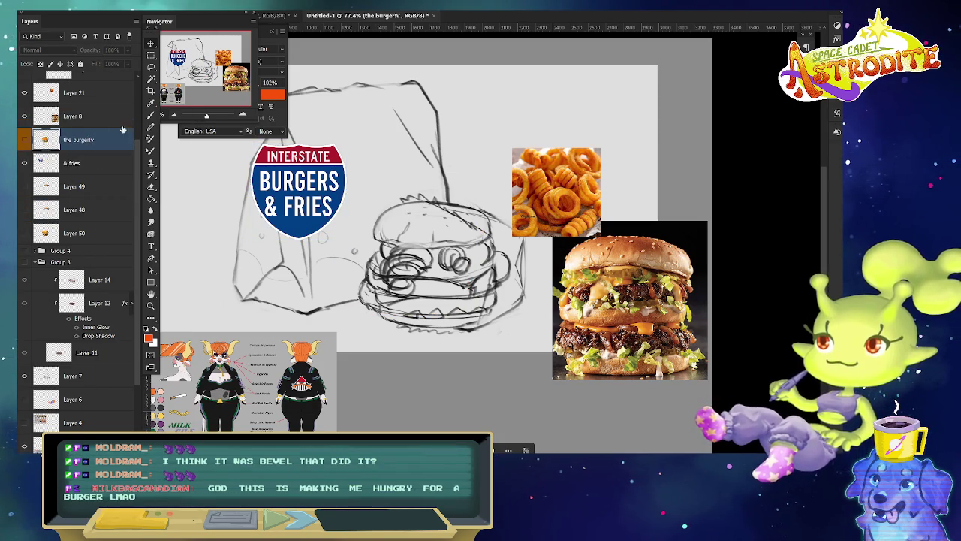
mouse_move(544, 299)
mouse_down()
mouse_move(531, 308)
mouse_move(609, 297)
mouse_up()
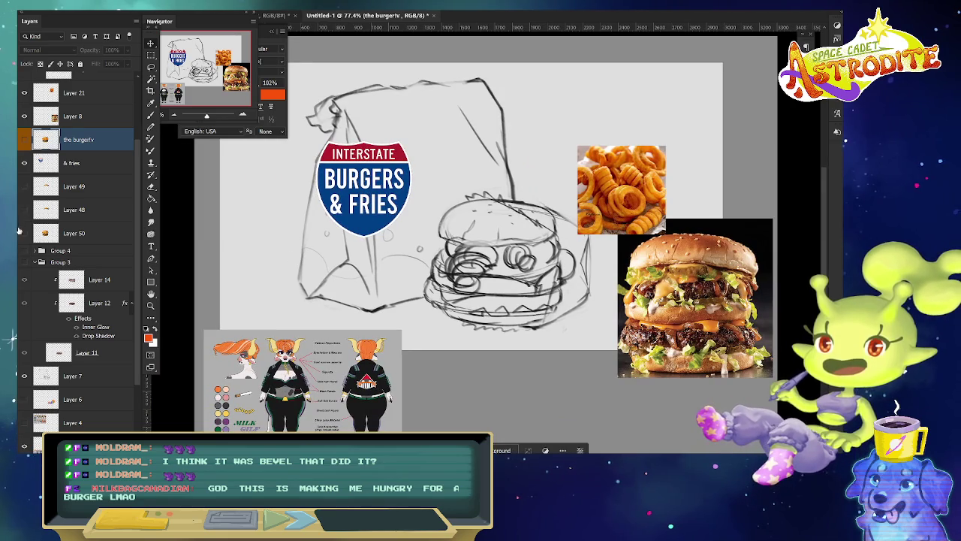
click(24, 233)
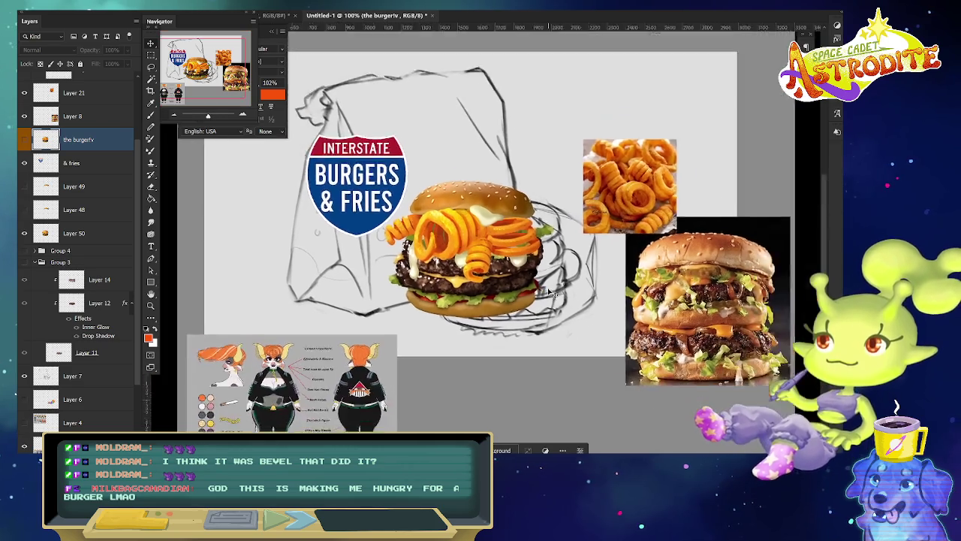
key(ctrl+plus)
mouse_move(599, 347)
mouse_down()
mouse_move(631, 350)
mouse_move(597, 358)
mouse_up()
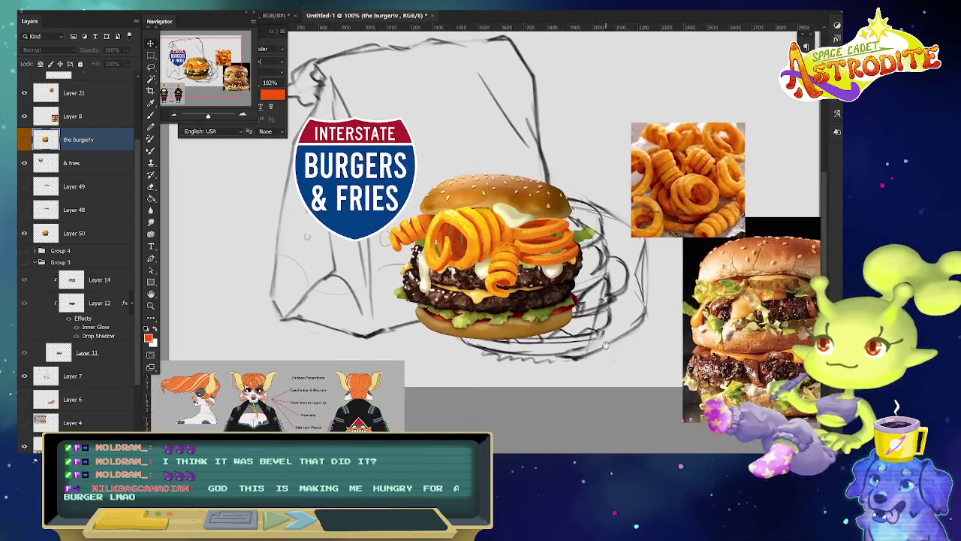
drag(359, 302, 314, 320)
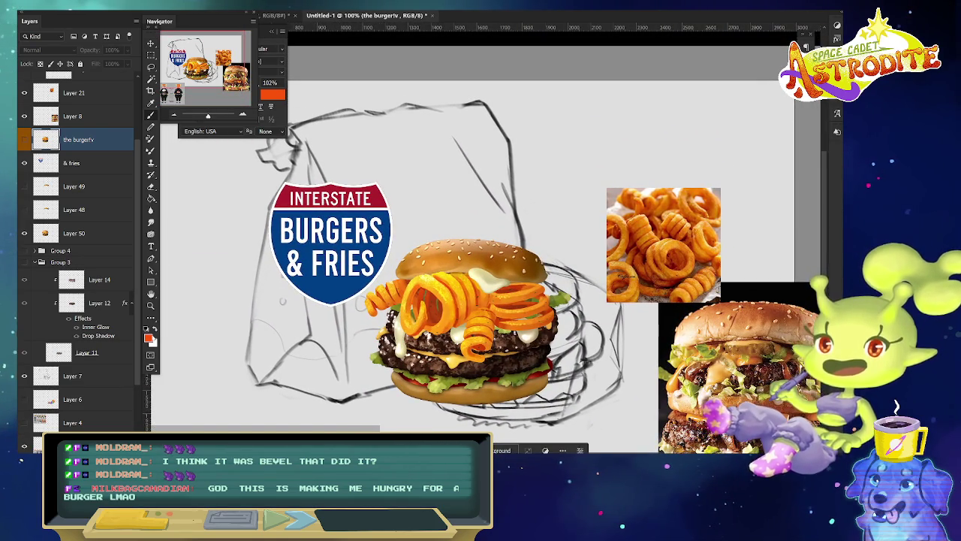
Set a pale cream painting colour and add a new empty layer above the burger.
click(149, 338)
click(433, 260)
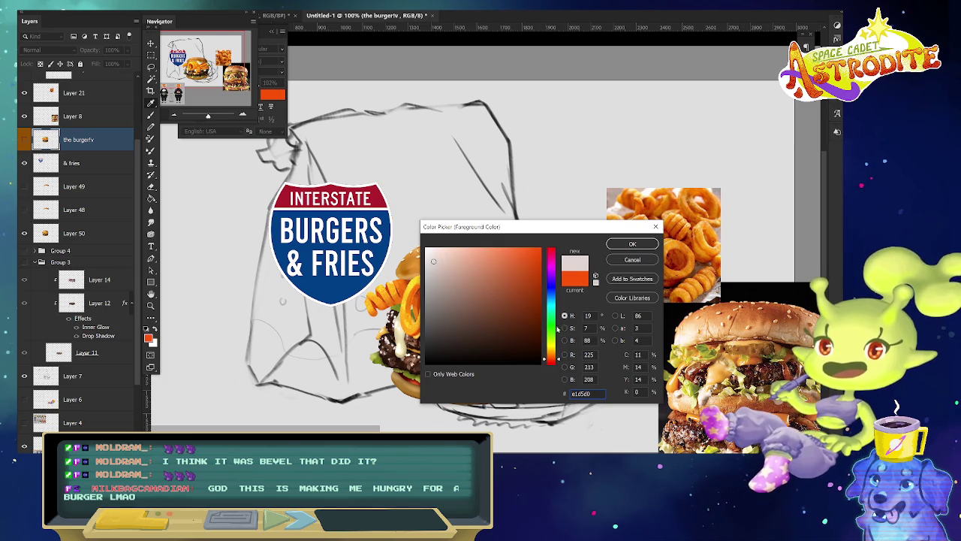
drag(555, 358, 555, 351)
key(Return)
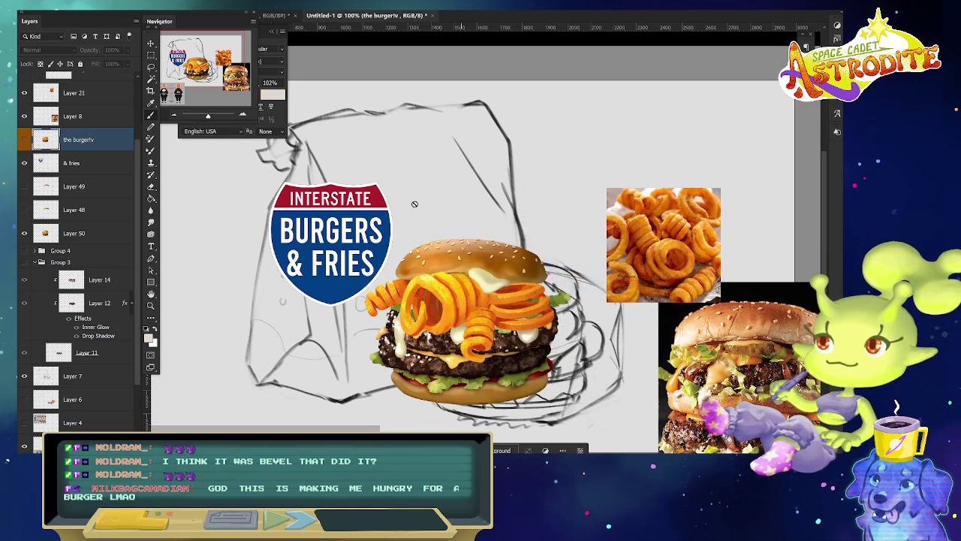
right_click(375, 133)
key(Escape)
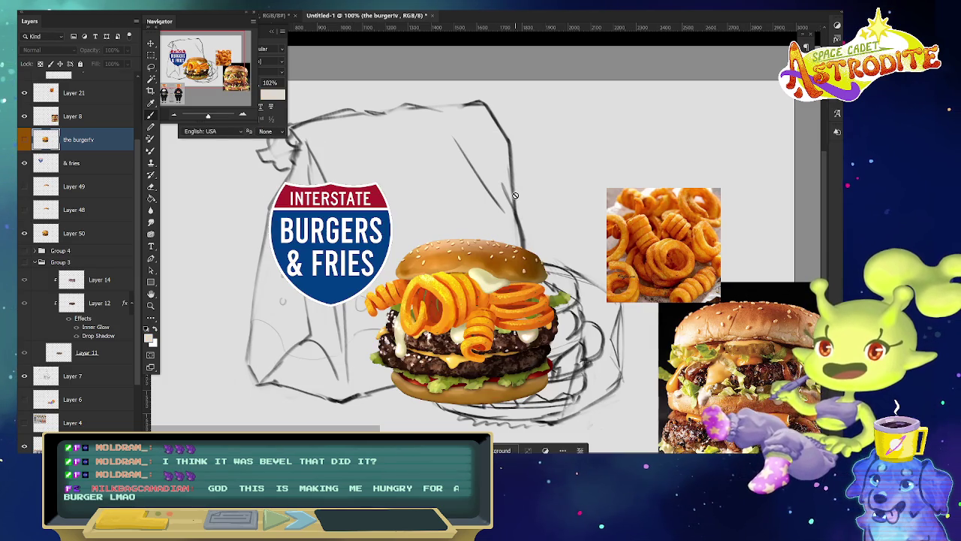
click(275, 36)
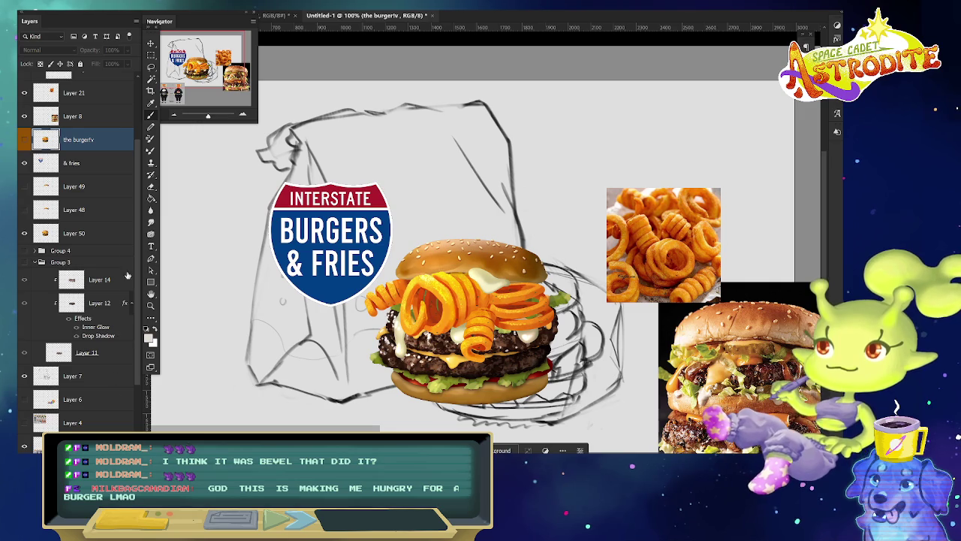
key(ctrl+shift+alt+n)
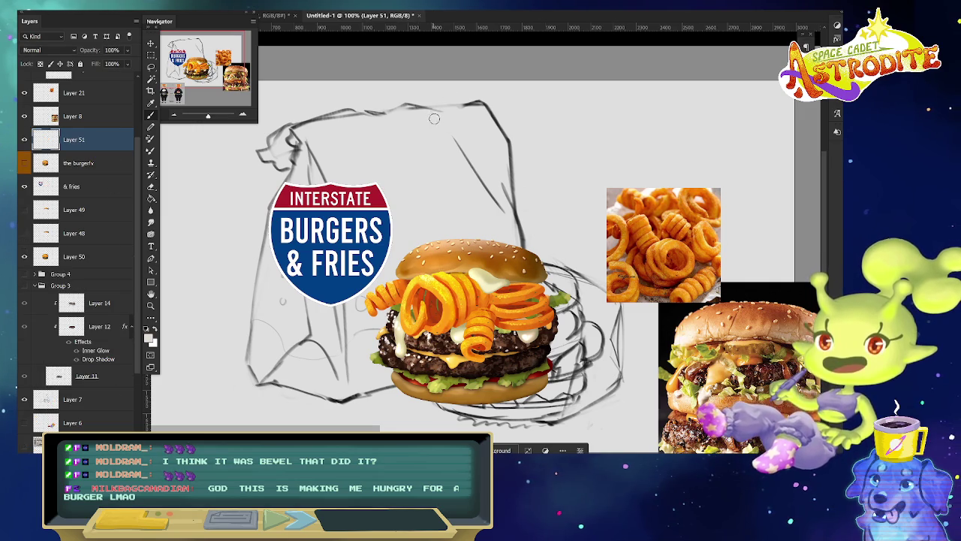
Outline the bag in cream, fill it with the Paint Bucket, and lock transparent pixels.
mouse_move(408, 109)
mouse_down()
mouse_move(262, 154)
mouse_move(257, 305)
mouse_move(344, 396)
mouse_move(522, 291)
mouse_move(446, 112)
mouse_up()
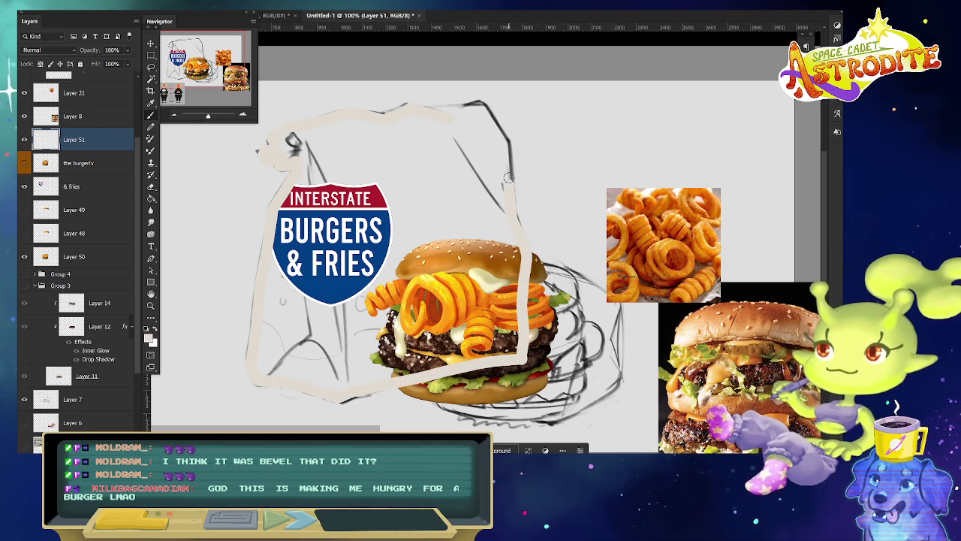
key(g)
click(455, 193)
click(464, 195)
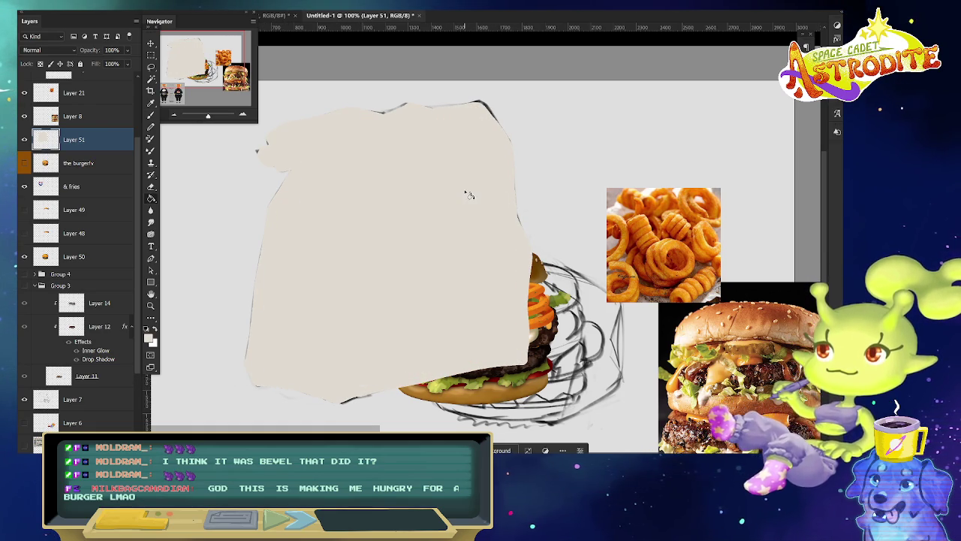
click(40, 64)
Choose a new brush tip and blend mode, then shade the bag's upper-left and left side.
key(b)
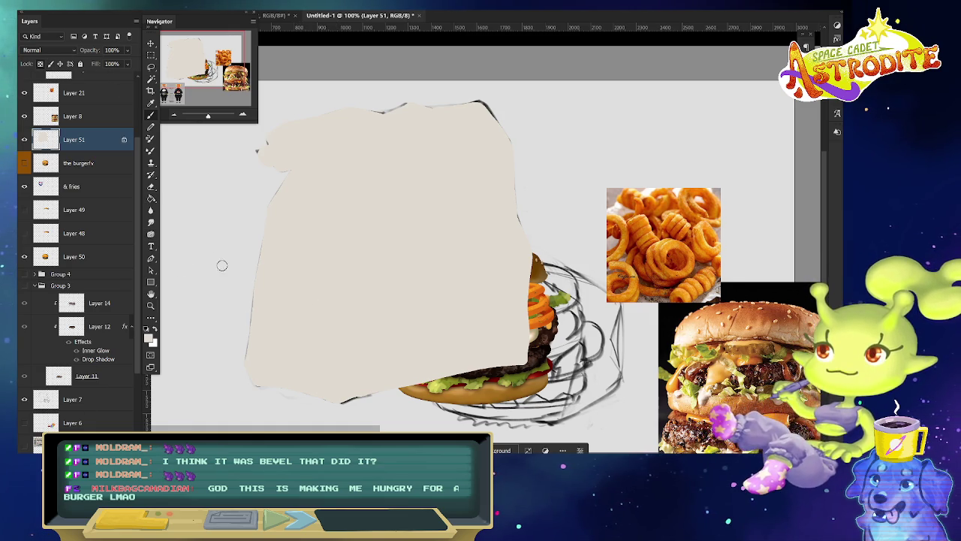
right_click(215, 257)
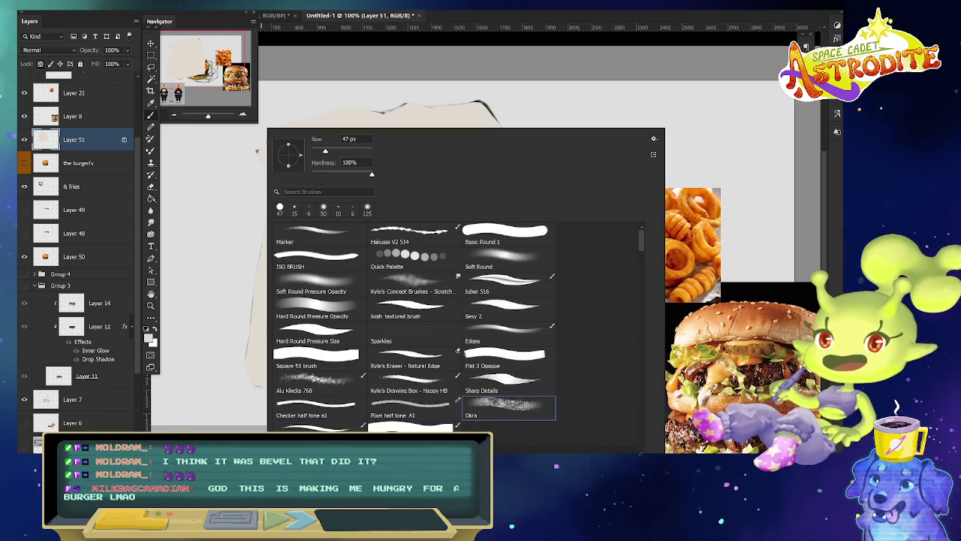
double_click(429, 289)
click(140, 11)
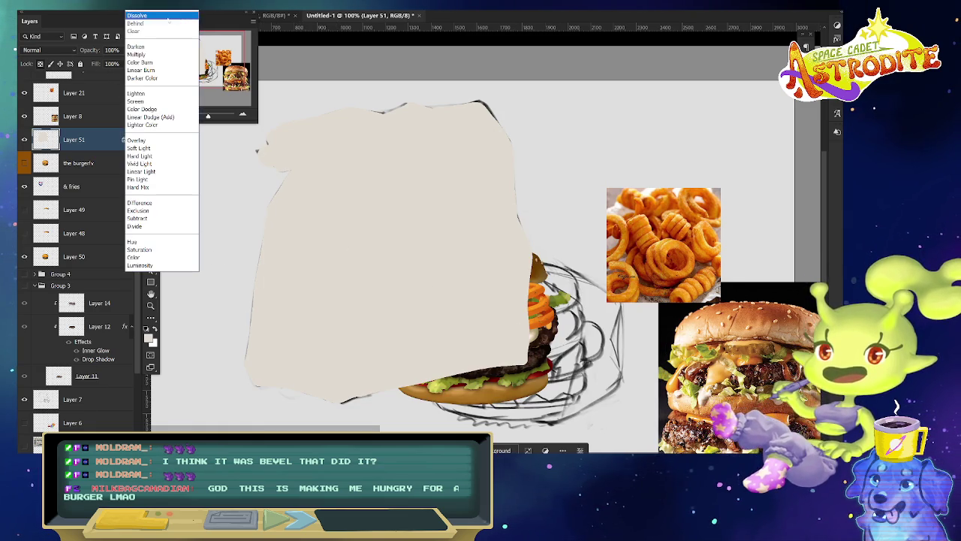
click(161, 55)
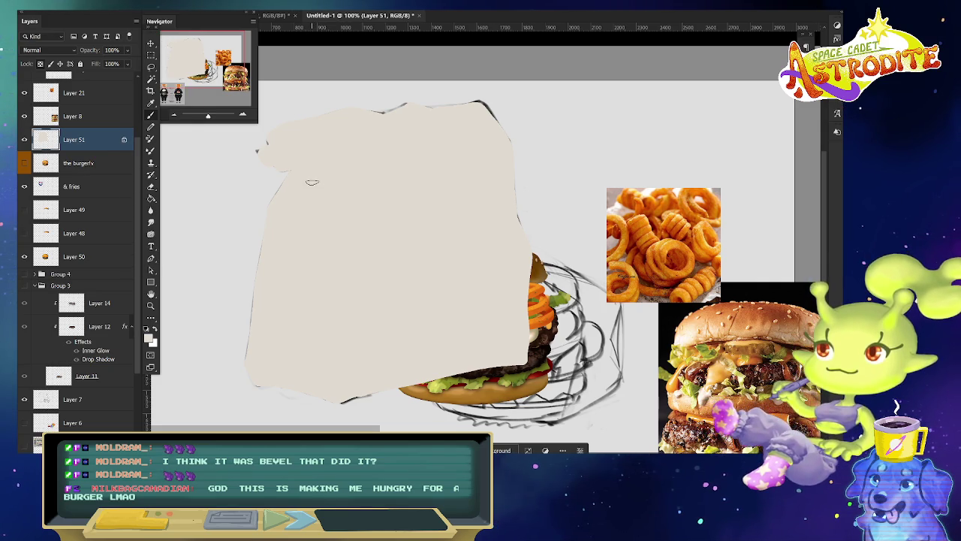
mouse_move(298, 132)
mouse_down()
mouse_move(270, 150)
mouse_move(305, 154)
mouse_move(316, 180)
mouse_up()
mouse_move(271, 139)
mouse_down()
mouse_move(300, 150)
mouse_move(319, 188)
mouse_move(331, 398)
mouse_up()
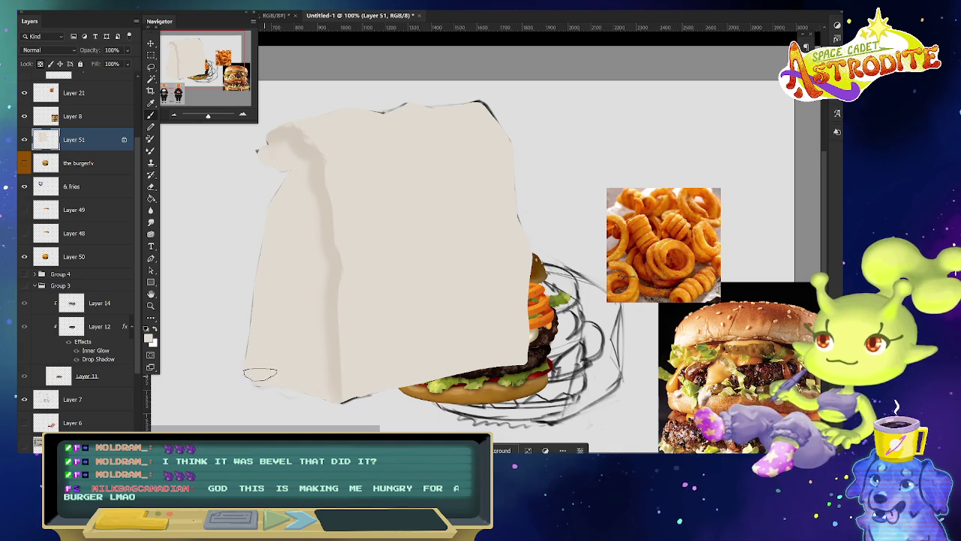
mouse_move(258, 380)
mouse_down()
mouse_move(286, 357)
mouse_move(327, 389)
mouse_up()
Rework the shading at the bag's lower-left corner and upper-left edge.
key(ctrl+z)
key(ctrl+shift+z)
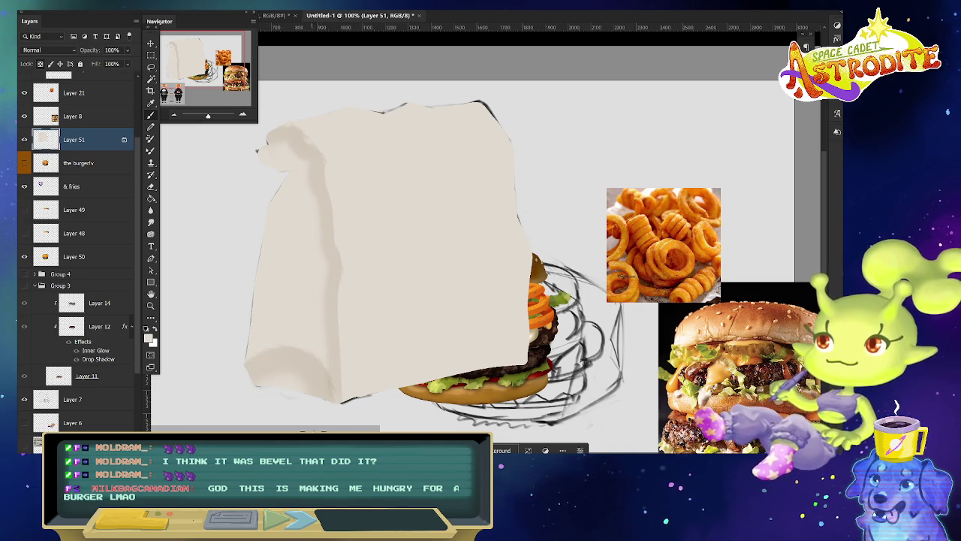
key(ctrl+z)
drag(265, 373, 310, 382)
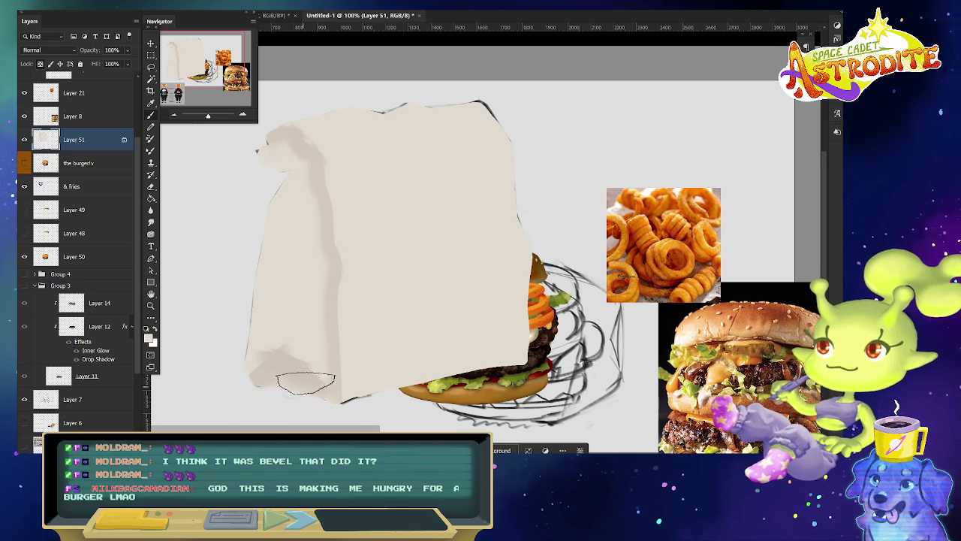
drag(287, 161, 259, 376)
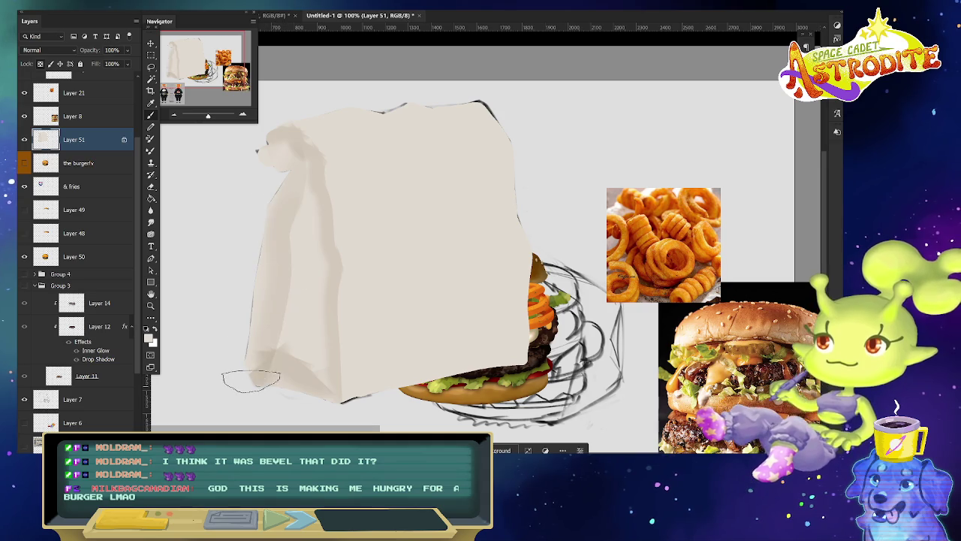
key(ctrl+z)
drag(290, 150, 277, 260)
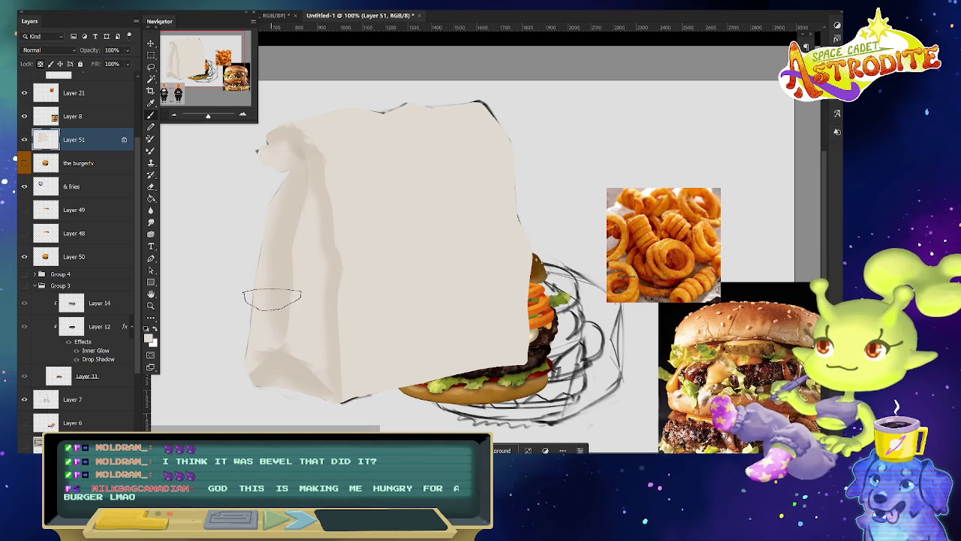
Switch to a smaller round brush and smooth the shading at the bag's top-left.
right_click(357, 268)
click(574, 256)
double_click(573, 255)
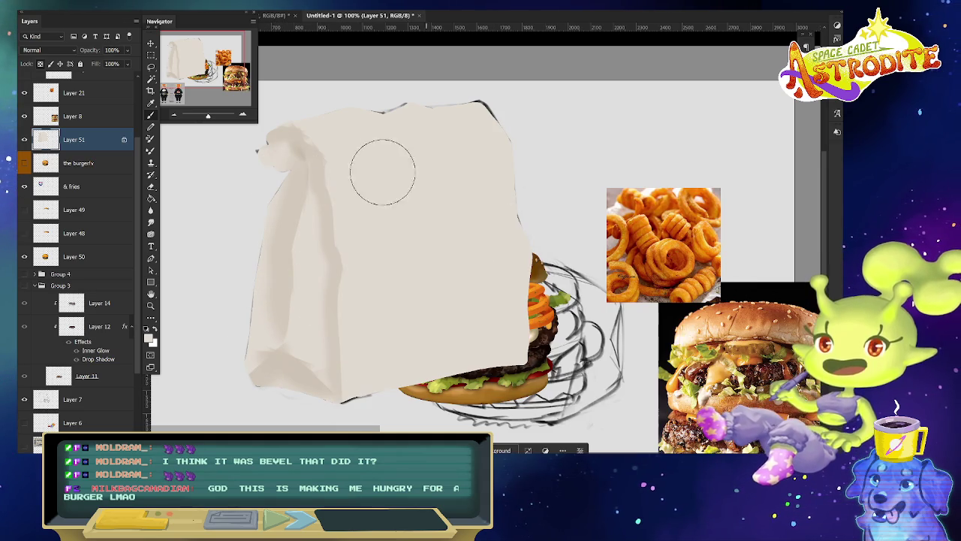
key(bracketleft)
key(bracketleft)
key(bracketleft)
key(bracketleft)
key(bracketleft)
key(bracketleft)
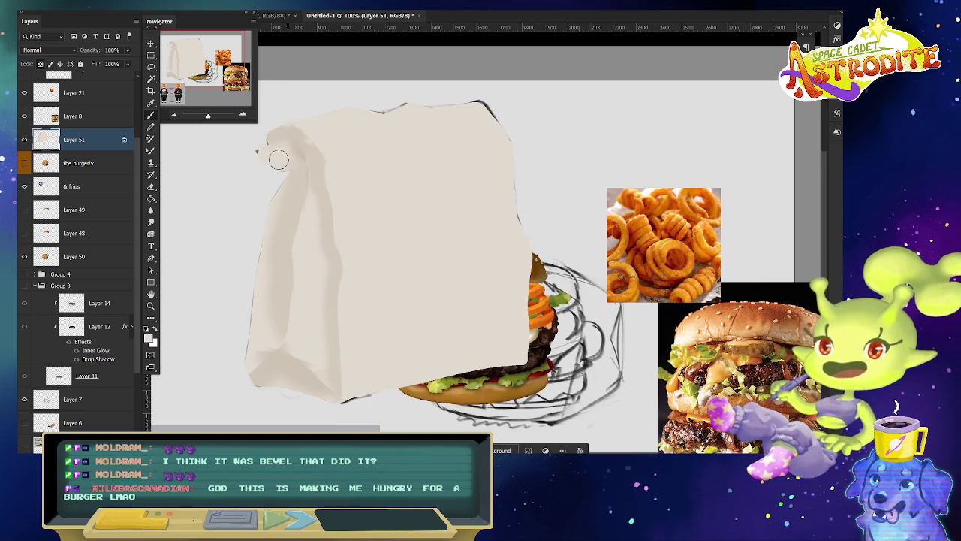
mouse_move(304, 140)
mouse_down()
mouse_move(293, 173)
mouse_move(275, 178)
mouse_move(291, 151)
mouse_move(243, 172)
mouse_move(264, 150)
mouse_up()
key(b)
key(ctrl+d)
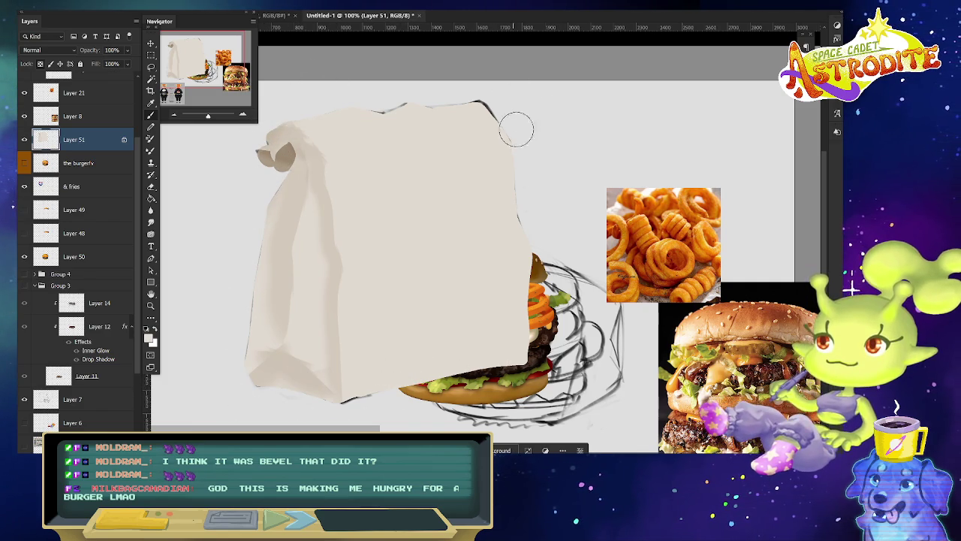
key(bracketright)
key(bracketright)
key(bracketright)
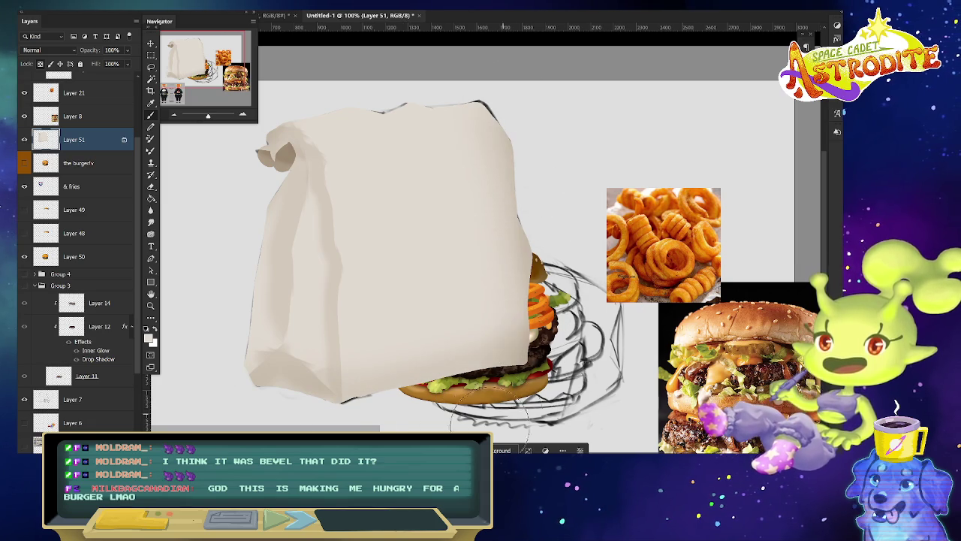
Choose a flat brush tip and set the brush blend mode to Multiply.
right_click(319, 353)
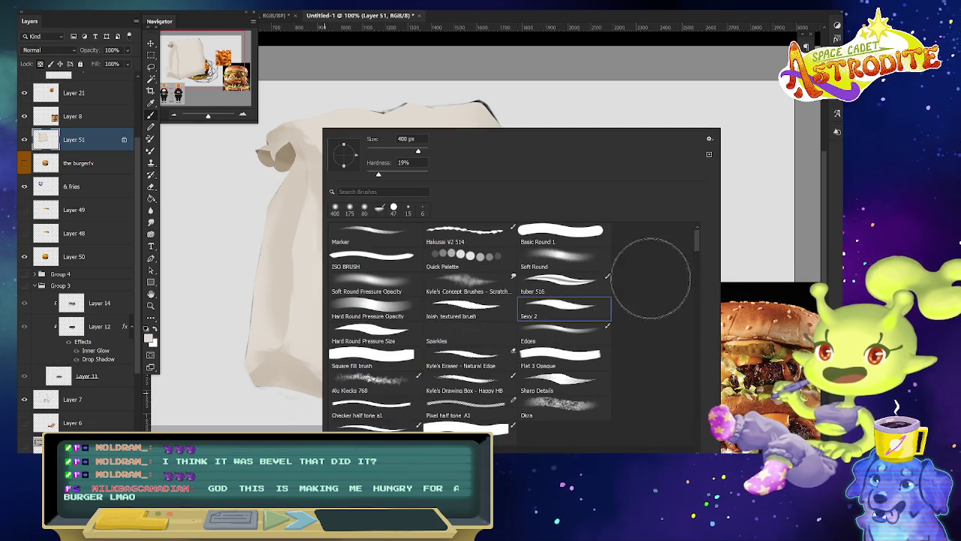
double_click(594, 308)
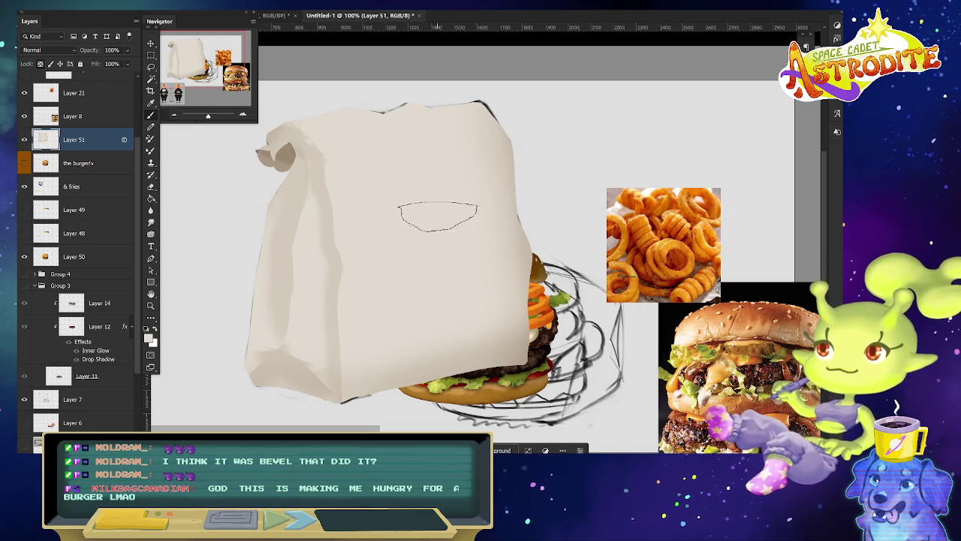
click(161, 12)
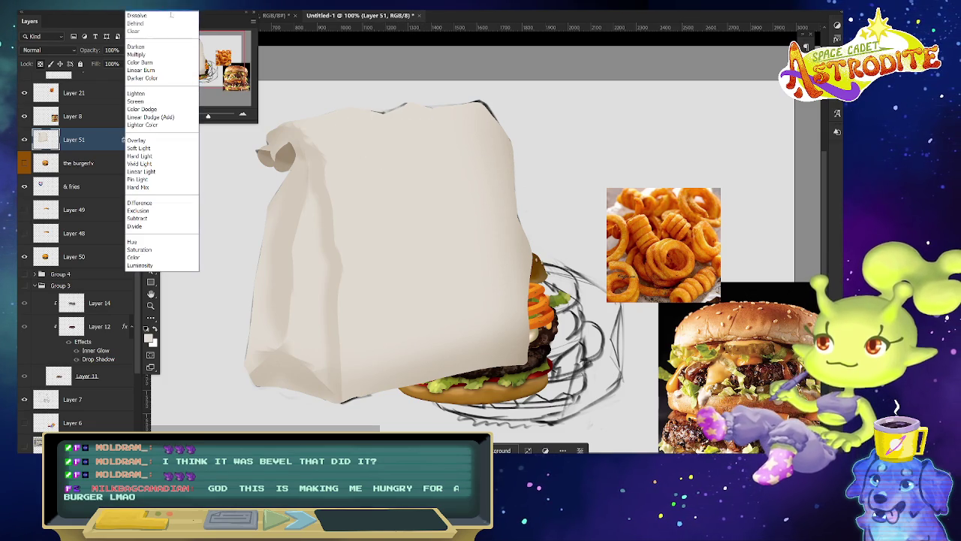
click(161, 56)
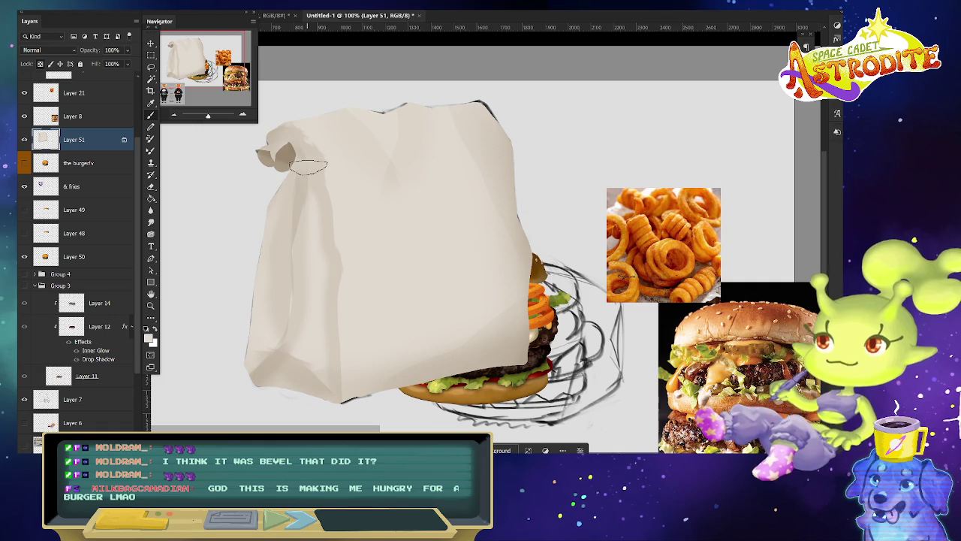
Darken the bag's top-right edge and add a faint crease near its top.
right_click(353, 193)
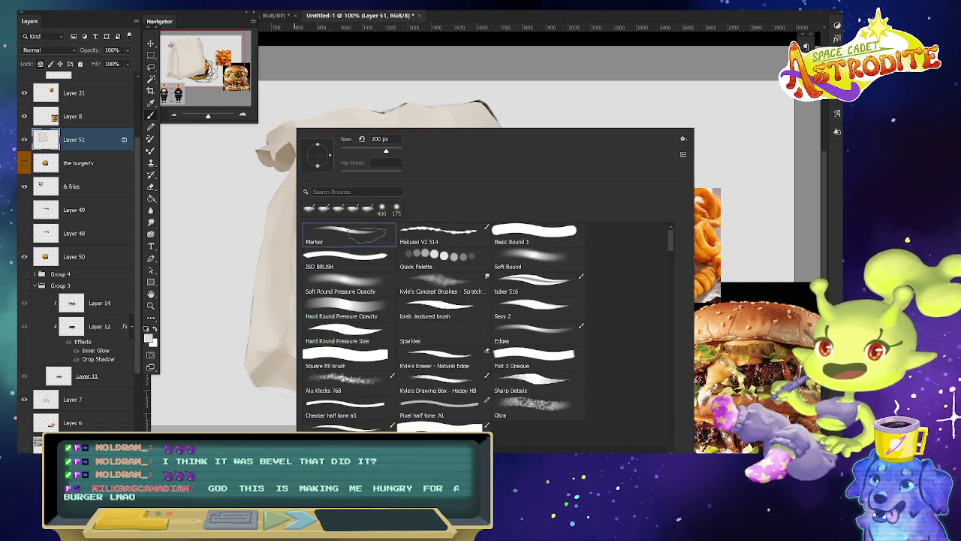
key(Escape)
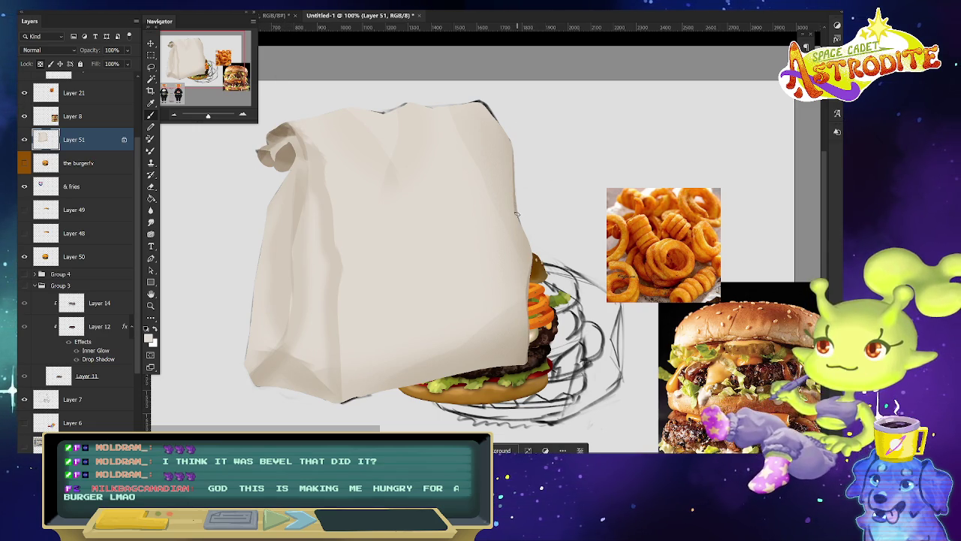
drag(483, 106, 515, 147)
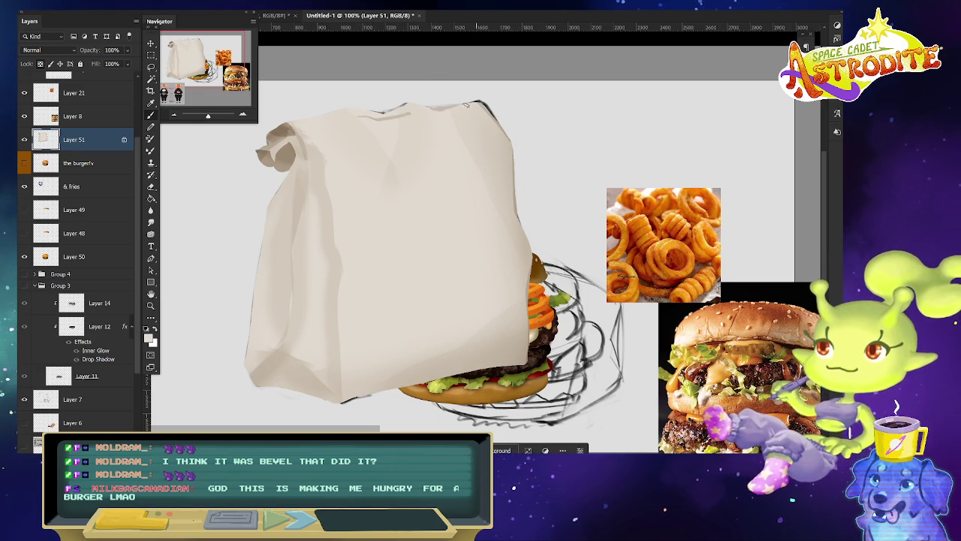
drag(330, 141, 366, 130)
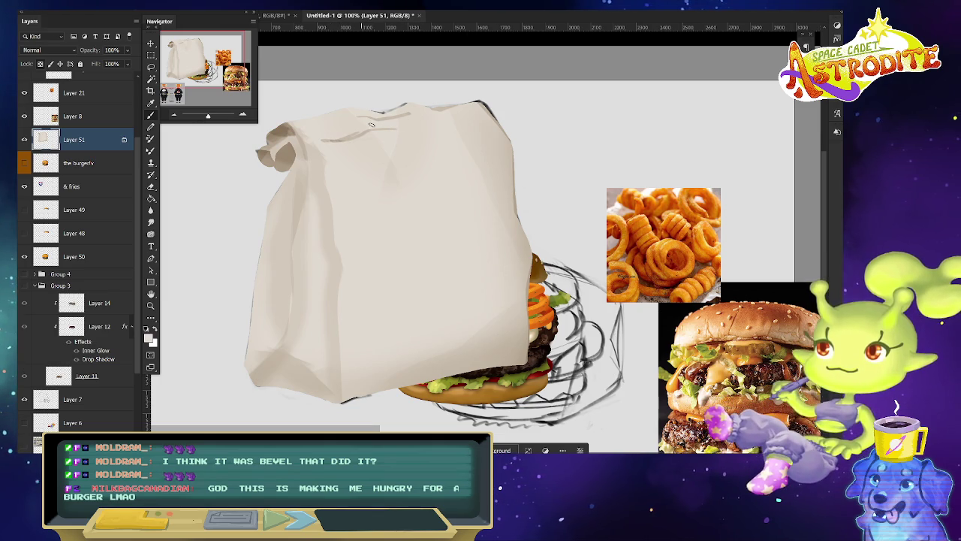
drag(453, 109, 480, 101)
Switch to the Soft Round Pressure Opacity brush and paint light strokes across the bag's top.
right_click(372, 127)
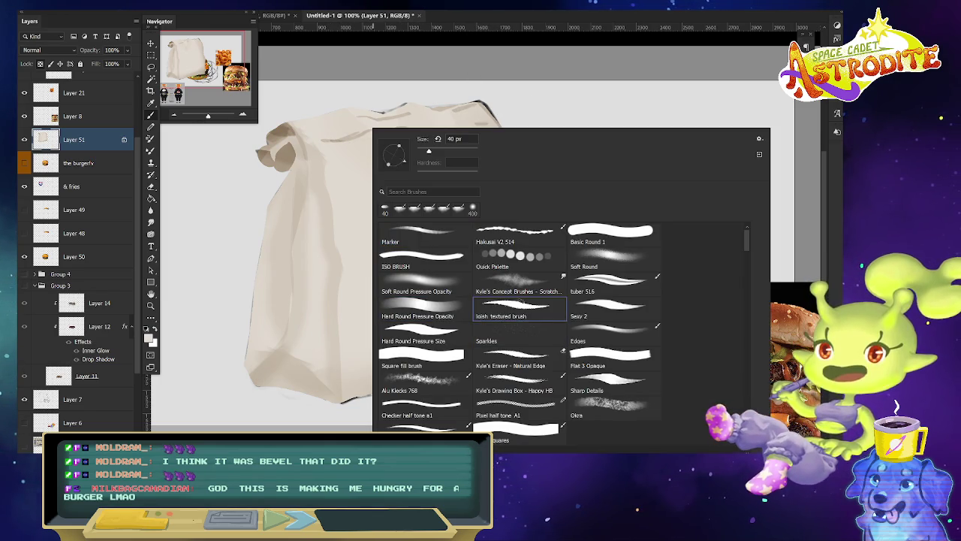
double_click(425, 283)
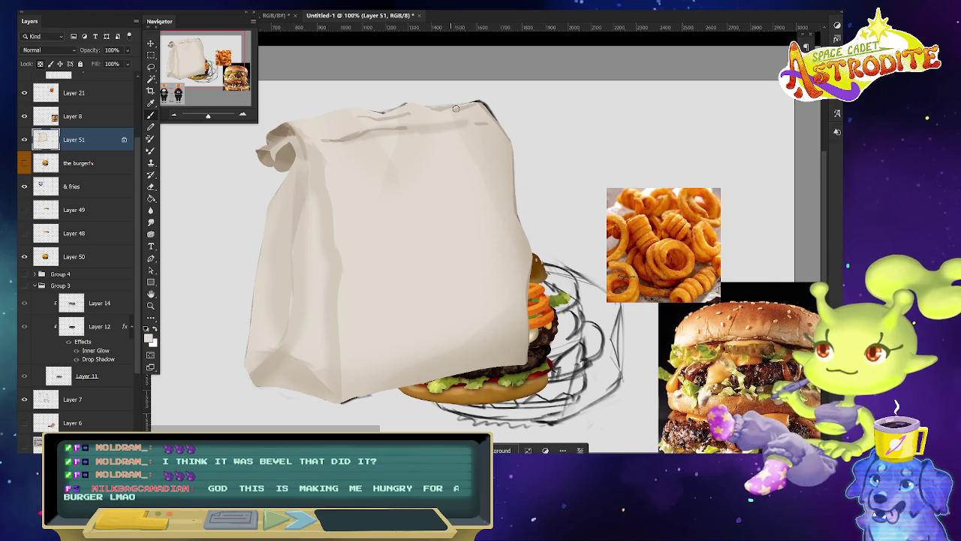
click(151, 223)
drag(323, 141, 417, 135)
drag(481, 118, 363, 141)
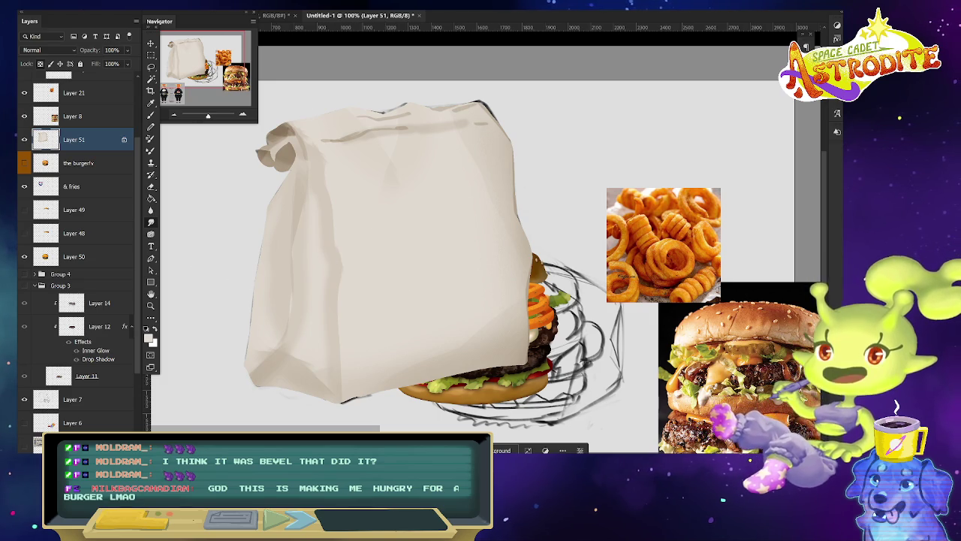
right_click(451, 169)
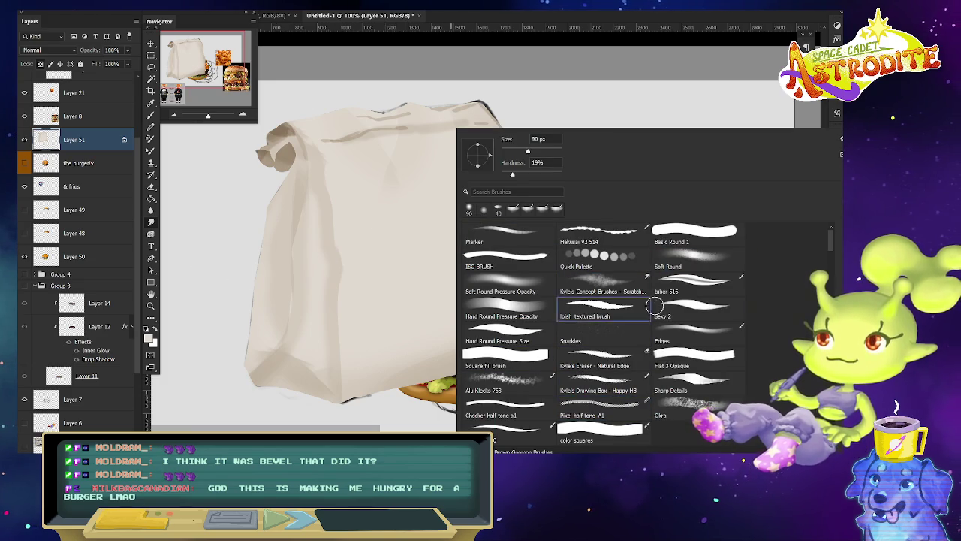
Repaint the bag's top edge with the soft brush, then make the brush smaller.
key(Escape)
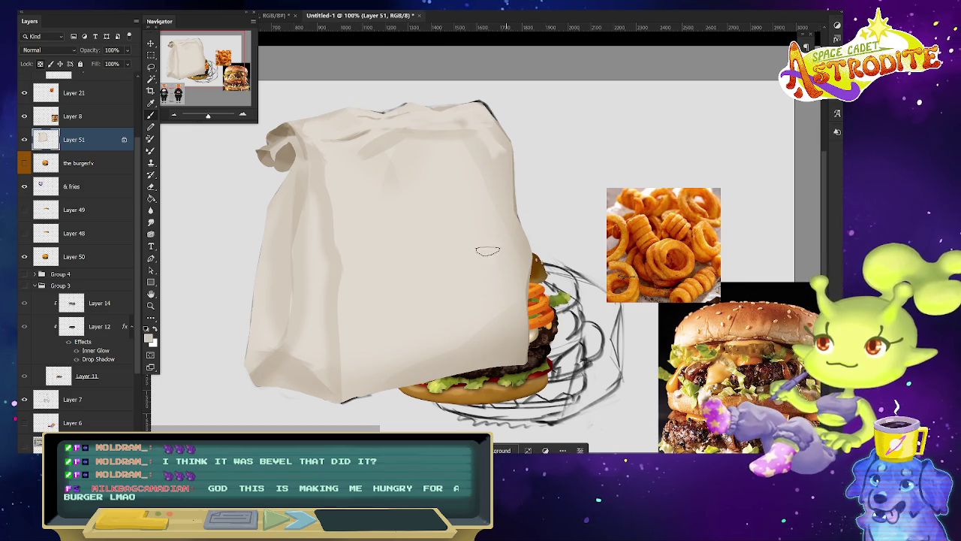
right_click(414, 207)
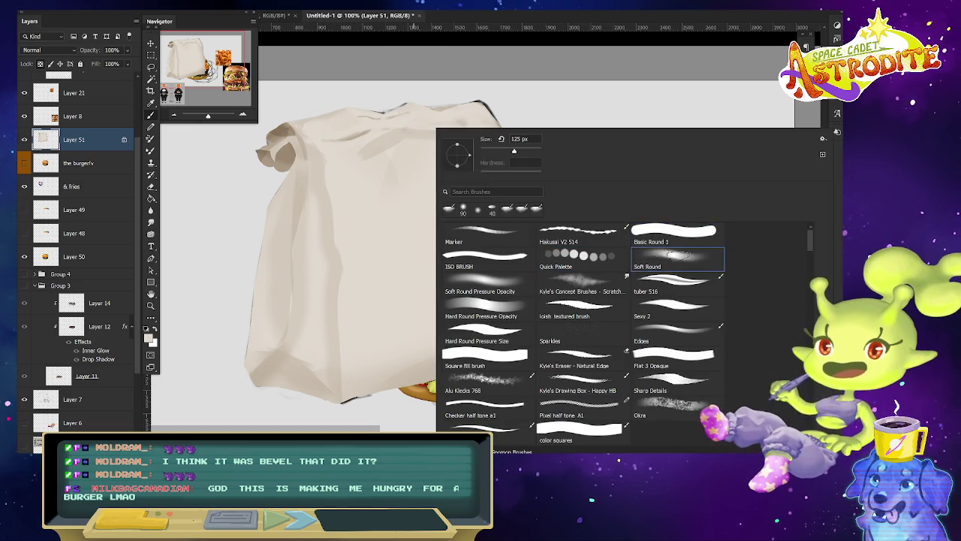
key(Escape)
click(173, 35)
key(Escape)
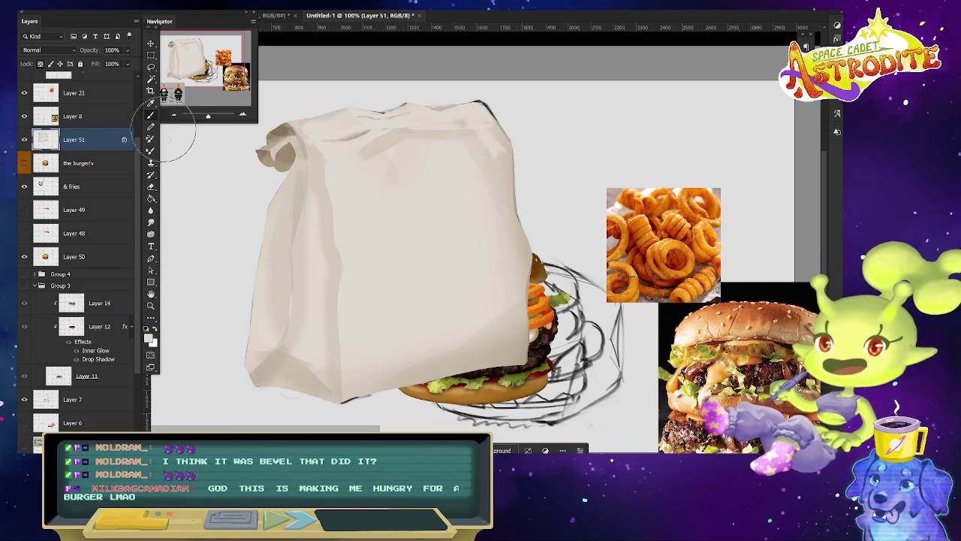
mouse_move(348, 161)
mouse_down()
mouse_move(354, 129)
mouse_move(325, 143)
mouse_up()
key(bracketleft)
key(bracketleft)
key(bracketleft)
key(bracketleft)
key(bracketleft)
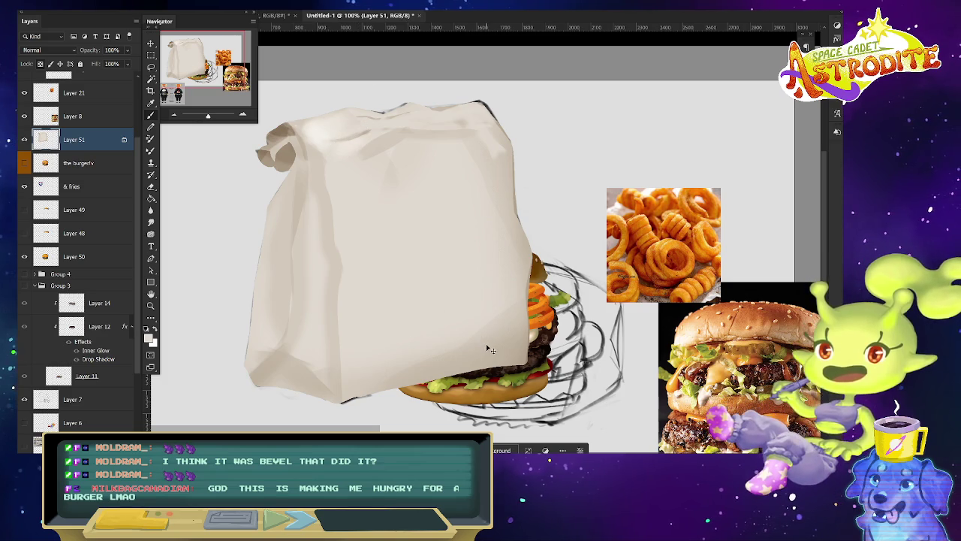
Pick the Edges brush with a different blend mode and adjust a selection on the bag's upper middle.
right_click(309, 288)
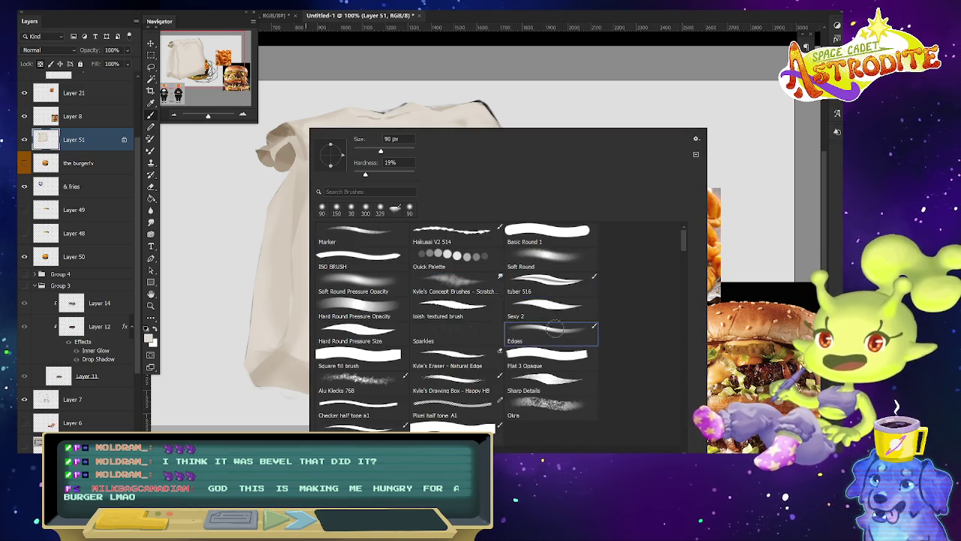
click(554, 328)
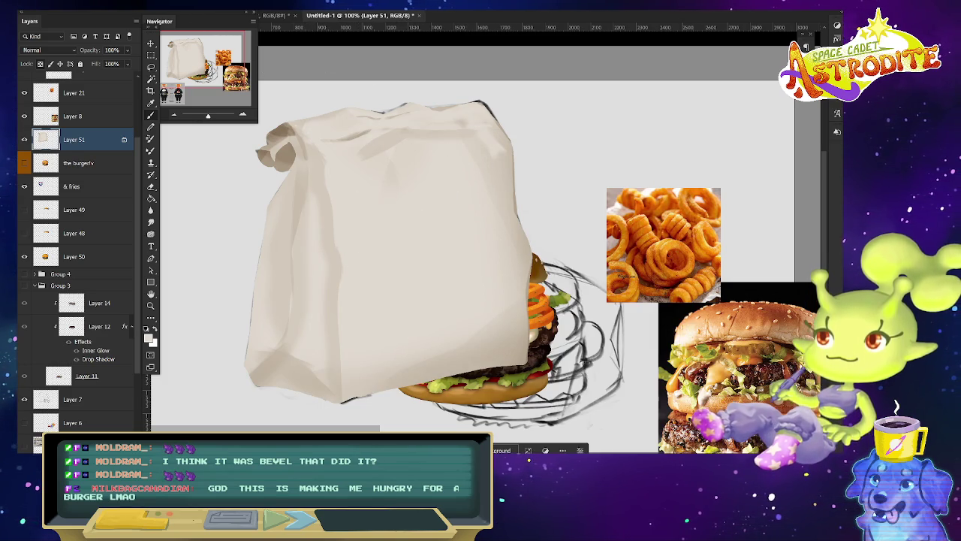
click(162, 4)
click(177, 143)
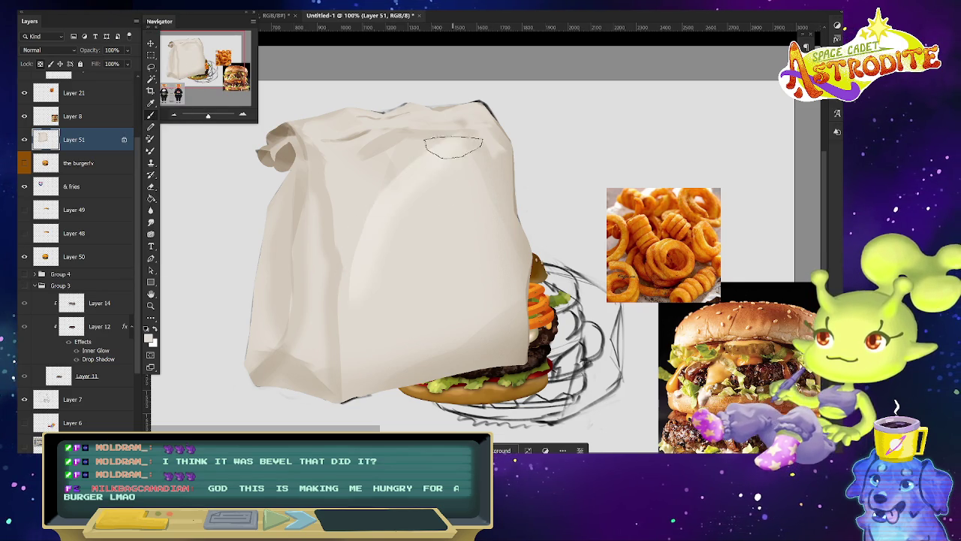
drag(387, 158, 526, 157)
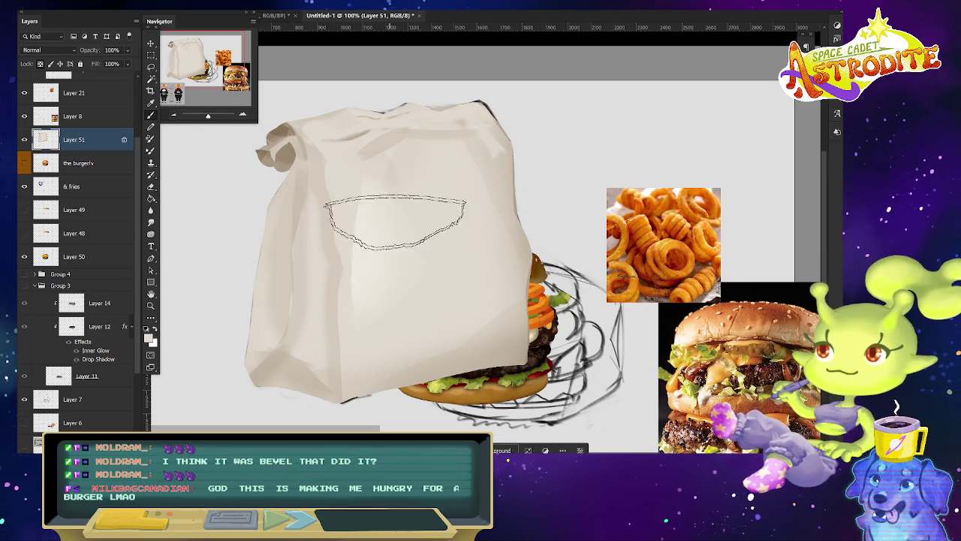
mouse_move(456, 172)
mouse_down()
mouse_move(458, 145)
mouse_move(535, 142)
mouse_move(383, 206)
mouse_move(448, 156)
mouse_move(455, 139)
mouse_move(342, 124)
mouse_move(456, 97)
mouse_move(366, 169)
mouse_move(461, 129)
mouse_move(459, 155)
mouse_move(420, 172)
mouse_up()
key(ctrl+d)
Resize the brush and smooth the bag's bottom-left corner, left side and lower area.
key(b)
right_click(416, 275)
key(Escape)
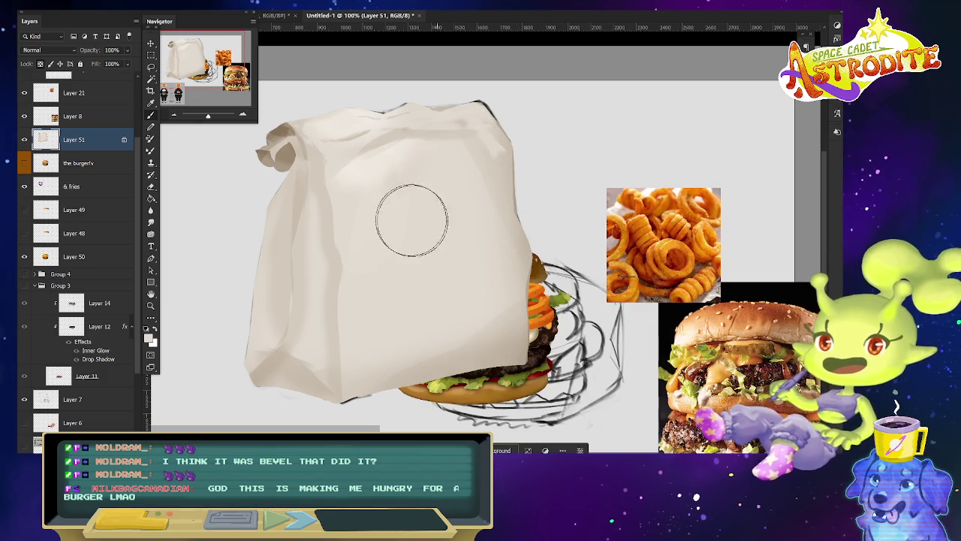
key(bracketright)
key(bracketright)
key(bracketright)
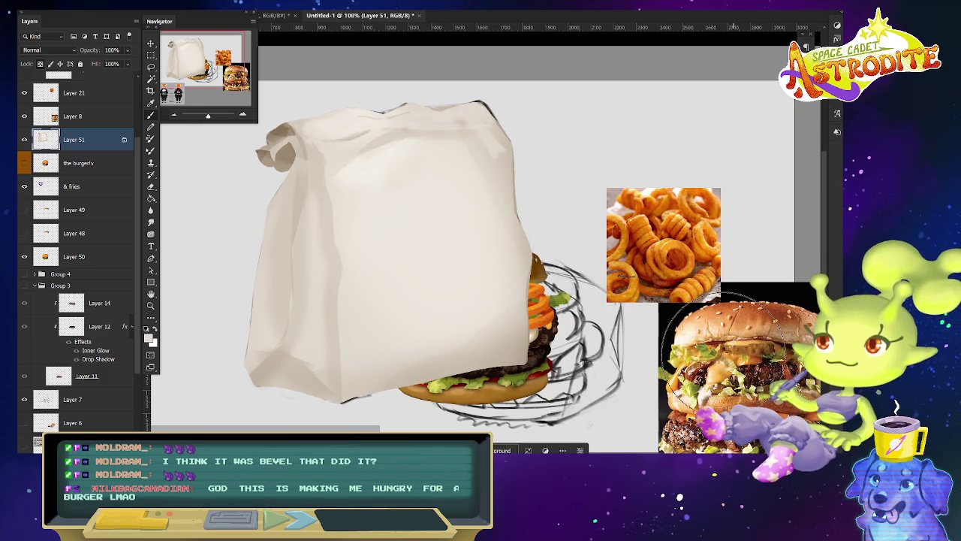
key(bracketleft)
mouse_move(289, 351)
mouse_down()
mouse_move(271, 379)
mouse_move(335, 389)
mouse_move(284, 359)
mouse_move(272, 371)
mouse_up()
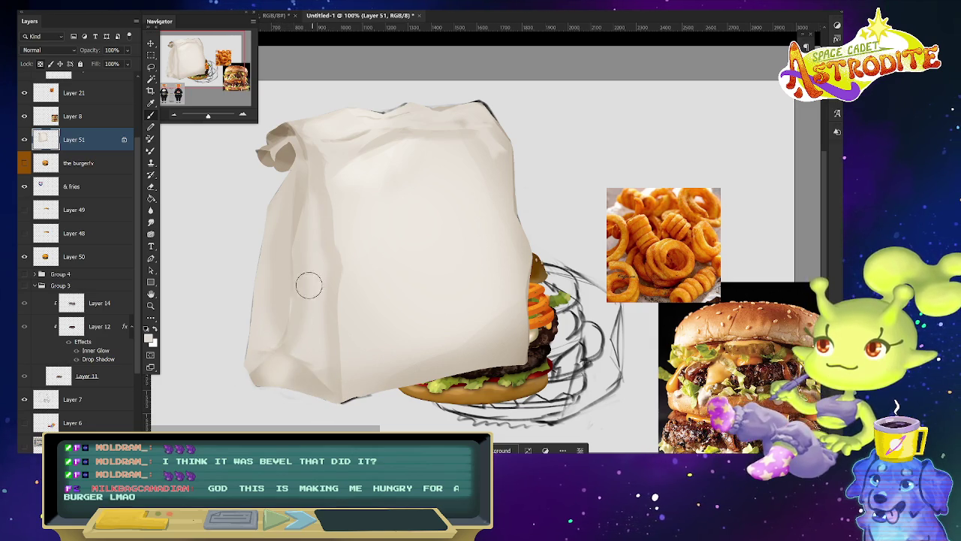
drag(310, 258, 313, 331)
drag(376, 359, 658, 316)
scroll(661, 317, up, 1)
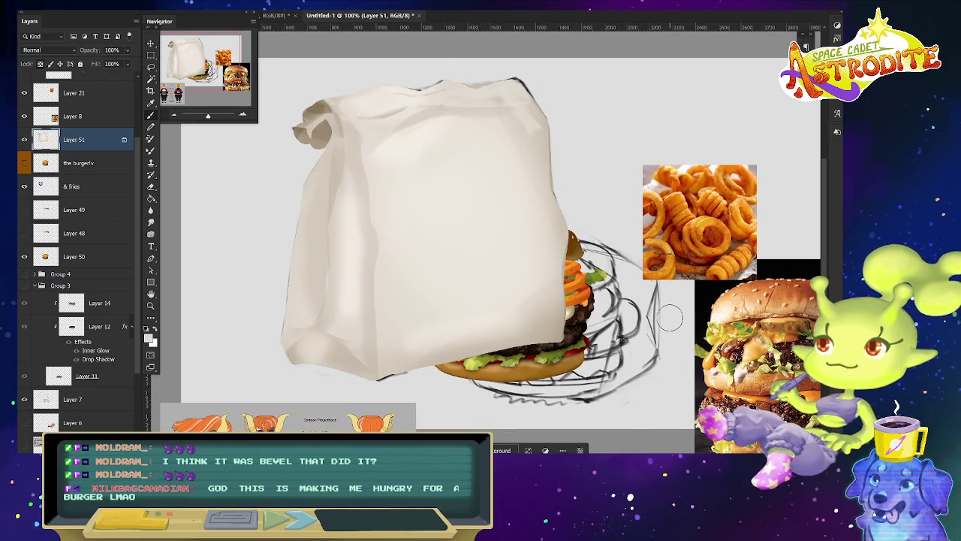
scroll(45, 143, up, 2)
scroll(90, 161, up, 2)
Show the Interstate Burgers & Fries Group 1, duplicate it, and merge the copy into one layer.
click(110, 167)
click(33, 99)
click(24, 99)
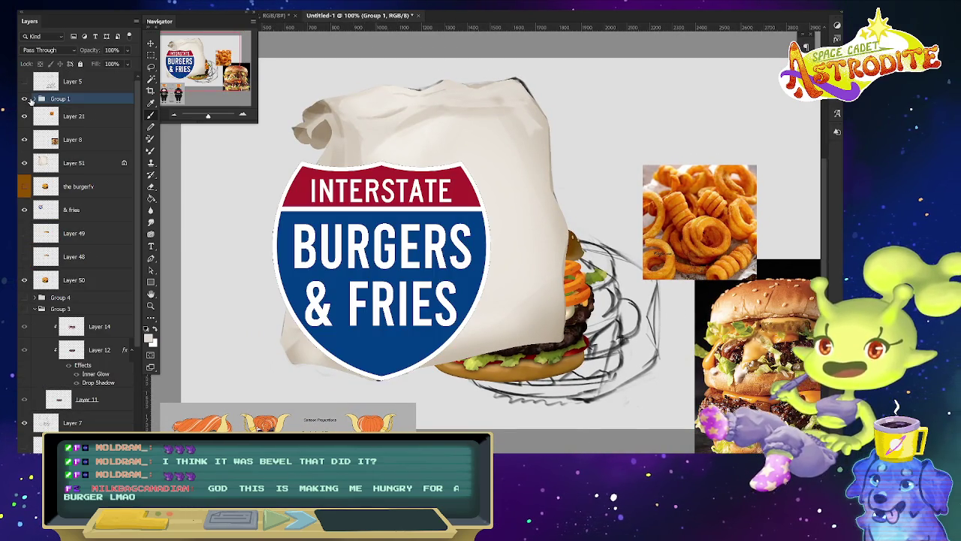
key(ctrl+j)
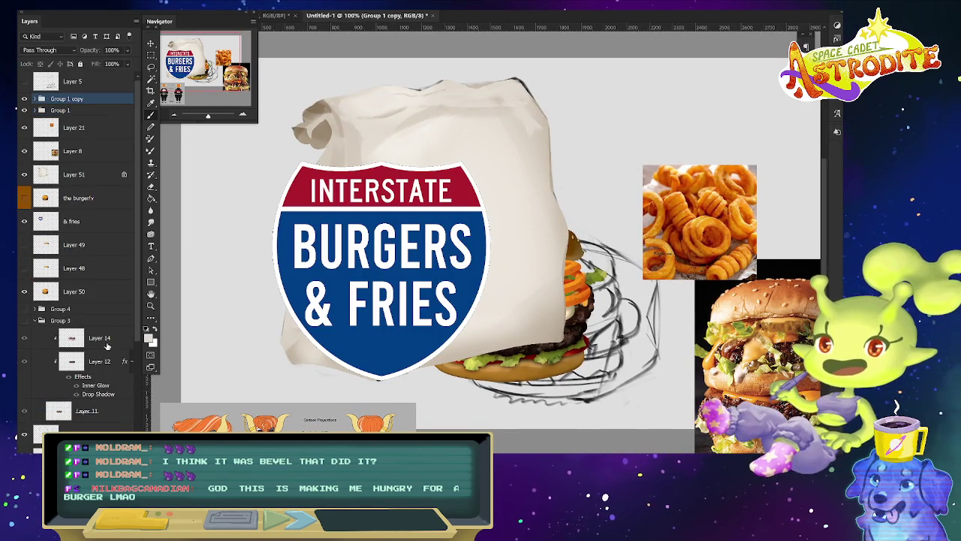
right_click(96, 101)
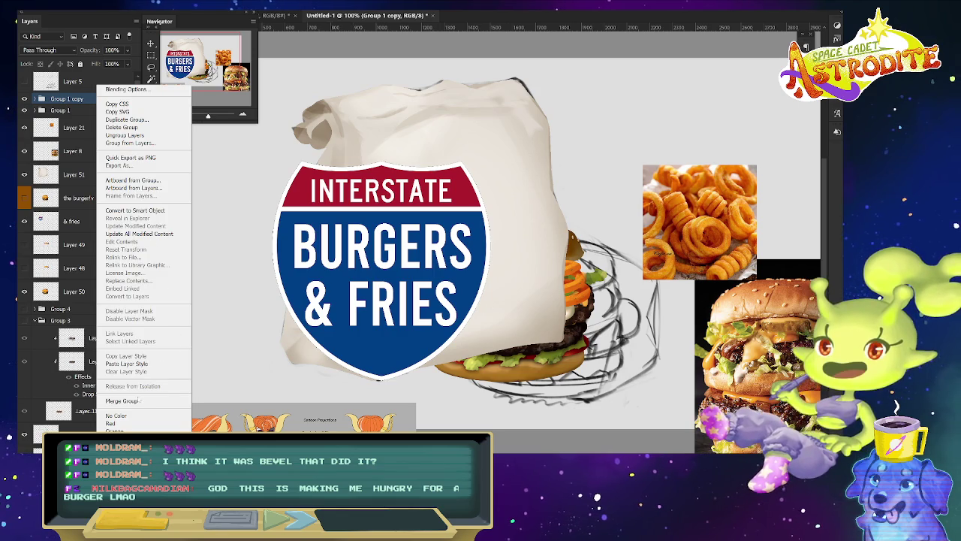
click(122, 400)
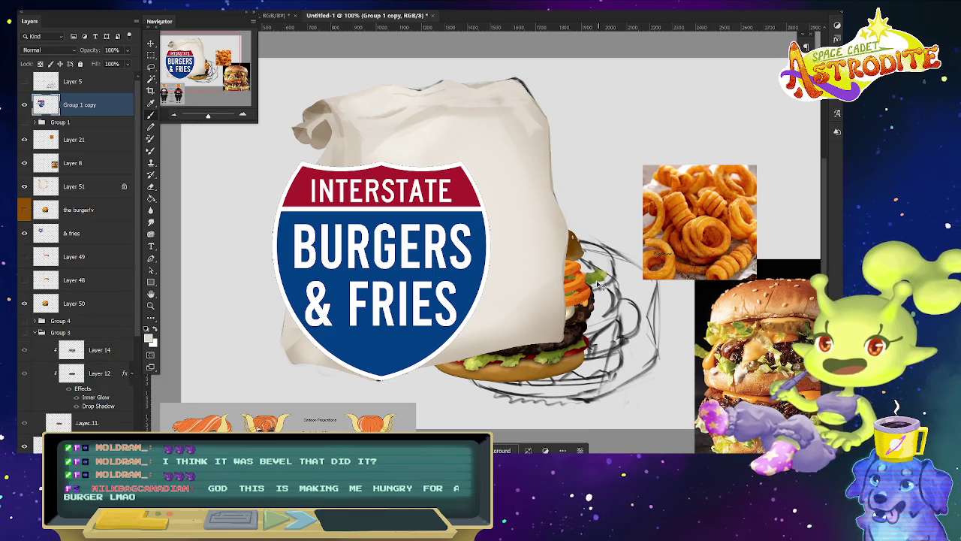
Move the merged sign onto the bag's front, then shrink, skew and tilt it about 4° to fit.
drag(494, 276, 591, 234)
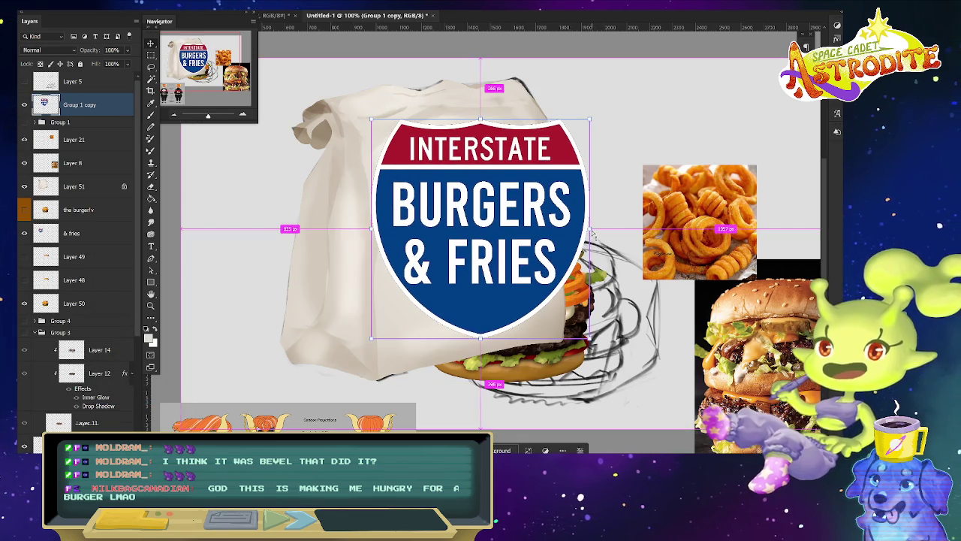
key(ctrl+t)
drag(589, 119, 535, 128)
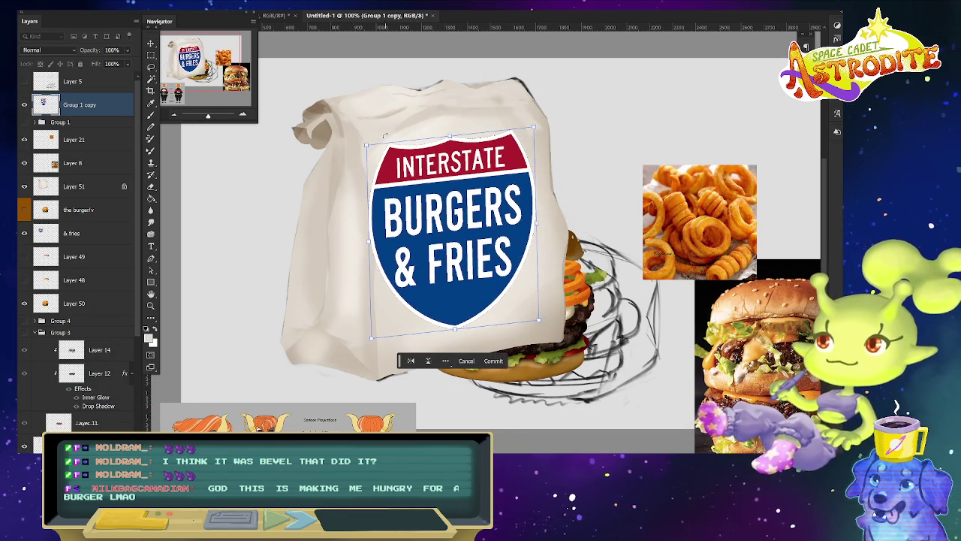
drag(455, 328, 484, 328)
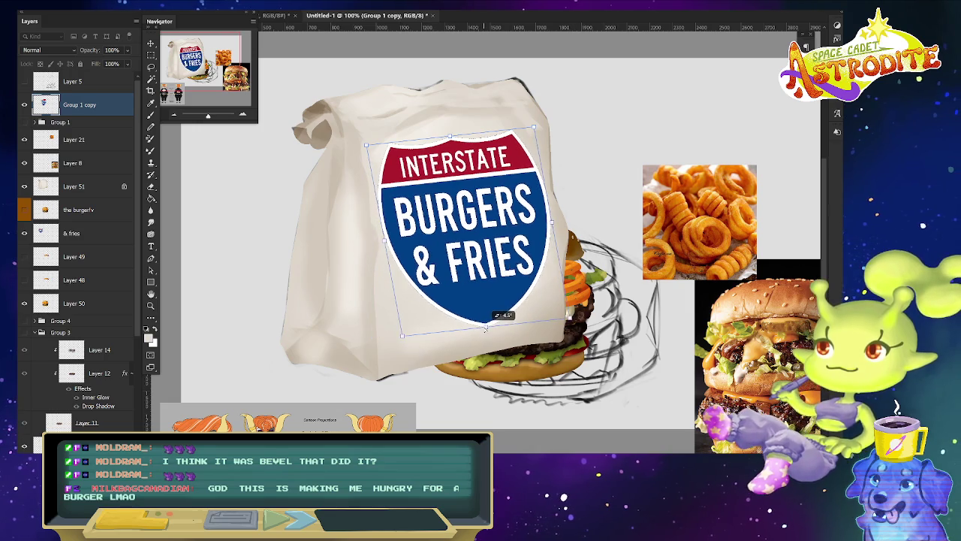
drag(538, 125, 537, 129)
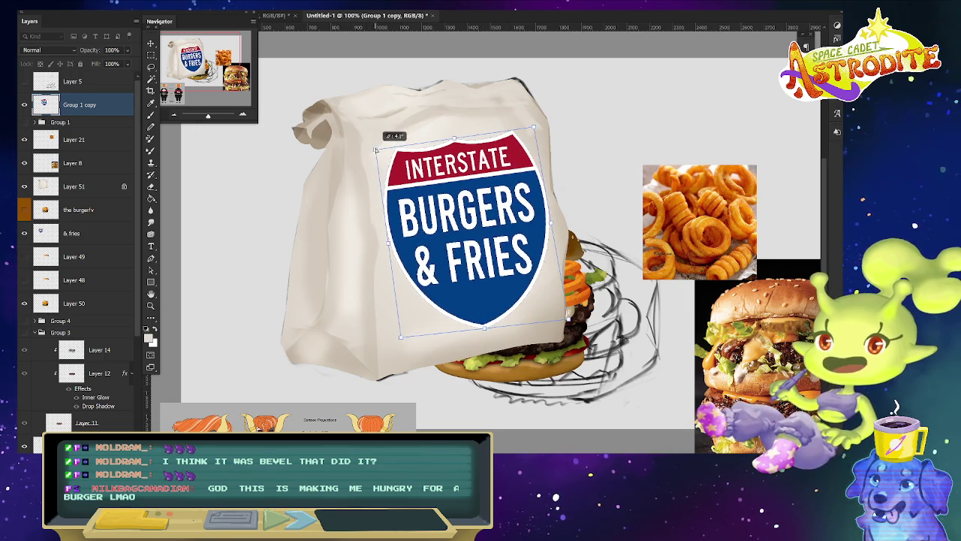
drag(401, 336, 398, 340)
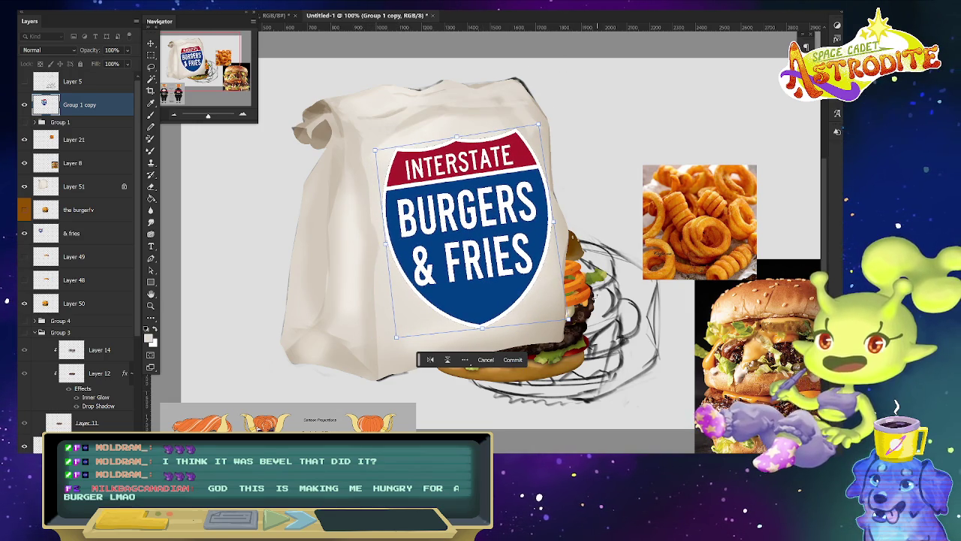
drag(569, 319, 565, 318)
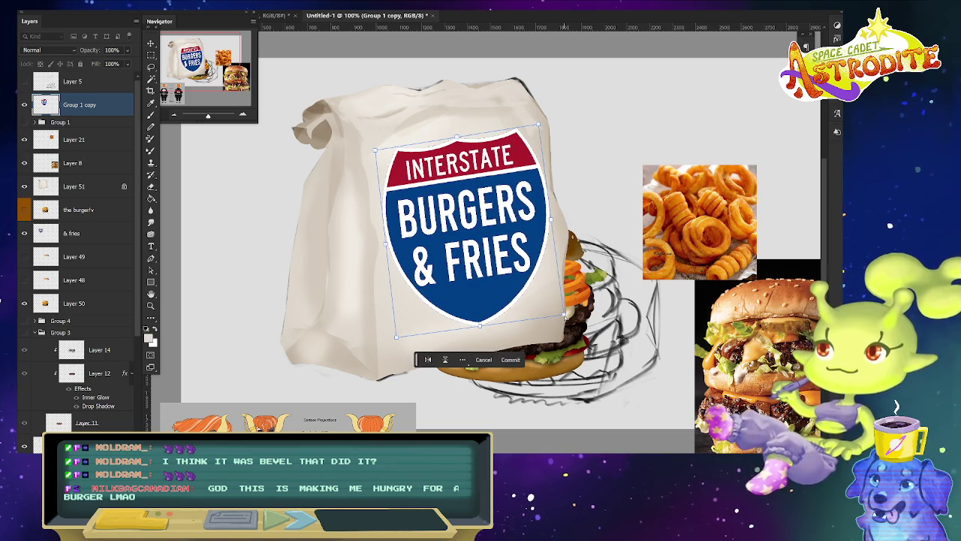
Commit the sign's transform, blend it with Darker Color, and open Layer 51's layer style.
key(Return)
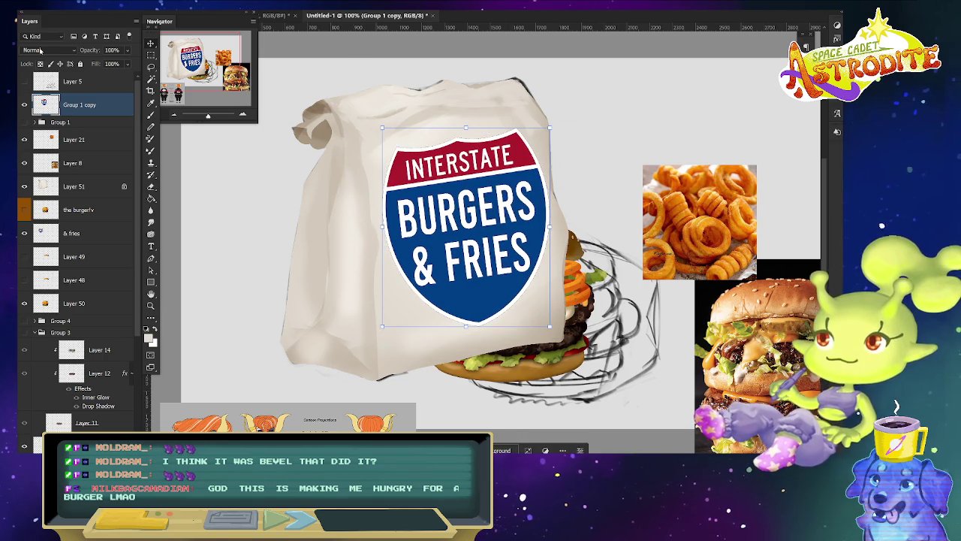
click(41, 49)
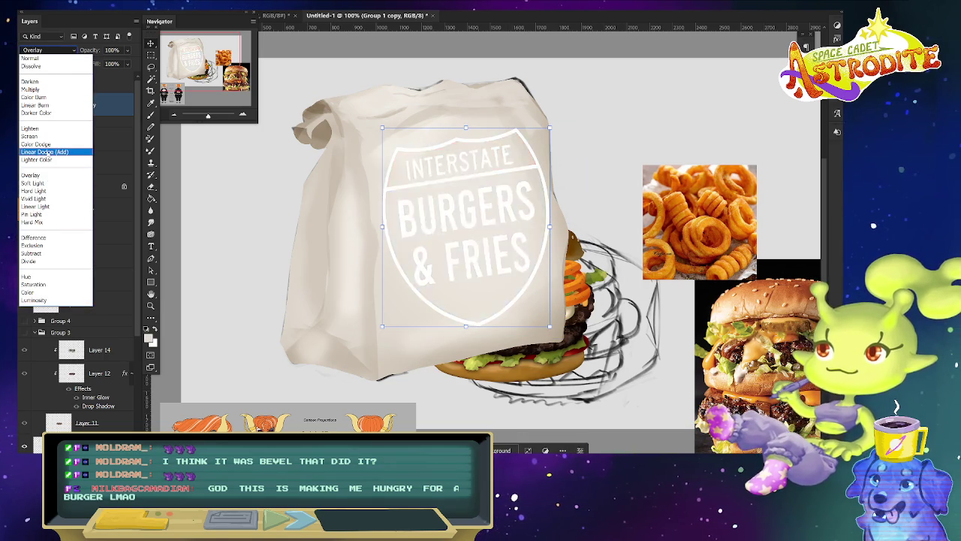
key(Up)
key(Down)
key(Down)
key(Down)
key(Up)
key(Up)
key(Up)
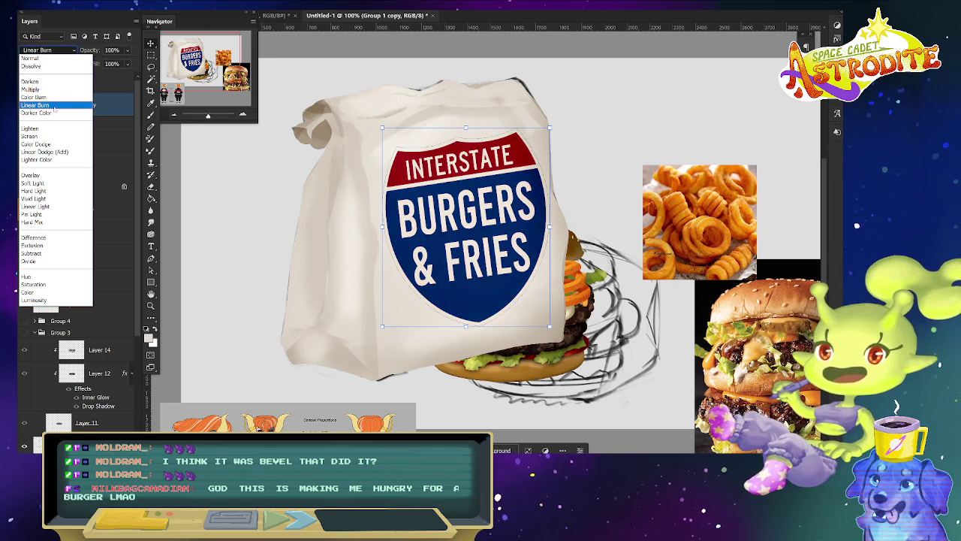
click(55, 114)
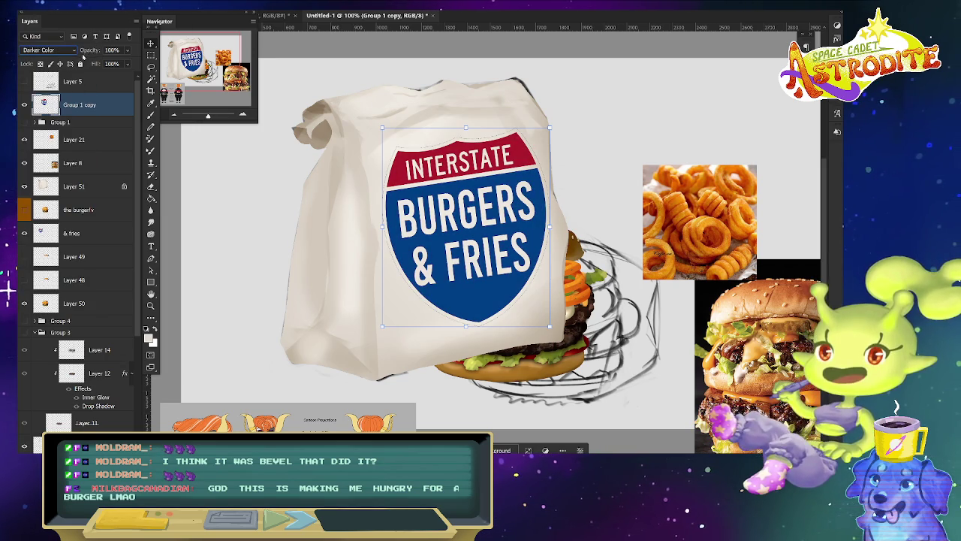
click(94, 183)
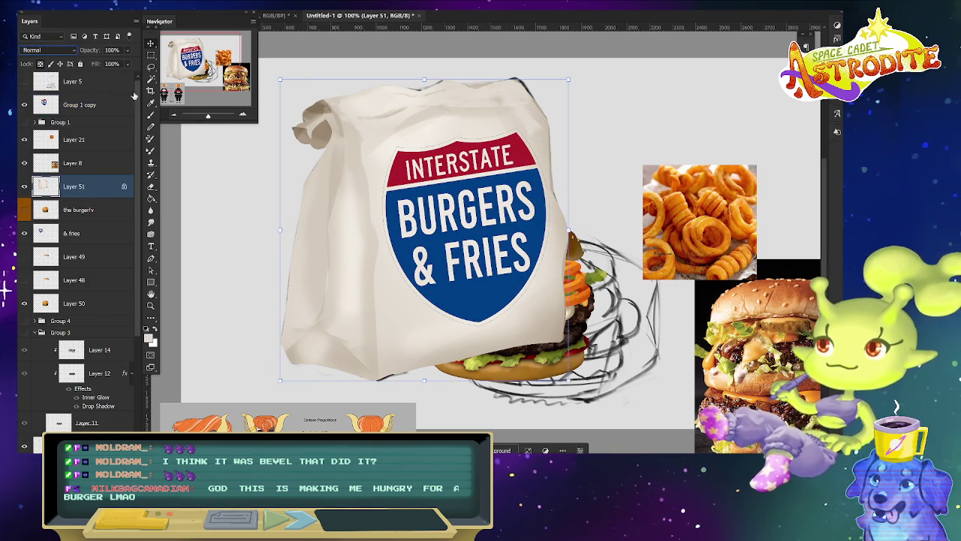
double_click(98, 188)
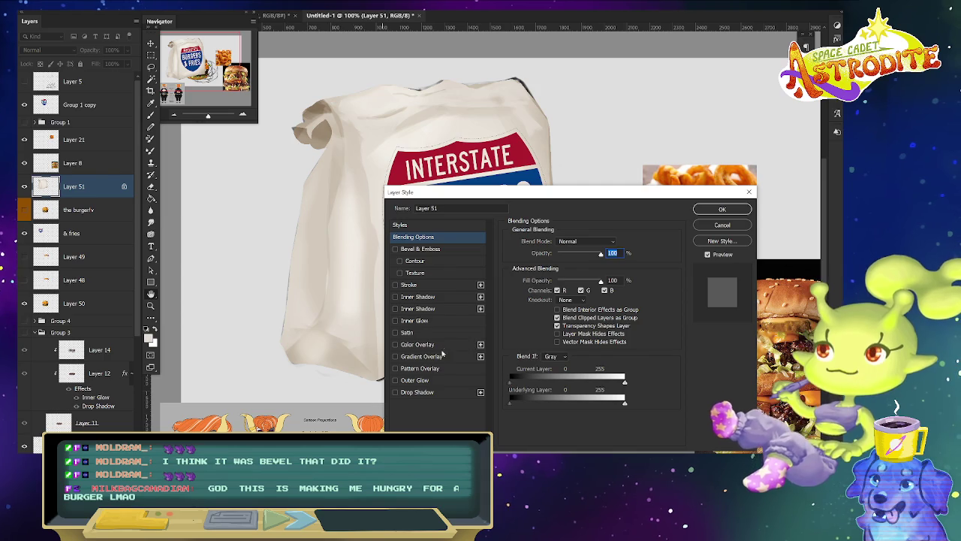
Enable a Color Overlay on the bag with the Color blend mode.
click(446, 345)
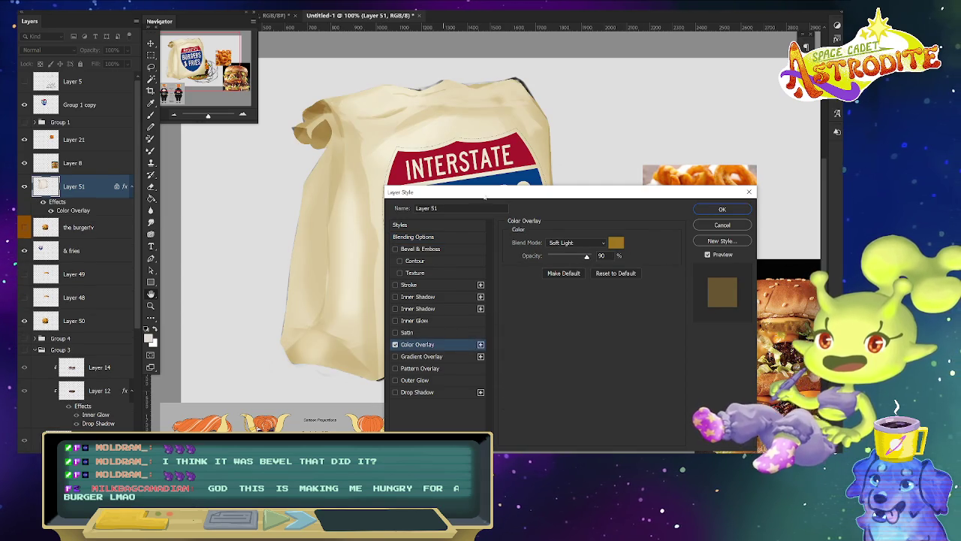
drag(486, 197, 495, 174)
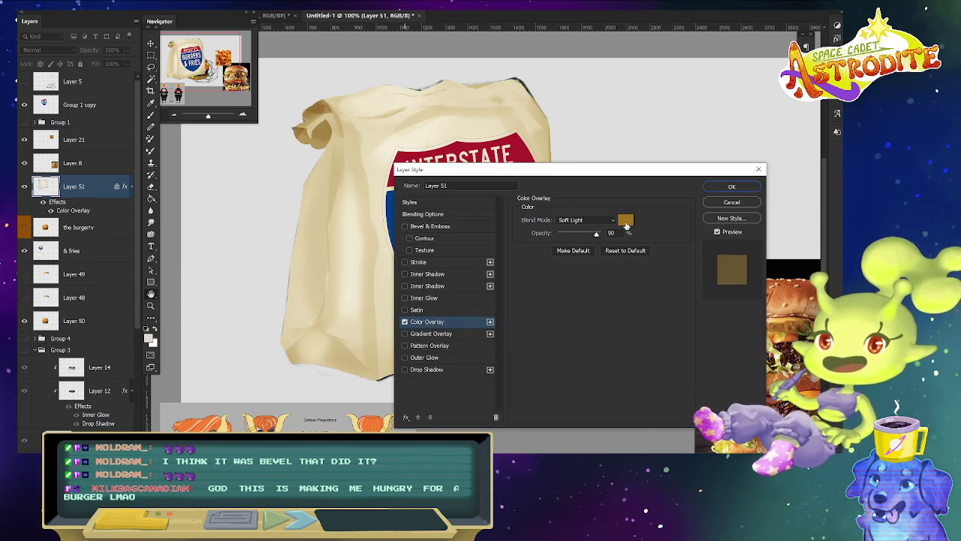
click(628, 224)
mouse_move(557, 351)
mouse_down()
mouse_move(556, 330)
mouse_move(508, 331)
mouse_up()
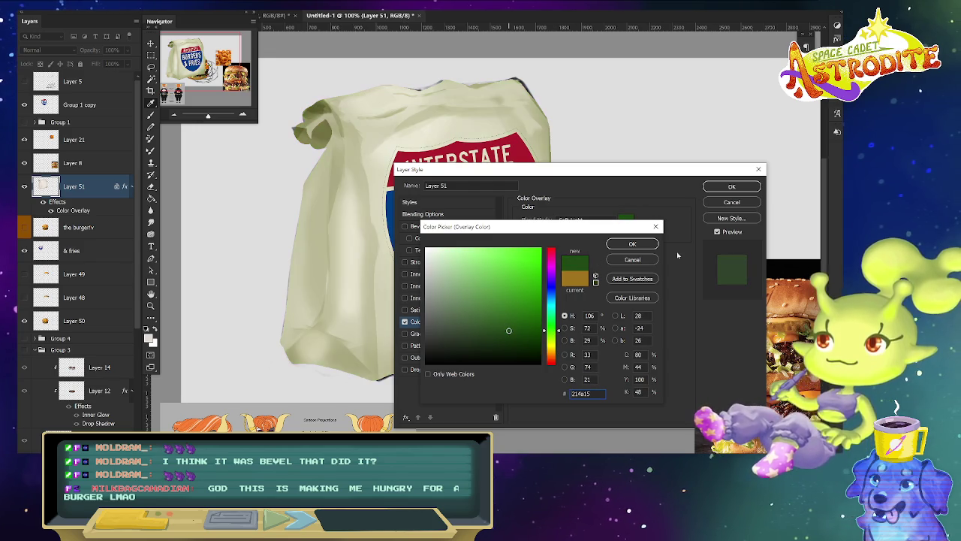
click(631, 244)
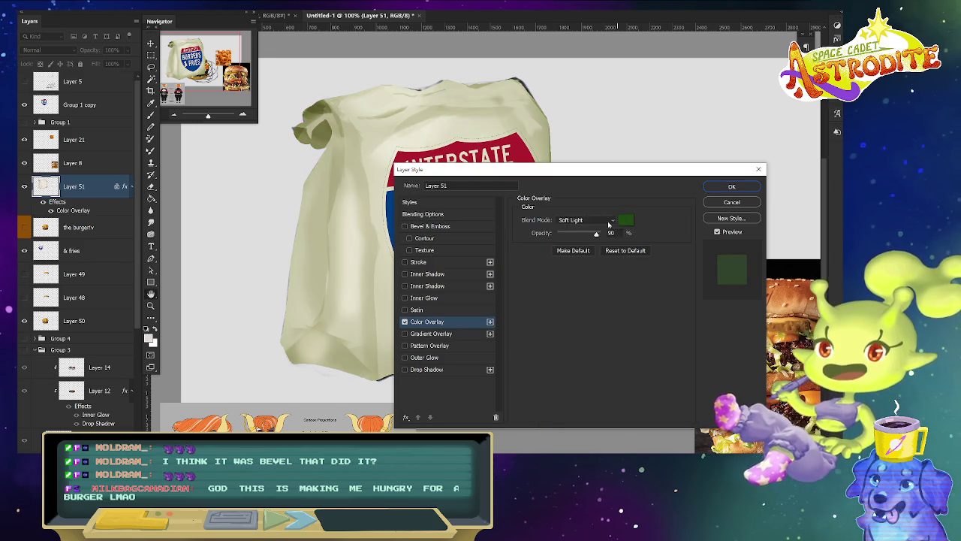
click(586, 219)
click(586, 439)
click(625, 220)
click(629, 244)
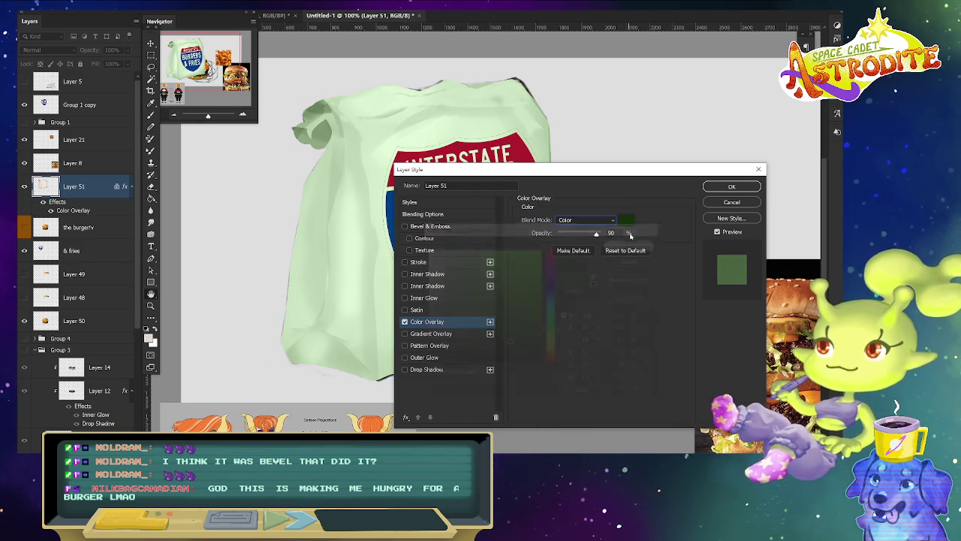
click(586, 219)
click(678, 329)
Set the overlay colour to muted purple #50326d, apply it, and select Group 1 copy.
mouse_move(575, 173)
mouse_down()
mouse_move(469, 204)
mouse_move(515, 187)
mouse_up()
click(566, 233)
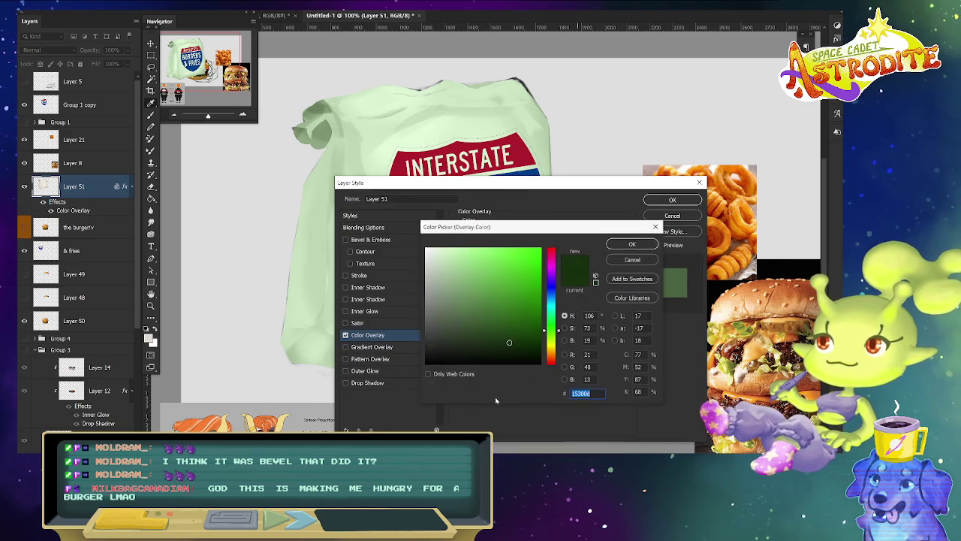
click(553, 272)
drag(519, 271, 509, 310)
click(488, 314)
drag(553, 272, 556, 277)
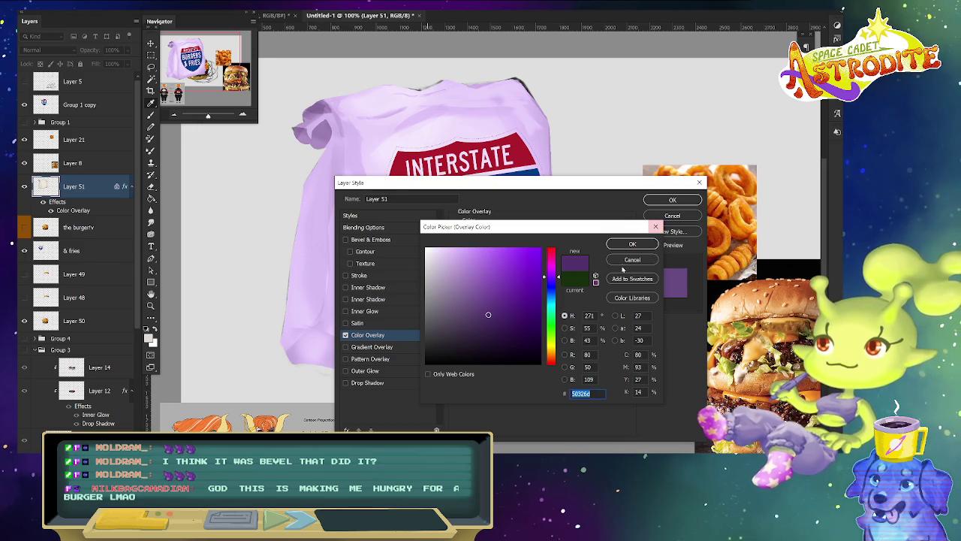
click(632, 244)
click(673, 200)
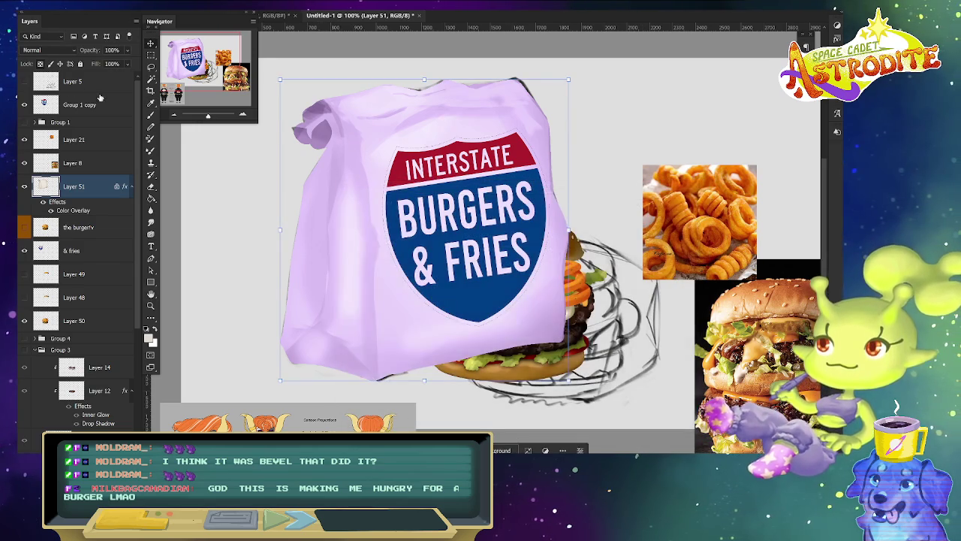
click(78, 105)
click(42, 50)
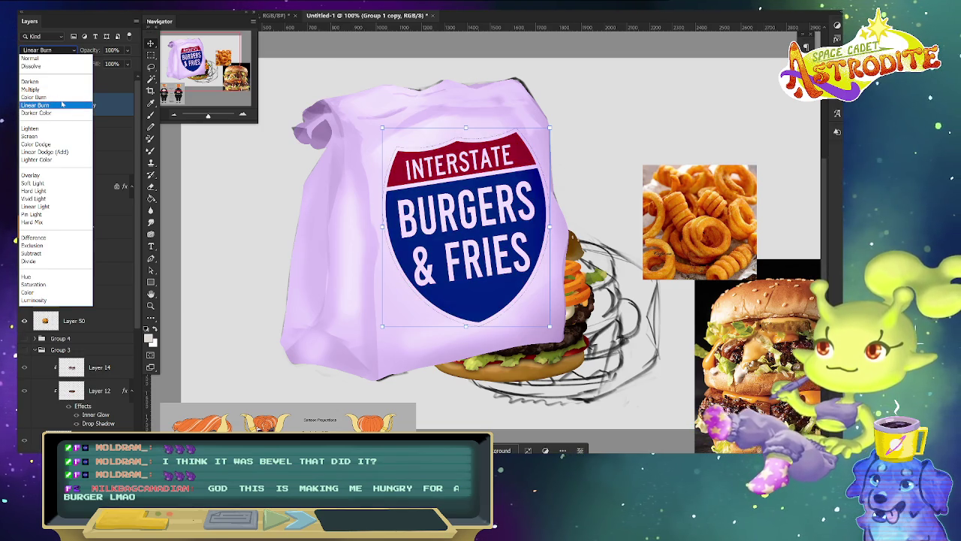
Set Group 1 copy's blend mode to Linear Burn, then select Layer 51.
click(56, 105)
click(100, 189)
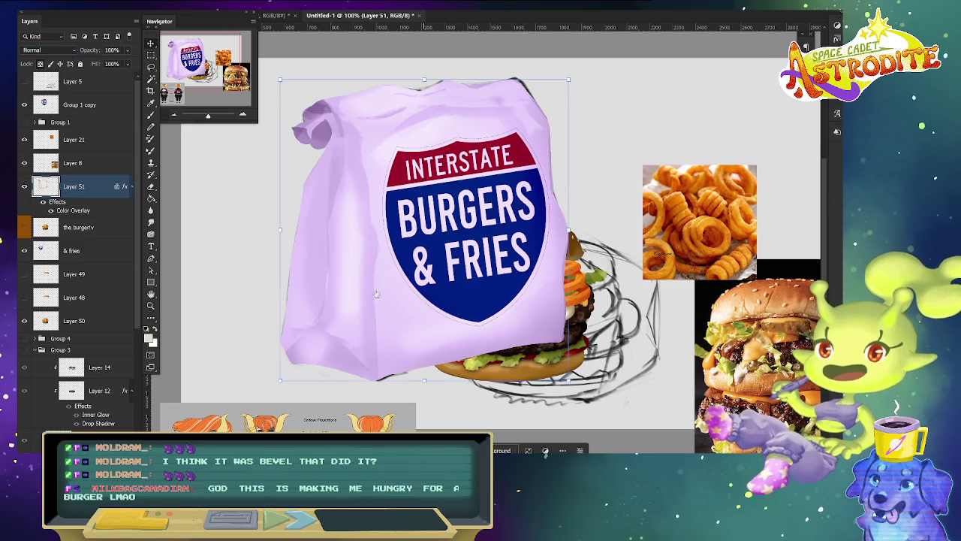
Change the bag's Color Overlay to Multiply at 25% opacity, keeping the purple colour.
click(379, 335)
drag(450, 182, 139, 193)
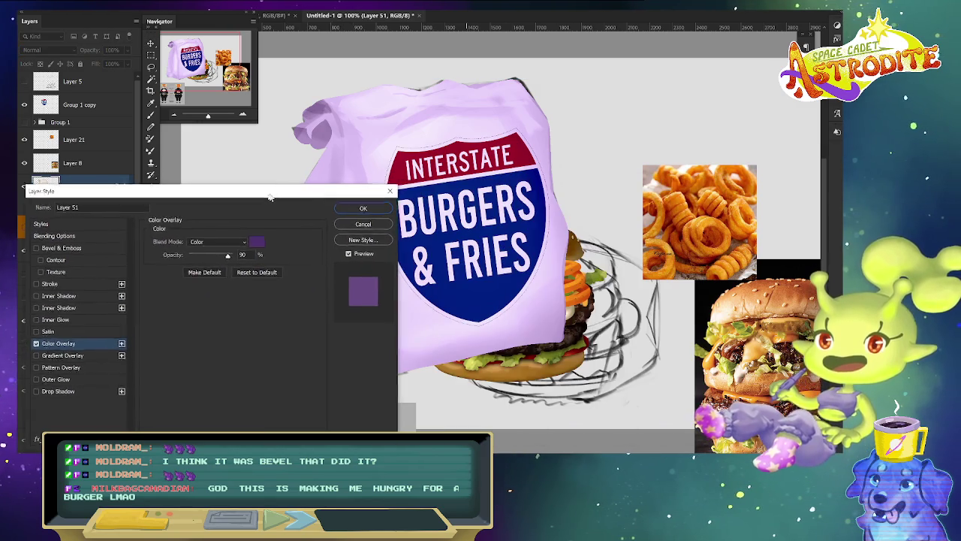
click(214, 243)
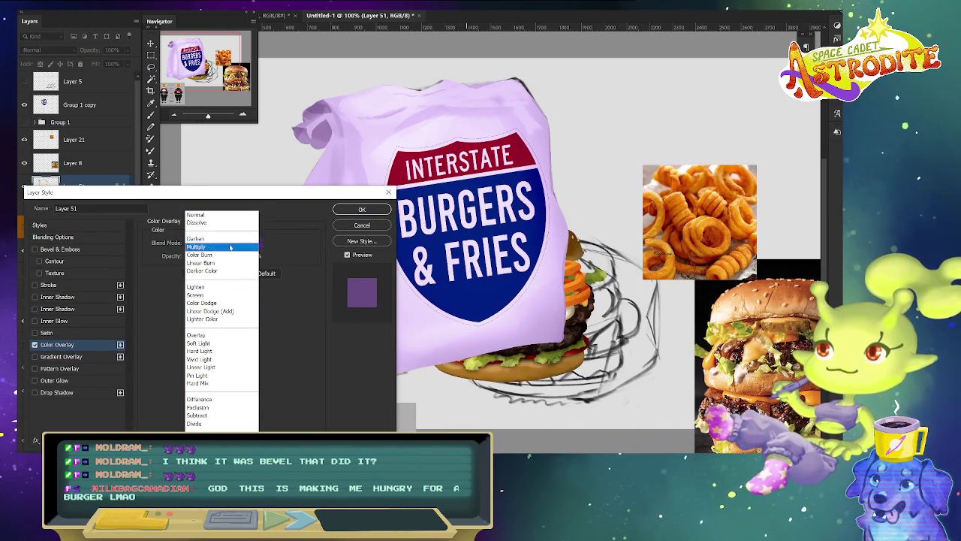
click(222, 247)
drag(198, 256, 194, 257)
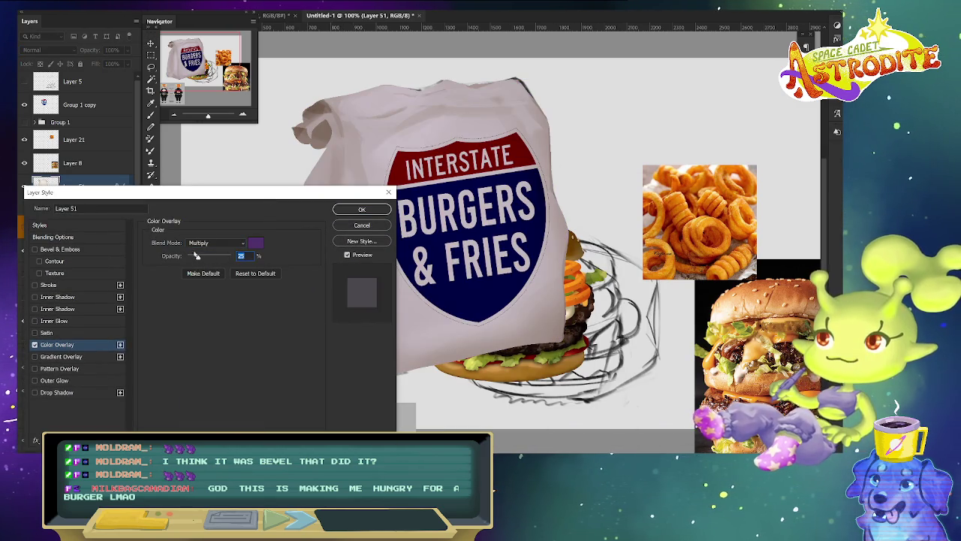
click(256, 243)
click(508, 249)
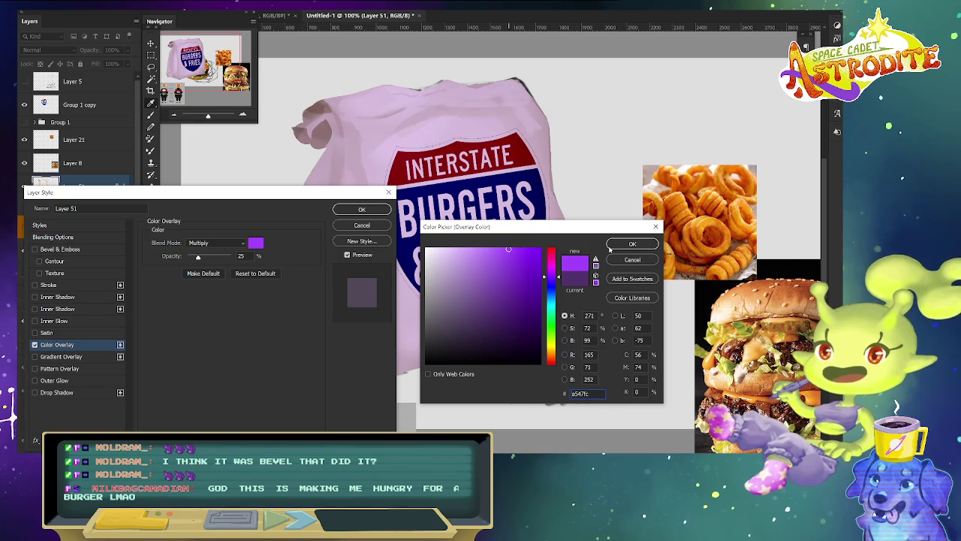
click(635, 259)
Turn off the bag's Color Overlay, confirm the style, and select Group 1 copy.
mouse_move(326, 198)
mouse_down()
mouse_move(392, 307)
mouse_move(500, 256)
mouse_up()
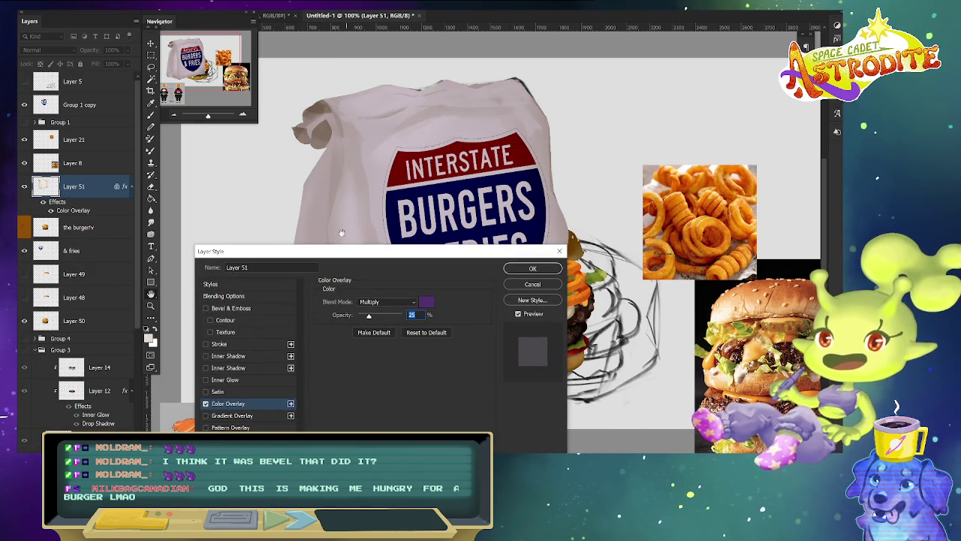
drag(323, 251, 439, 307)
mouse_move(584, 250)
mouse_down()
mouse_move(536, 129)
mouse_move(552, 252)
mouse_up()
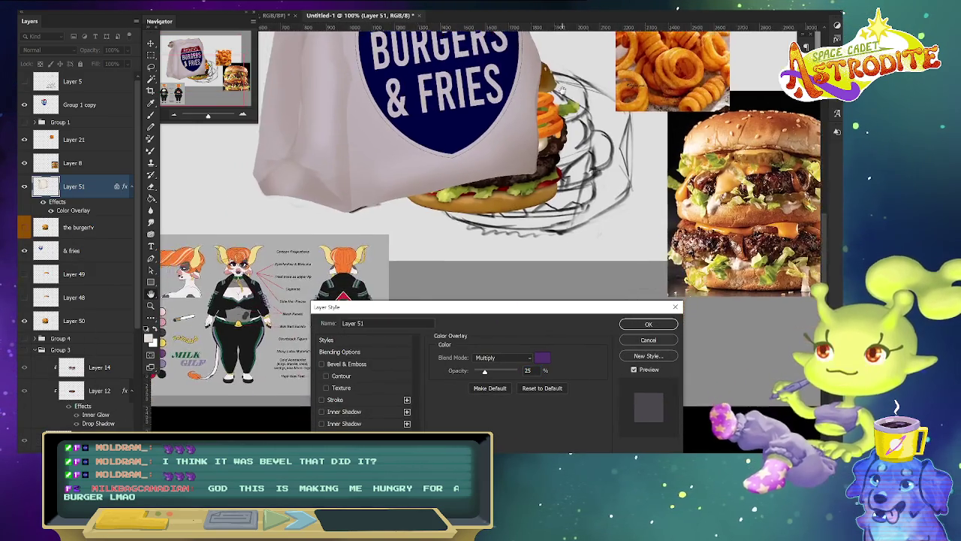
drag(338, 307, 332, 218)
click(316, 371)
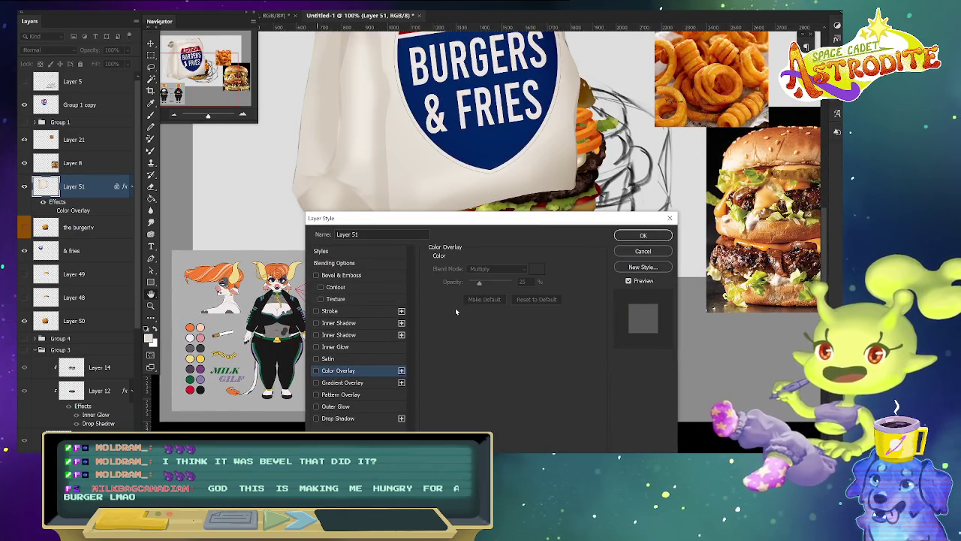
click(645, 235)
drag(271, 114, 262, 234)
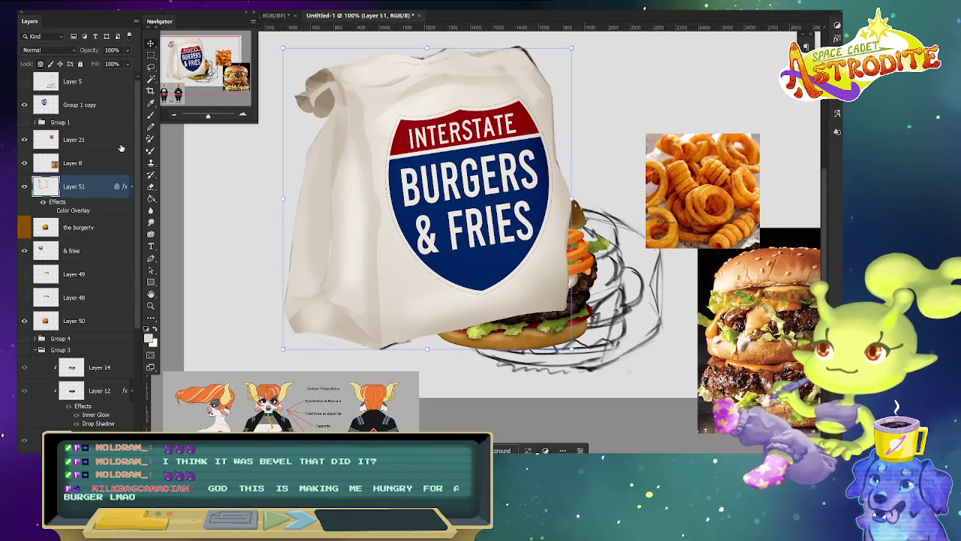
click(111, 105)
key(ctrl+alt+s)
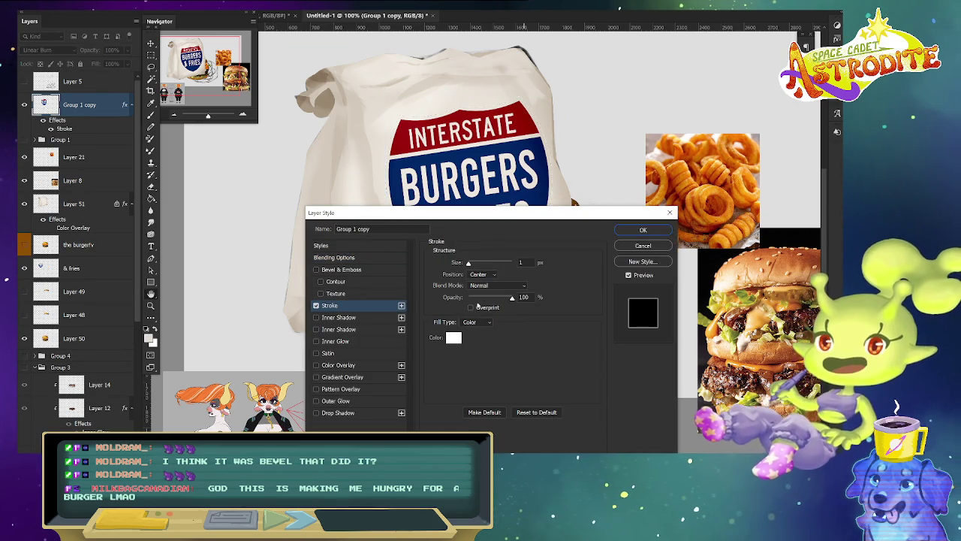
Thicken the logo's white stroke, try Overlay and another stroke blend mode, and confirm.
drag(470, 263, 473, 263)
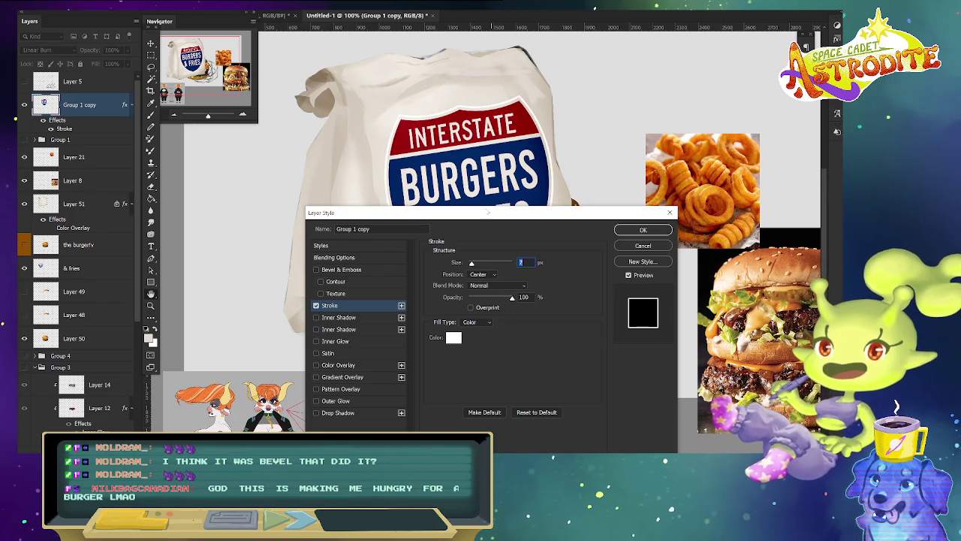
drag(487, 213, 397, 182)
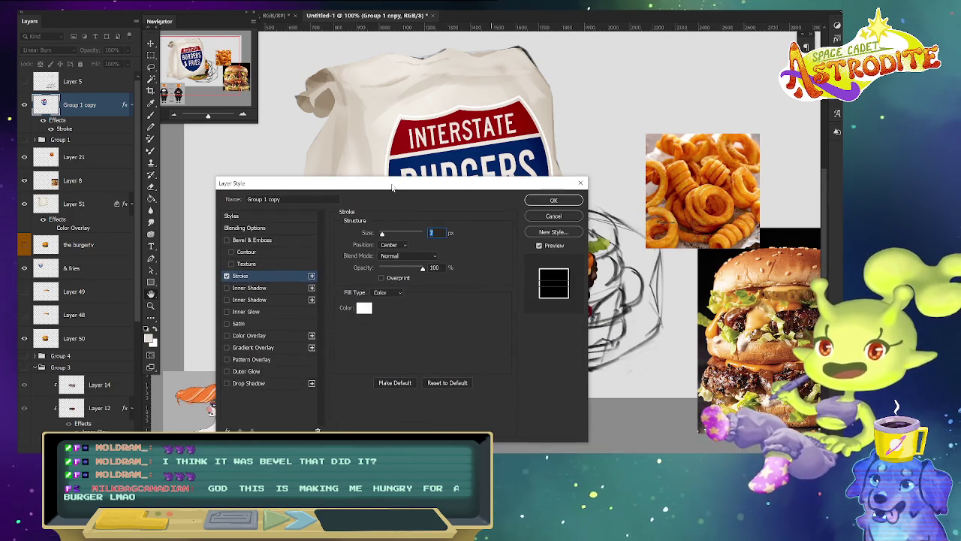
click(406, 256)
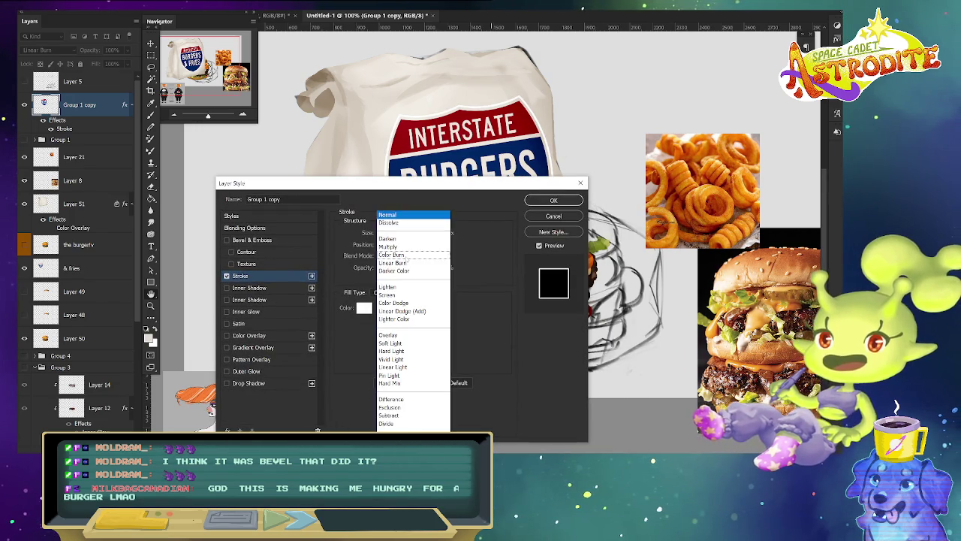
click(405, 337)
click(406, 256)
click(406, 215)
key(Return)
drag(376, 225, 291, 290)
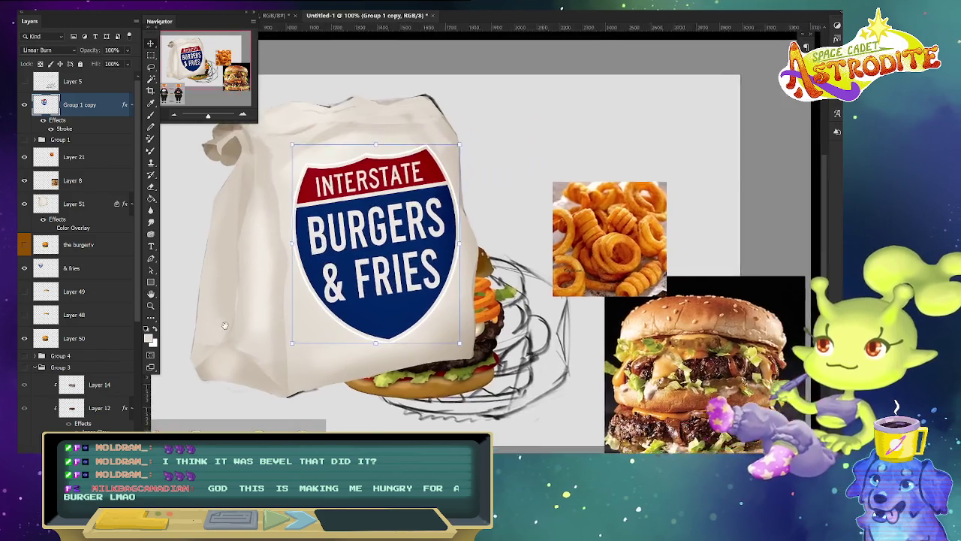
Rasterize Group 1 copy's layer style, set it to Color Burn, and stack it above Layer 51.
right_click(94, 105)
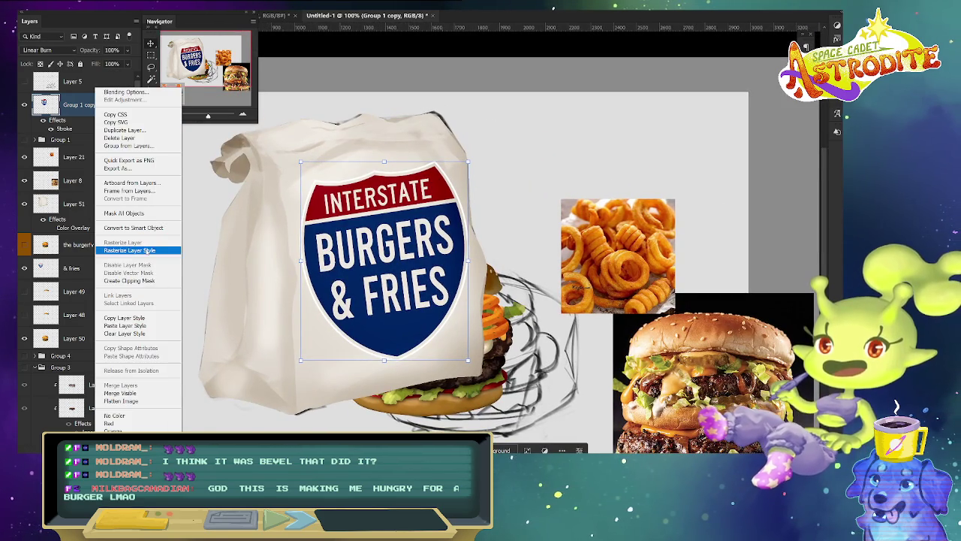
click(145, 252)
click(49, 49)
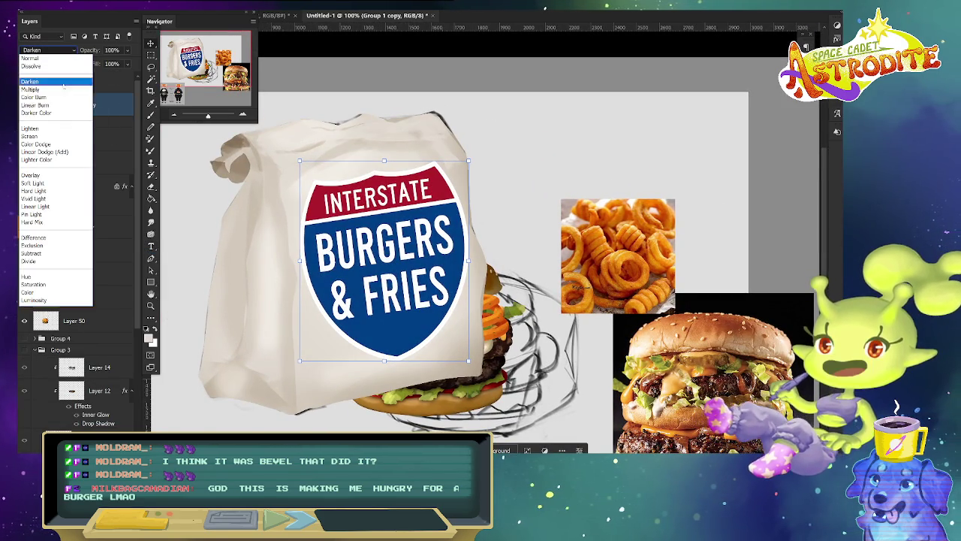
click(65, 98)
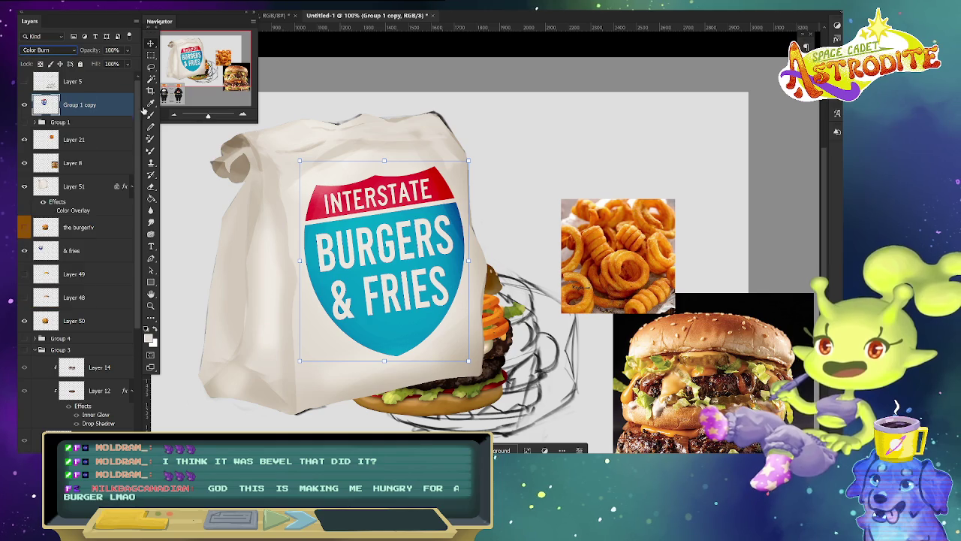
key(ctrl+minus)
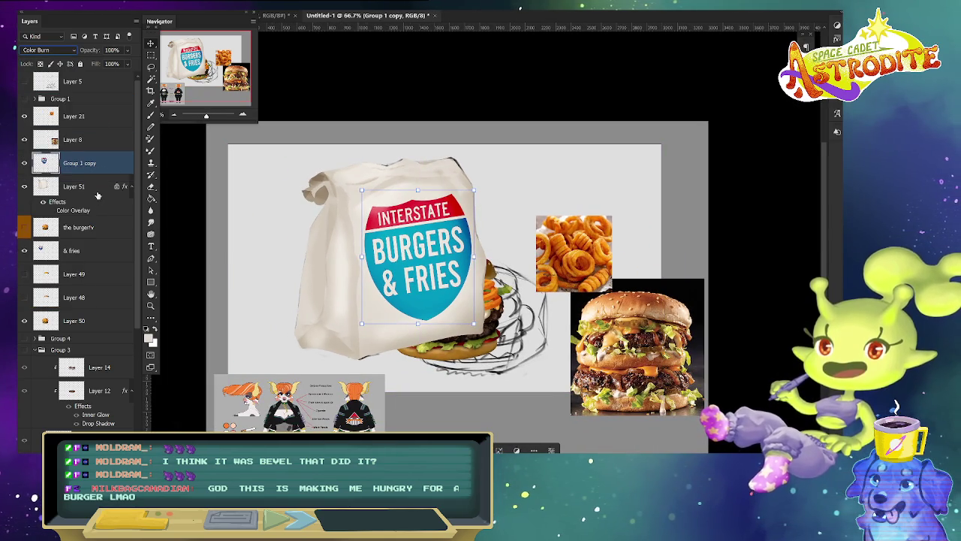
drag(105, 111, 97, 180)
drag(94, 238, 90, 152)
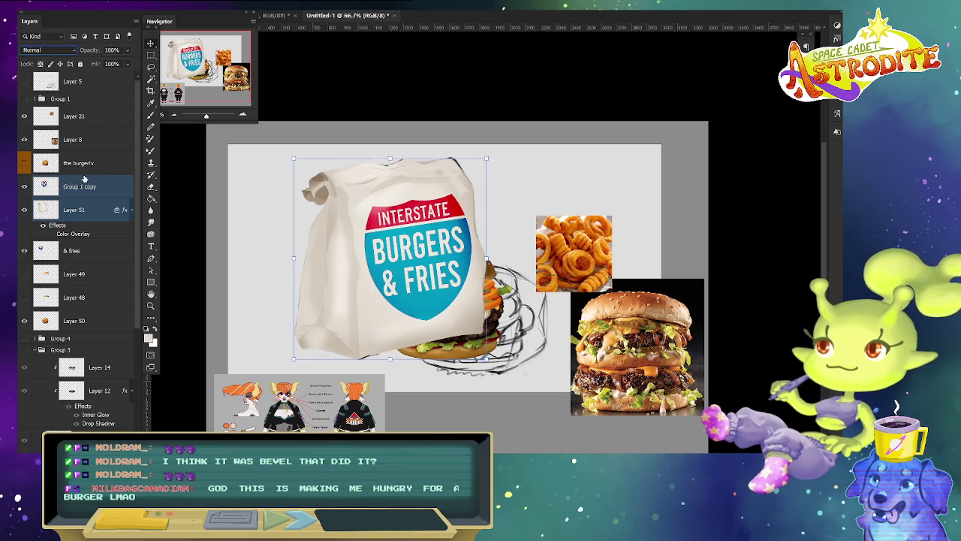
Reposition the burger with fries, move the curly-fries photo up-right, and shrink the burger photo.
drag(83, 175, 83, 178)
drag(533, 368, 507, 317)
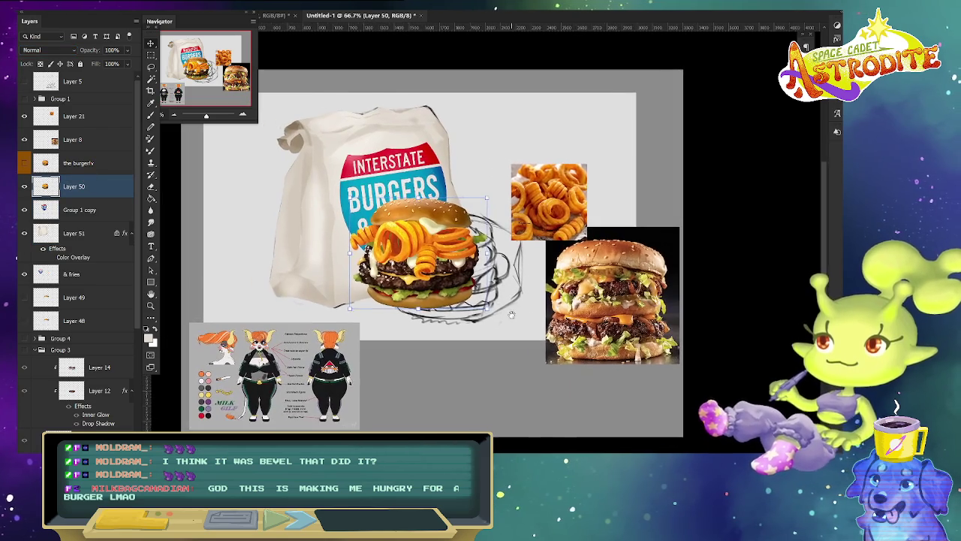
mouse_move(439, 263)
mouse_down()
mouse_move(470, 276)
mouse_move(450, 276)
mouse_up()
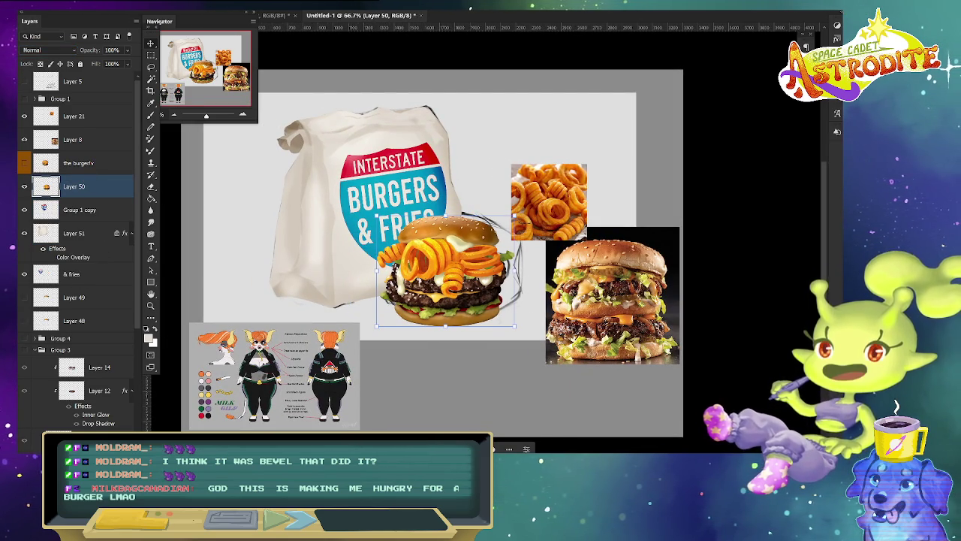
click(582, 187)
drag(582, 197, 668, 185)
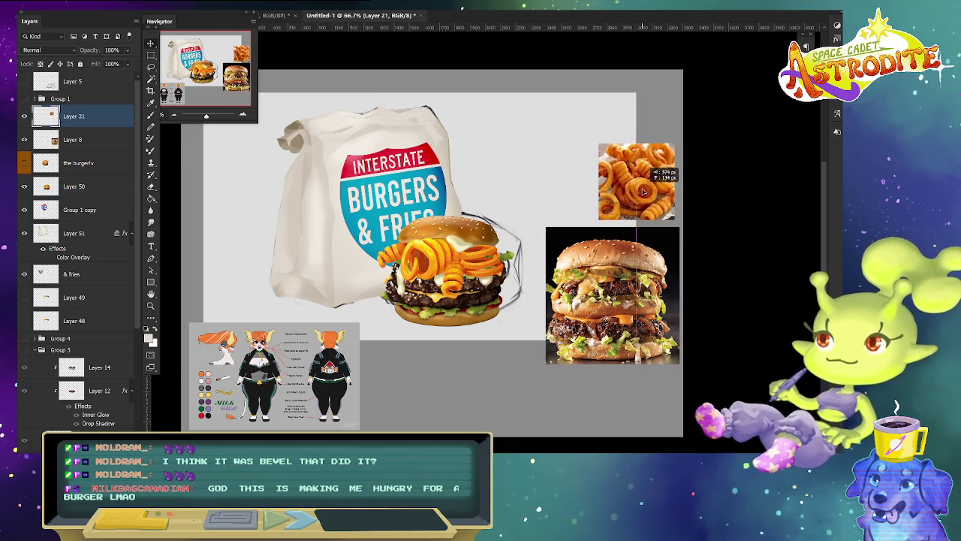
click(618, 306)
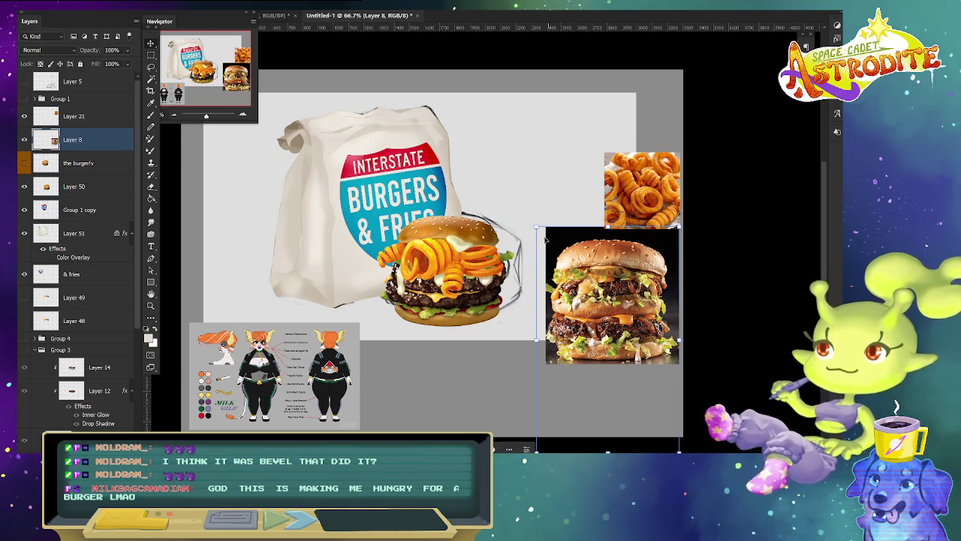
drag(536, 450, 590, 384)
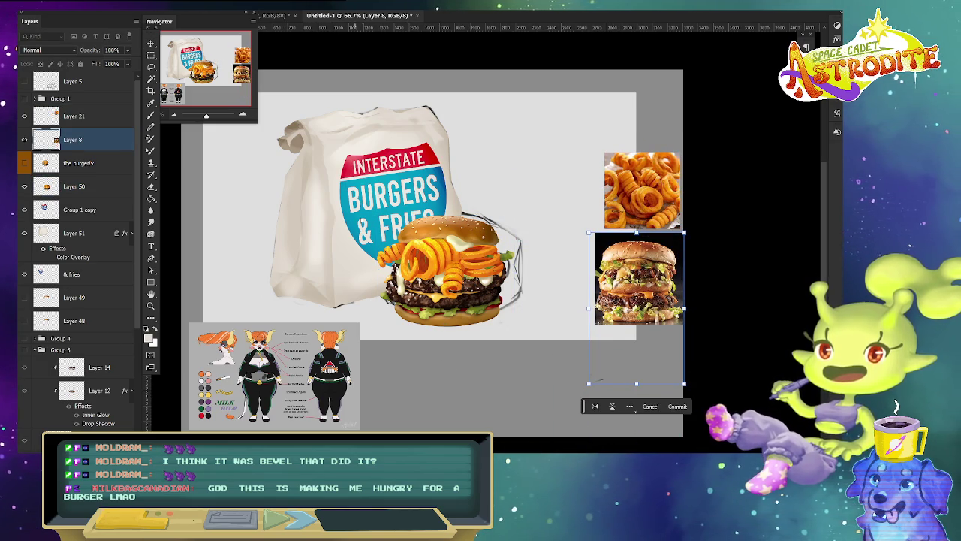
click(84, 234)
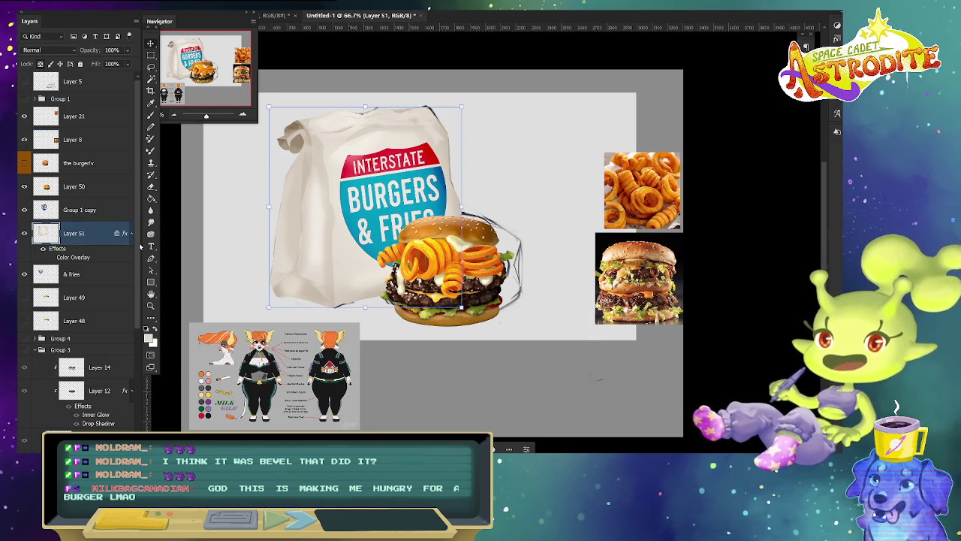
Lasso the bag's top-left corner on Layer 51 for transforming.
key(l)
drag(297, 119, 320, 141)
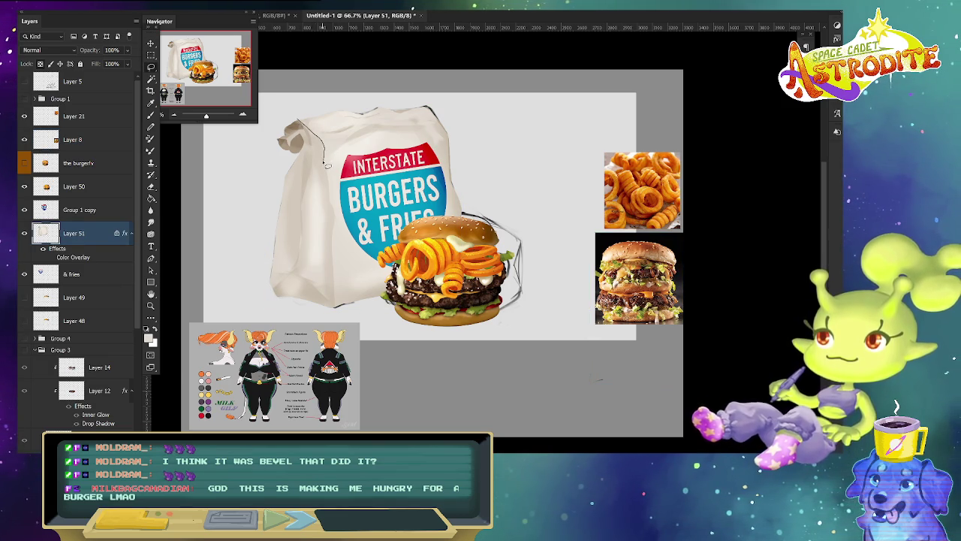
drag(302, 220, 280, 130)
key(ctrl+t)
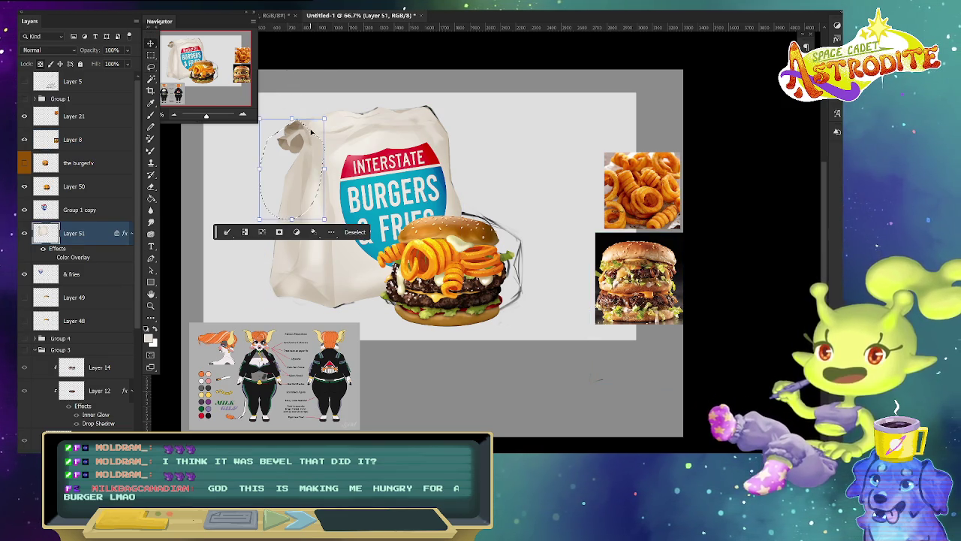
Commit the corner reshape, set the Brush to Multiply mode, and re-lasso then deselect the corner.
key(Return)
key(b)
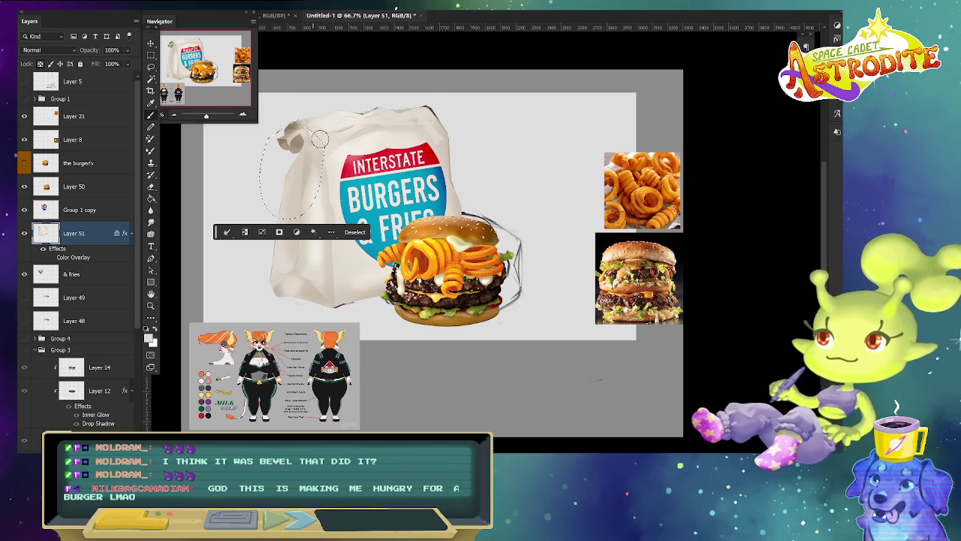
key(ctrl+d)
click(154, 6)
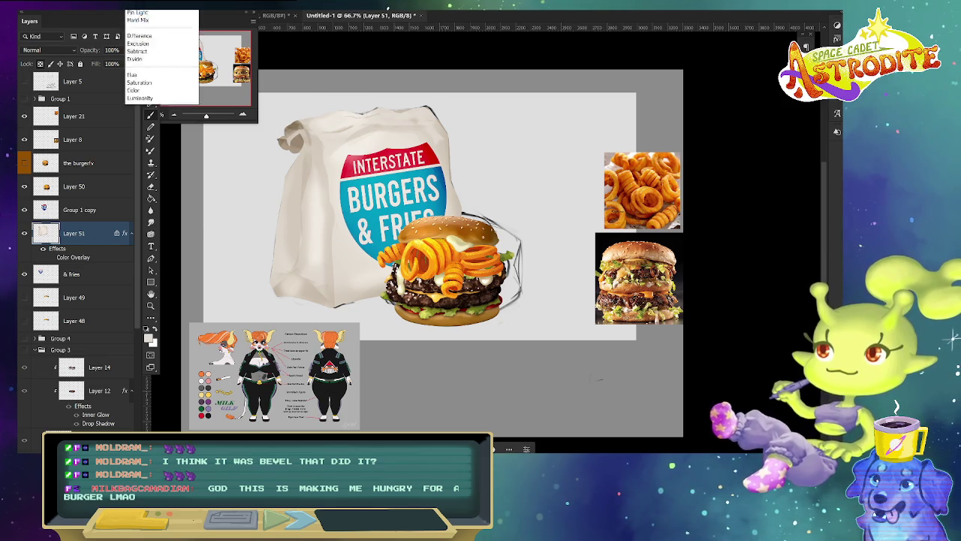
click(177, 56)
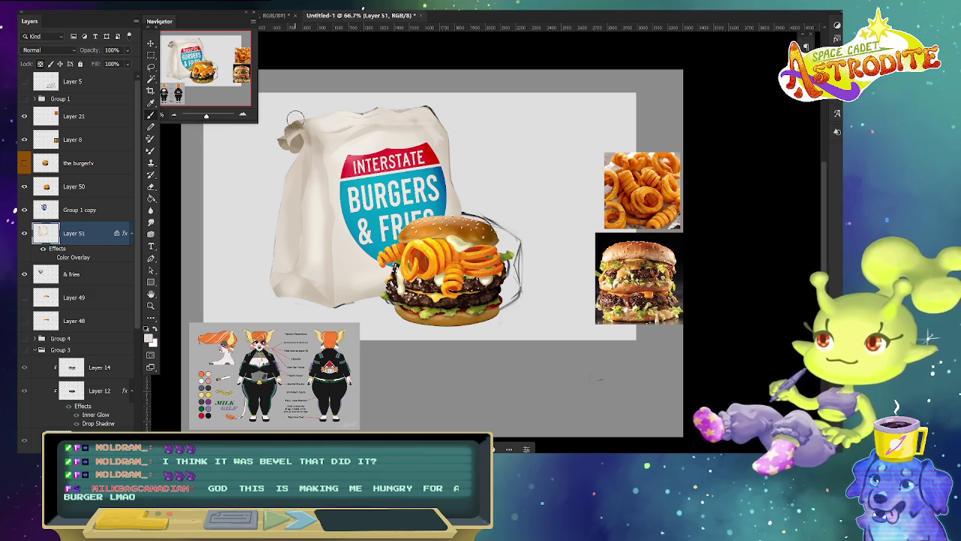
key(l)
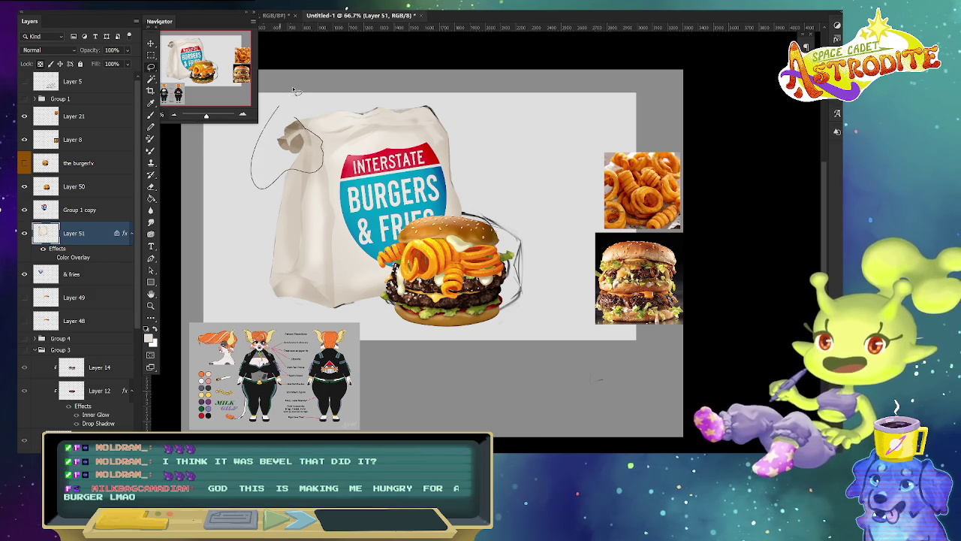
drag(328, 164, 291, 91)
key(b)
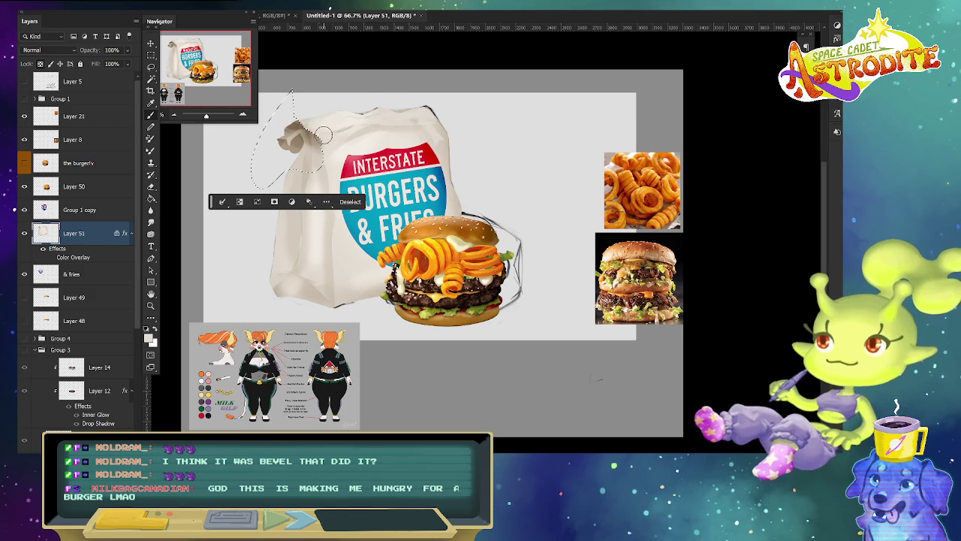
key(ctrl+d)
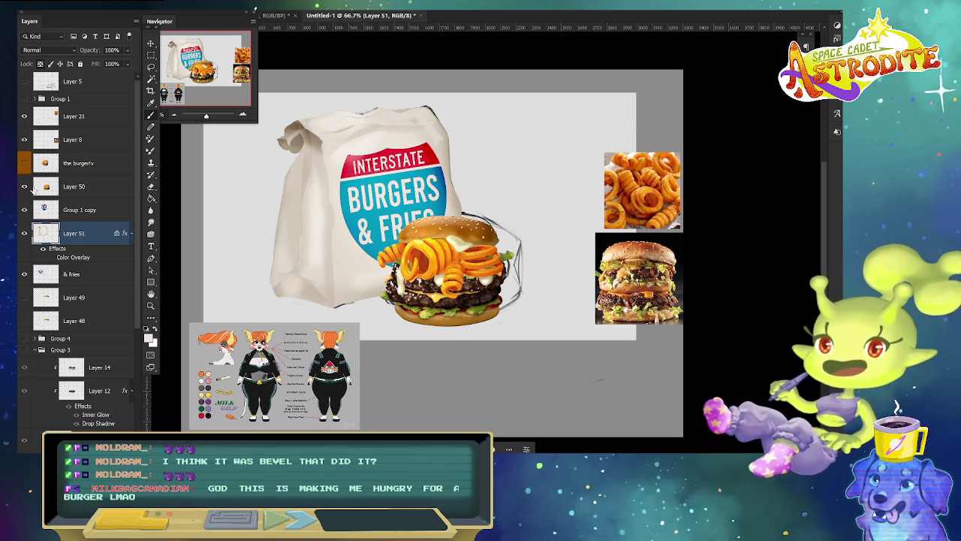
click(110, 210)
Shrink the Interstate Burgers & Fries sign and nudge it into place on the bag.
drag(393, 270, 398, 241)
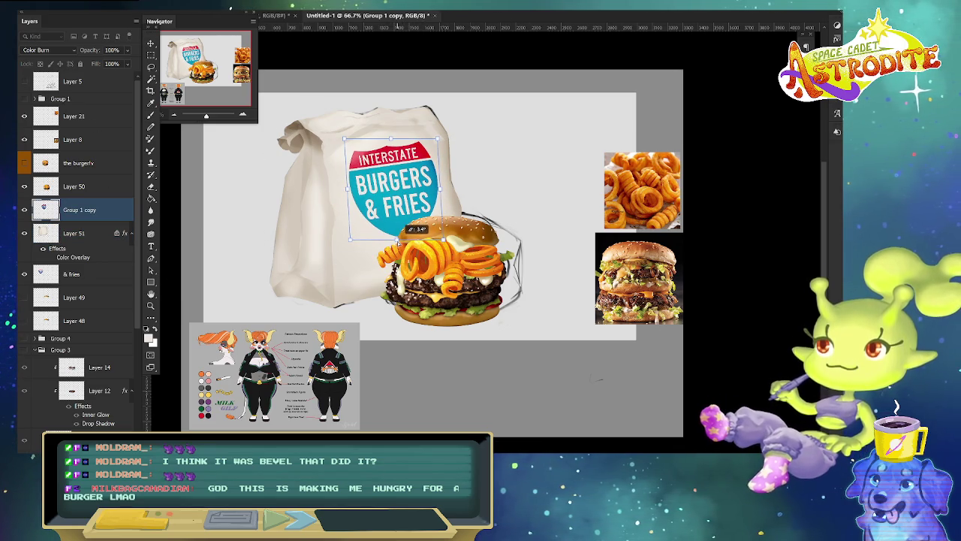
drag(400, 189, 404, 196)
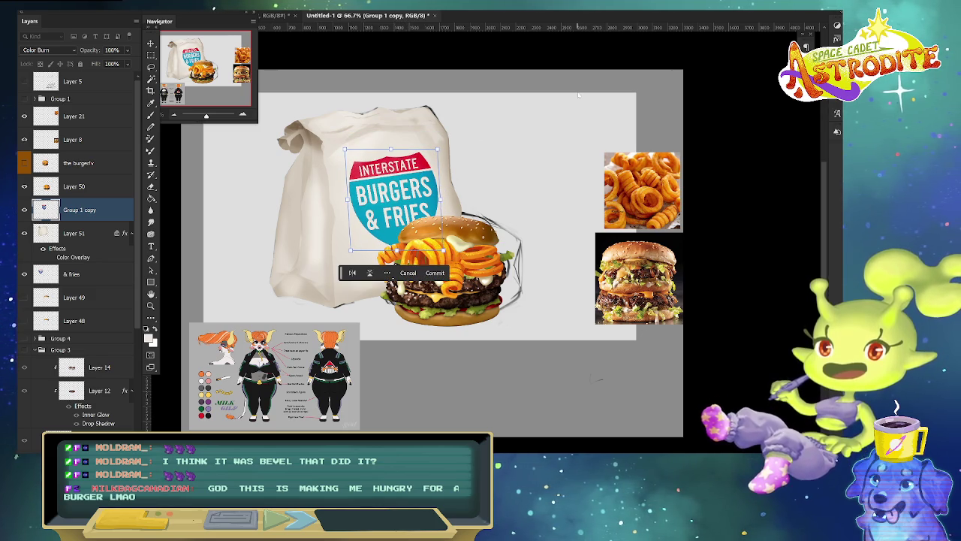
key(Return)
scroll(530, 226, up, 2)
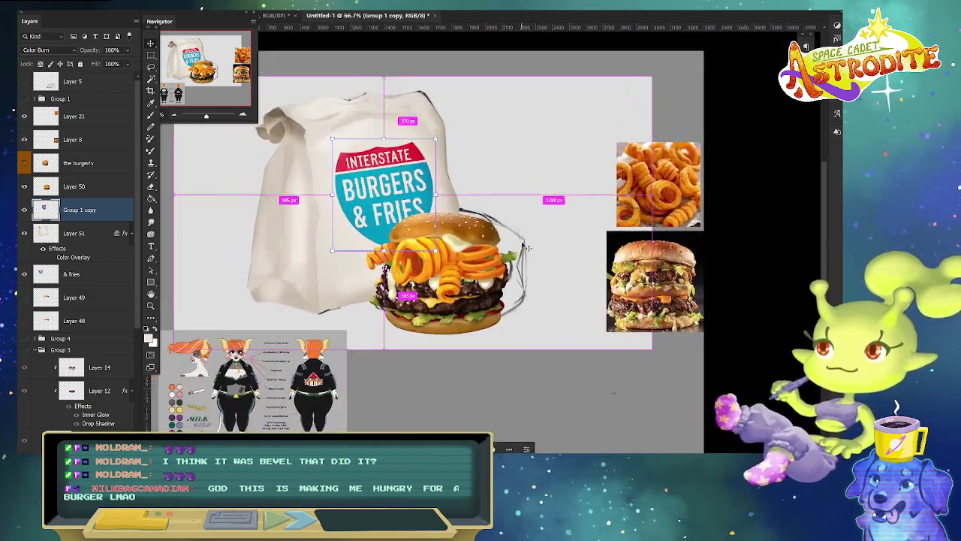
scroll(526, 248, down, 1)
drag(385, 200, 391, 212)
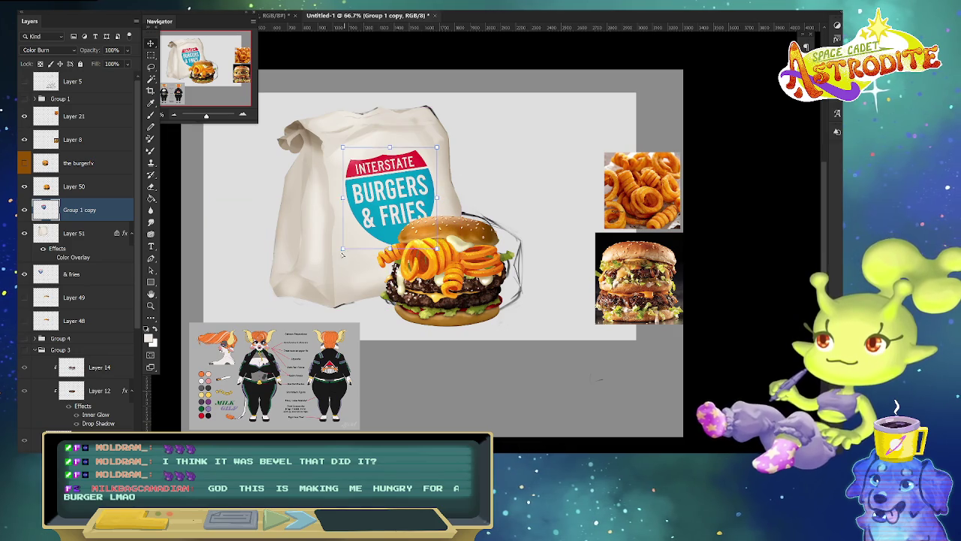
Commit the sign's transform and lower its opacity to 93%.
key(ctrl+t)
key(Return)
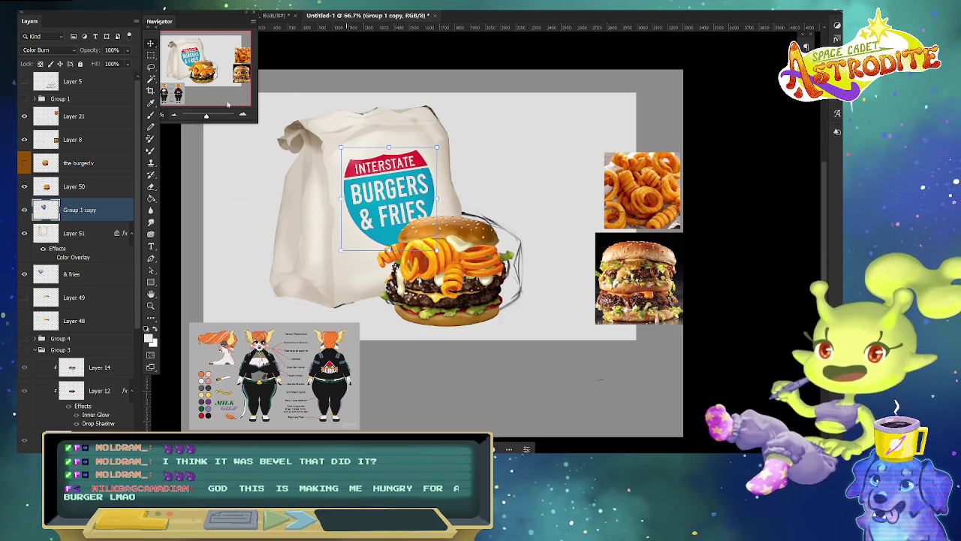
drag(96, 51, 91, 51)
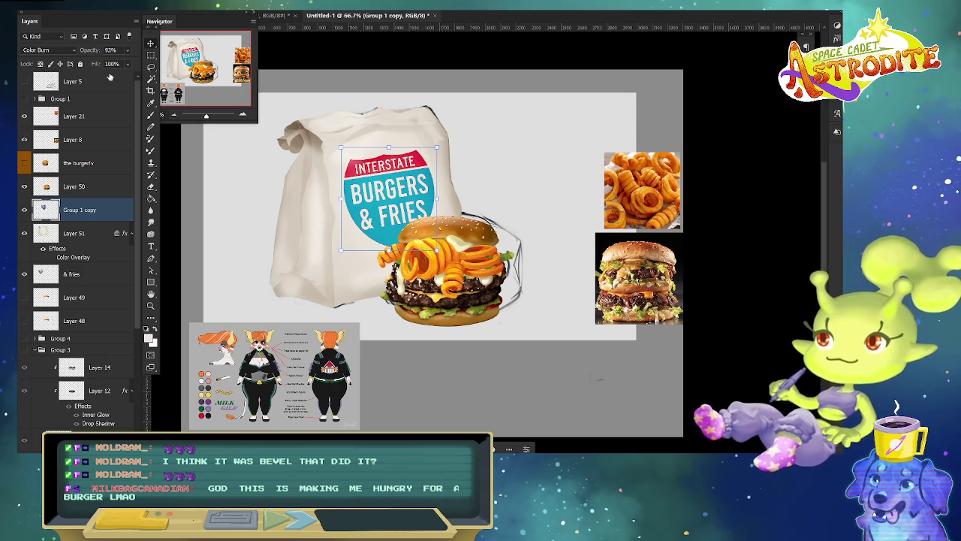
click(36, 49)
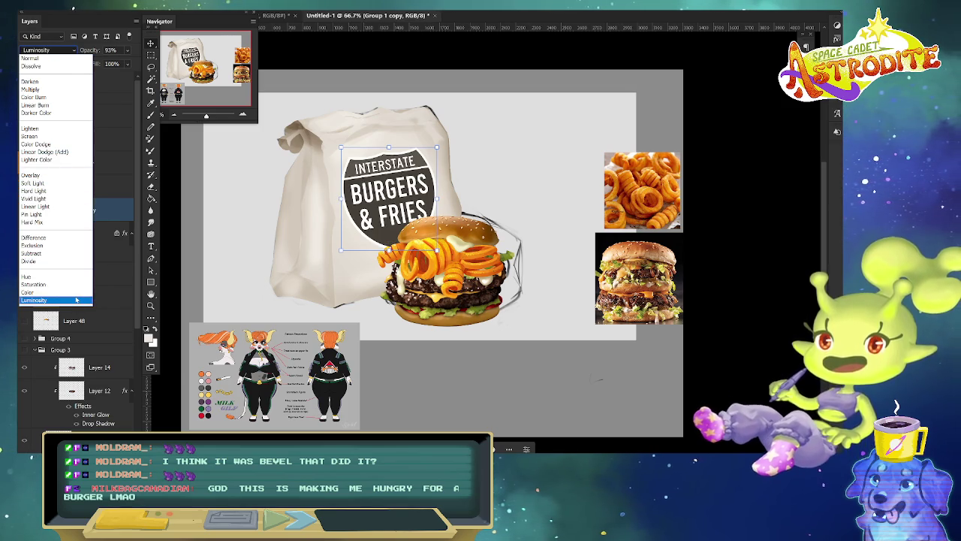
Set the sign to Luminosity at 71% opacity and nudge it up and right.
click(76, 300)
drag(94, 52, 106, 52)
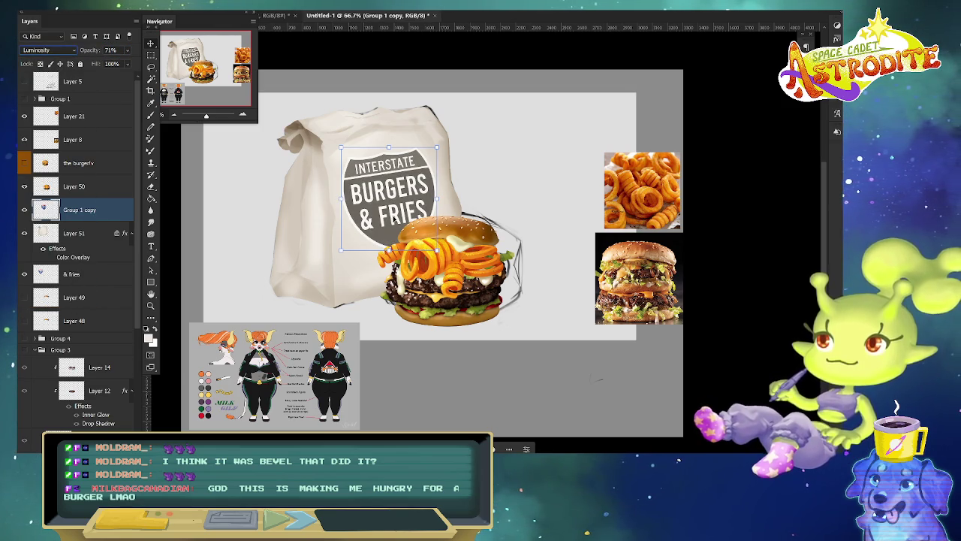
drag(401, 183, 402, 182)
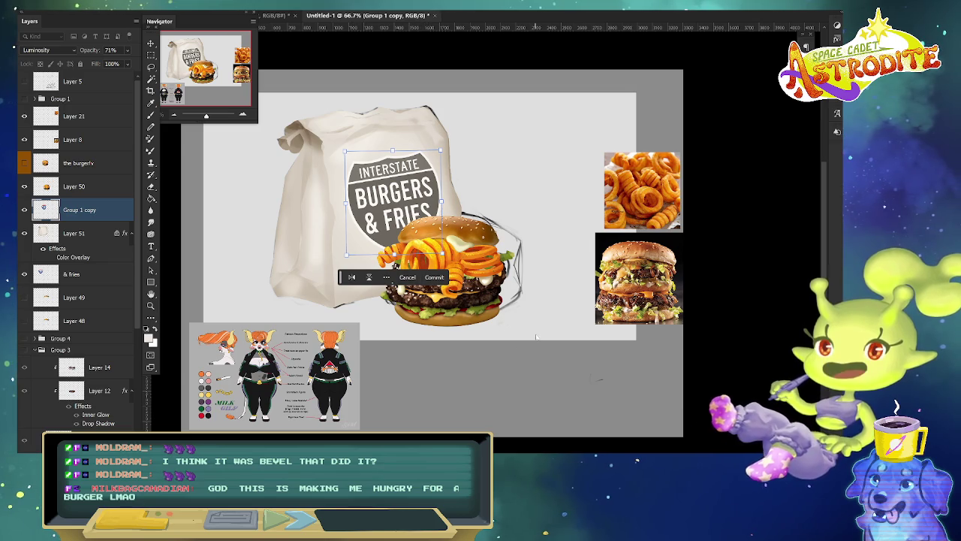
key(Return)
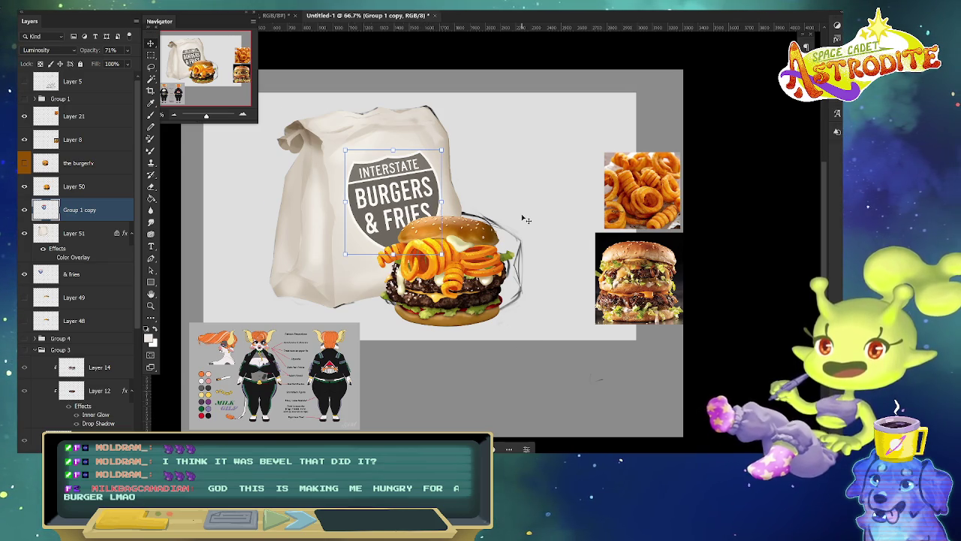
Zoom in, pan across the bag and burger, and select the bag layer.
scroll(525, 218, up, 3)
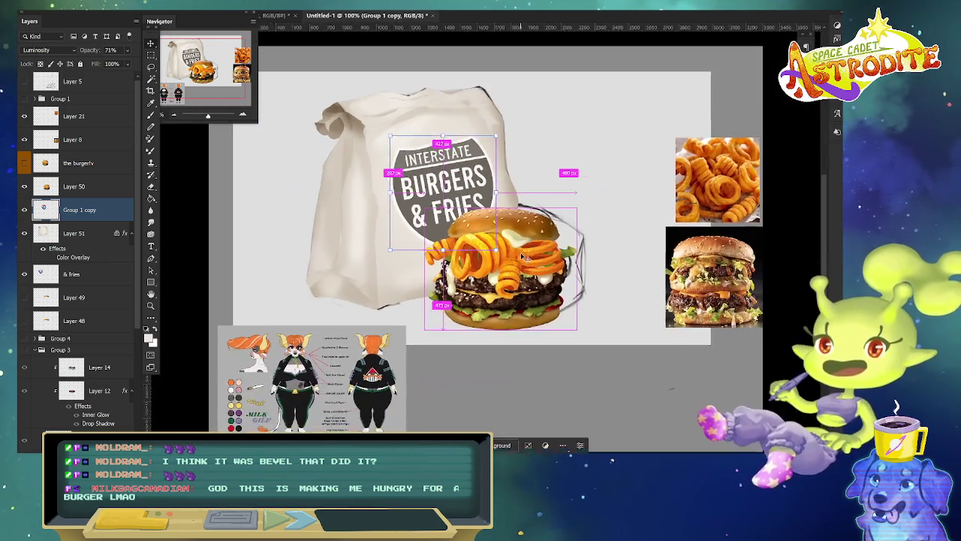
scroll(520, 253, up, 2)
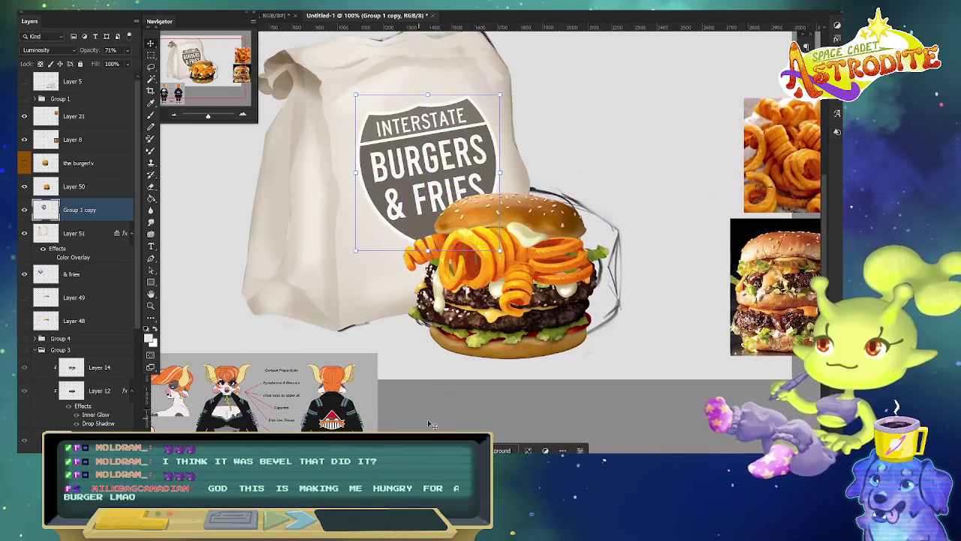
mouse_move(463, 391)
mouse_down()
mouse_move(496, 377)
mouse_move(491, 369)
mouse_move(494, 383)
mouse_up()
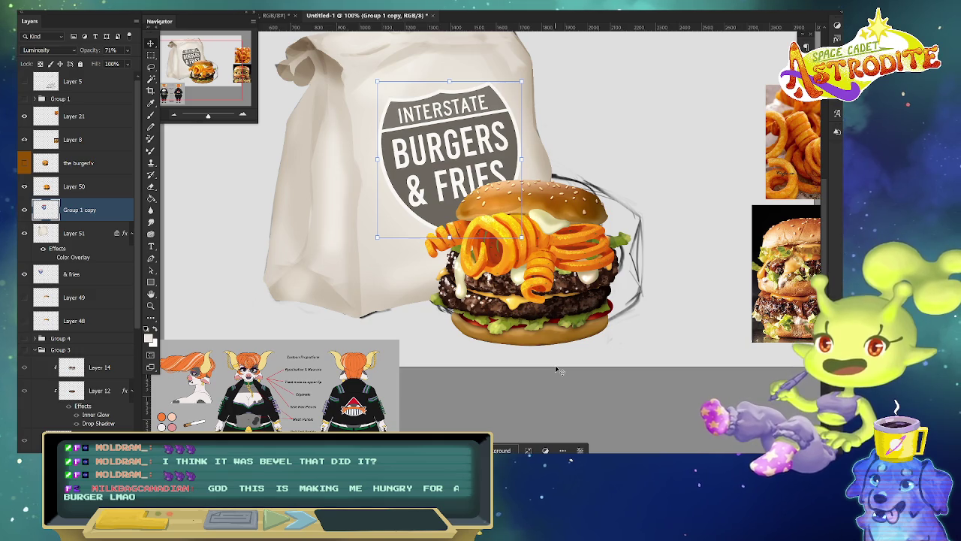
key(alt+bracketleft)
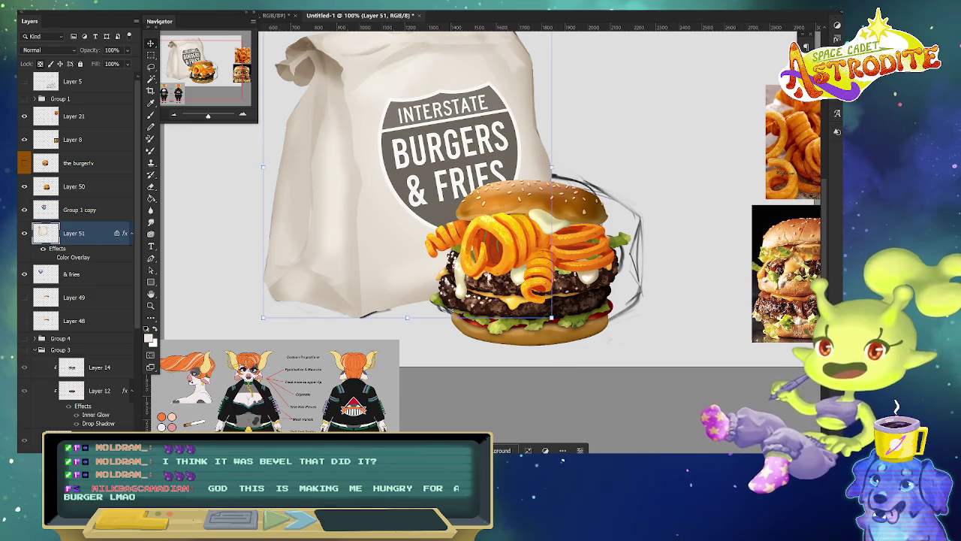
Add a new empty layer above the bag and pick an olive paint colour.
key(ctrl+shift+alt+n)
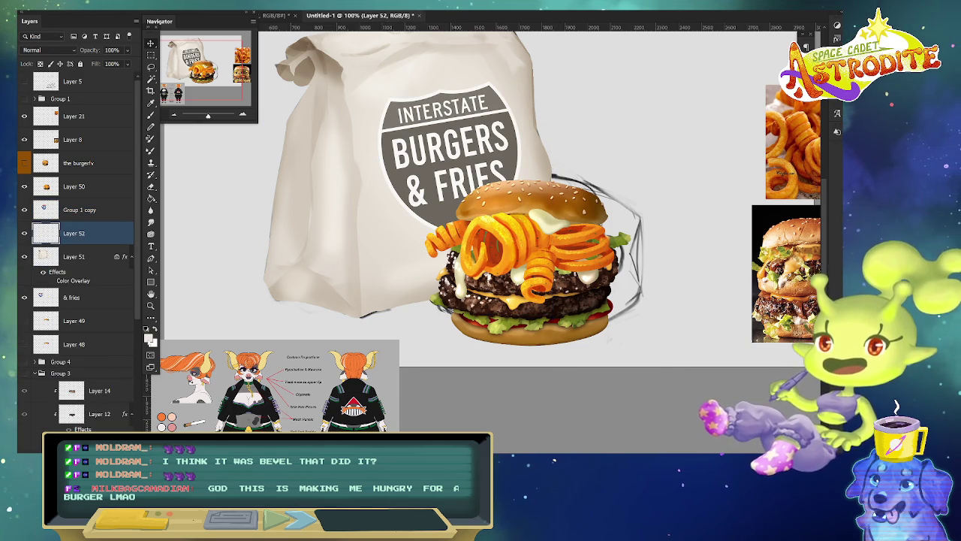
click(150, 338)
click(551, 348)
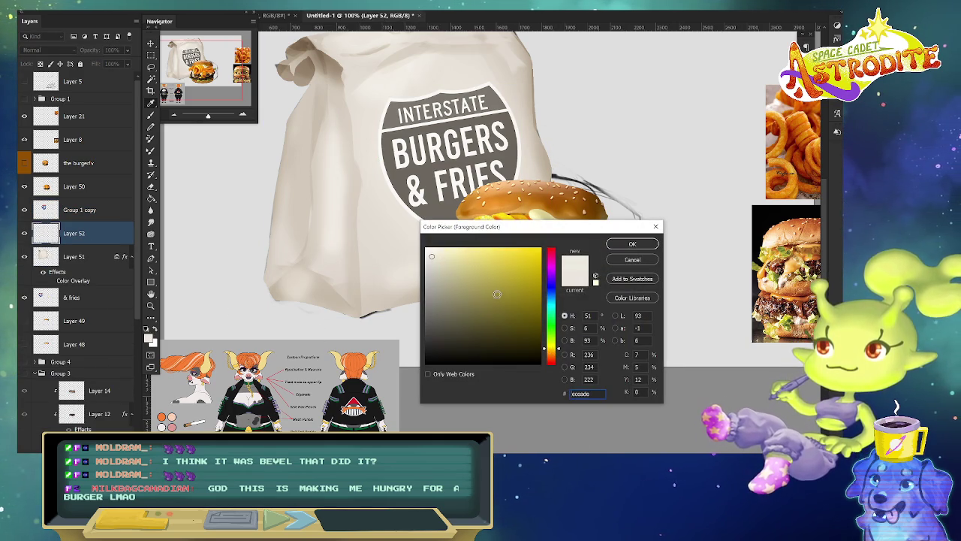
click(497, 296)
click(629, 245)
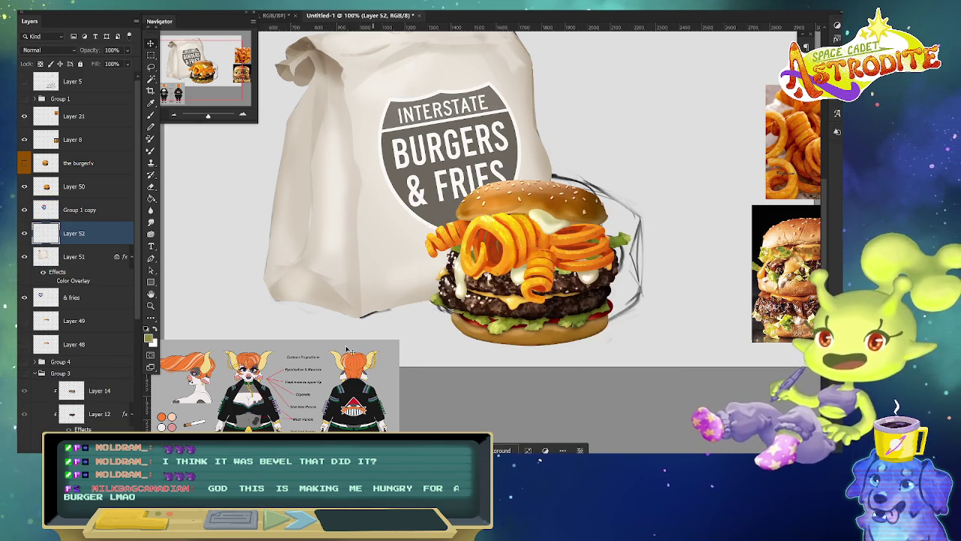
Try a different brush preset with a test stroke on the bag's bottom, then undo it.
key(b)
right_click(502, 319)
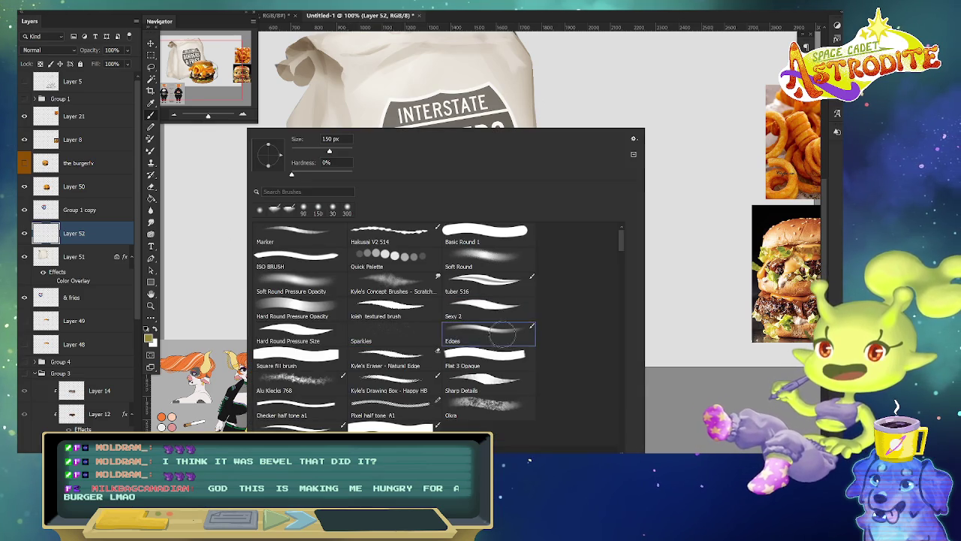
click(292, 281)
mouse_move(359, 335)
mouse_down()
mouse_move(360, 285)
mouse_move(368, 327)
mouse_up()
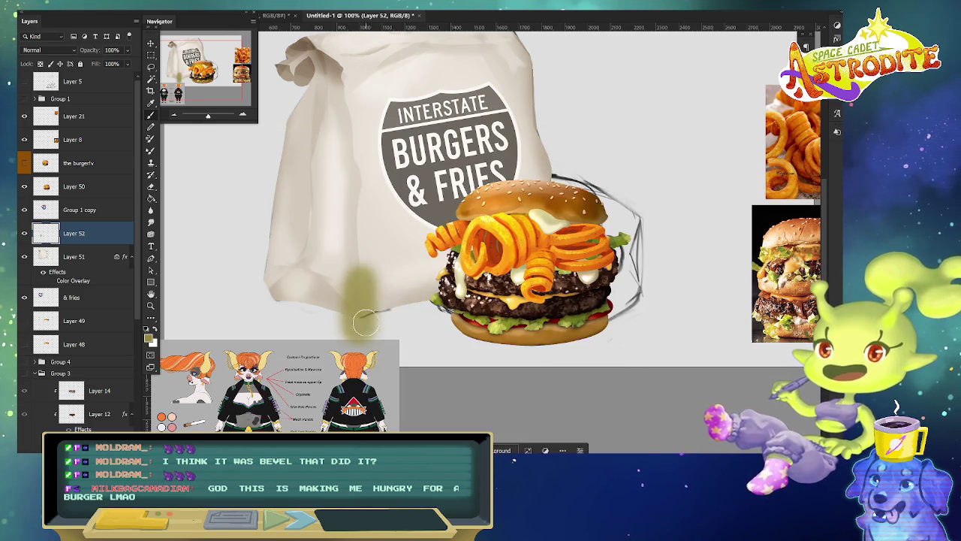
key(ctrl+z)
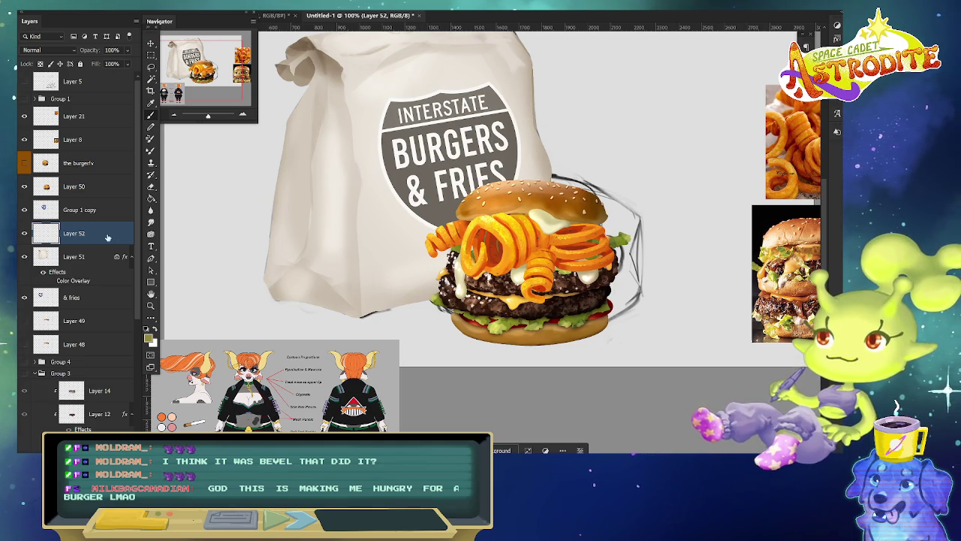
Set the foreground colour to tan brown #957439 and choose a textured brush preset.
click(150, 339)
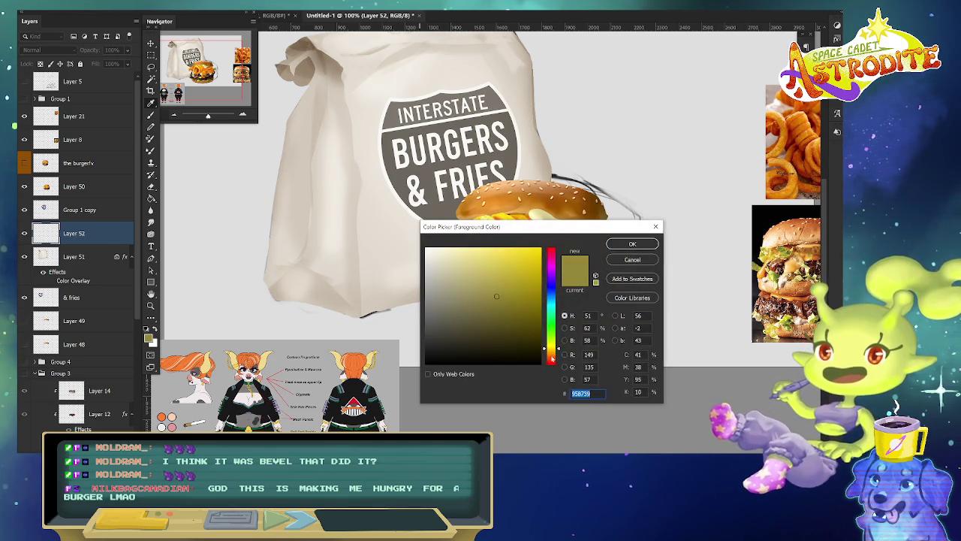
click(553, 356)
drag(558, 355, 557, 352)
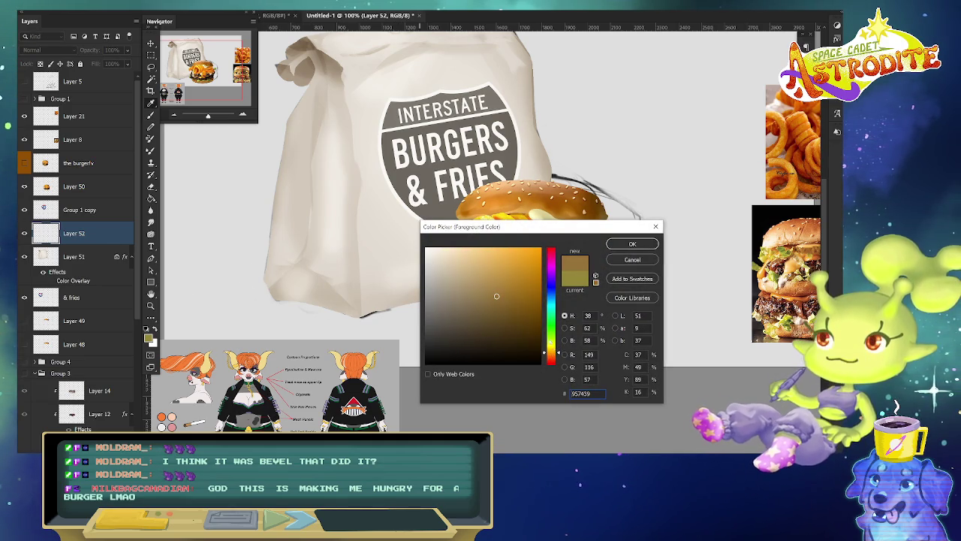
click(632, 245)
right_click(276, 132)
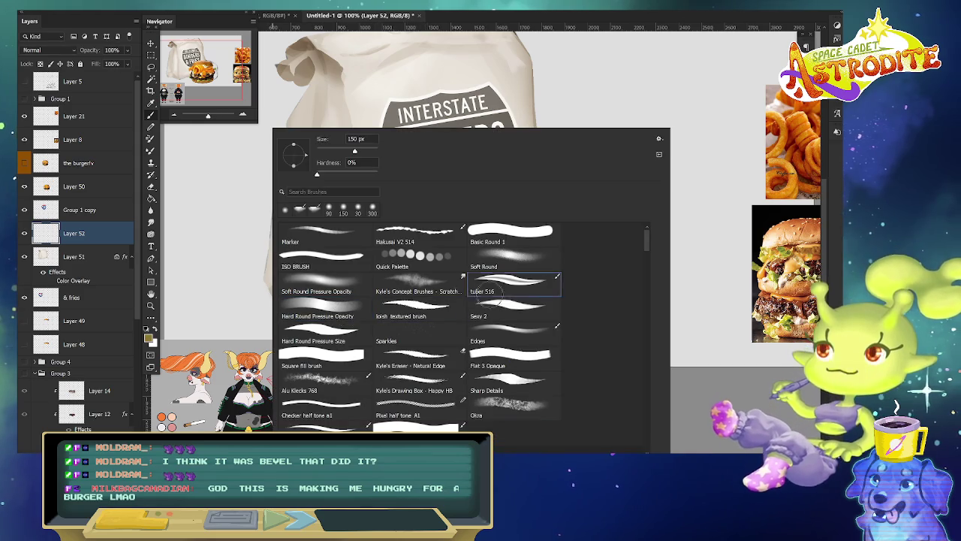
double_click(503, 360)
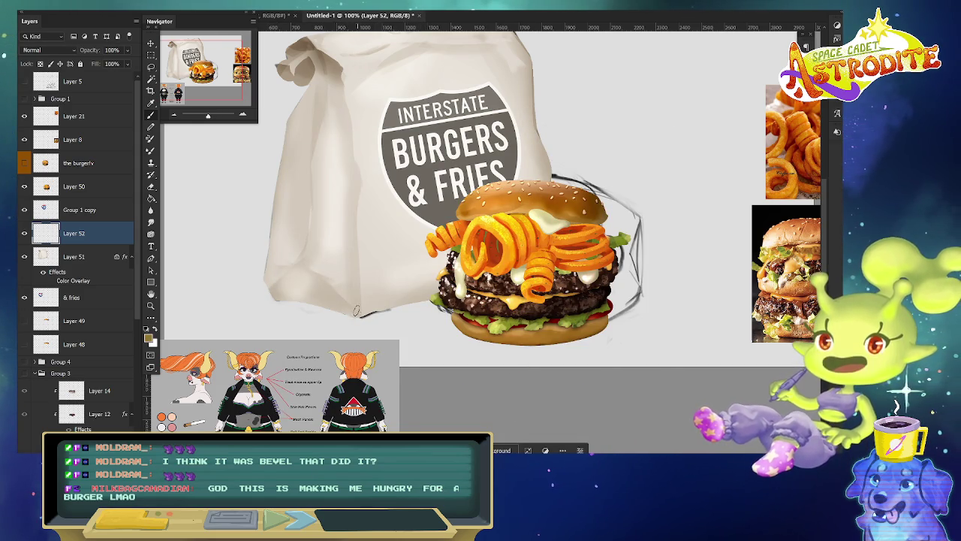
Paint brown texture across the bag's lower area, undoing the stray dabs higher up.
mouse_move(336, 291)
mouse_down()
mouse_move(319, 311)
mouse_move(447, 278)
mouse_move(349, 308)
mouse_move(342, 289)
mouse_move(312, 300)
mouse_move(271, 292)
mouse_move(277, 278)
mouse_move(252, 289)
mouse_move(289, 316)
mouse_move(270, 296)
mouse_move(287, 308)
mouse_up()
mouse_move(338, 205)
mouse_down()
mouse_move(342, 214)
mouse_move(305, 225)
mouse_move(300, 271)
mouse_move(357, 275)
mouse_up()
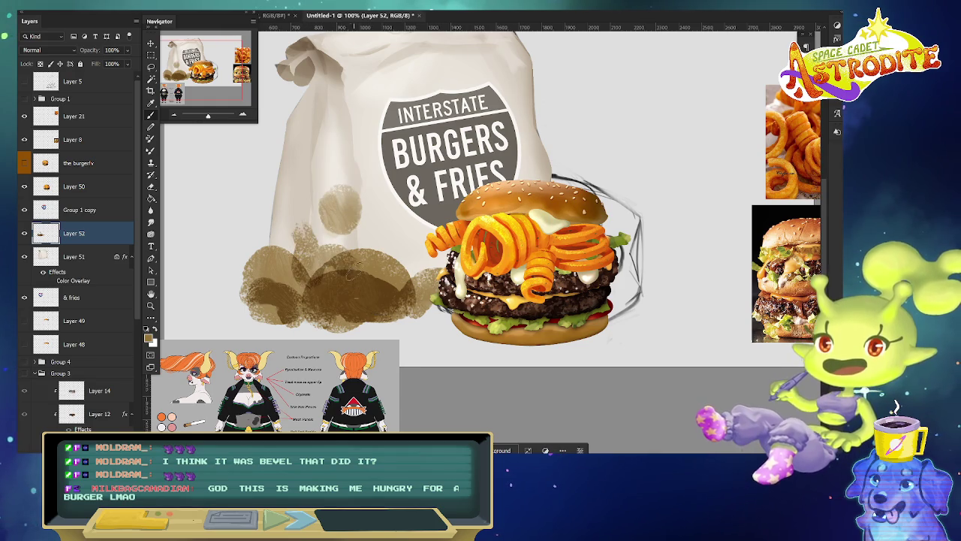
key(ctrl+z)
key(ctrl+z)
key(ctrl+z)
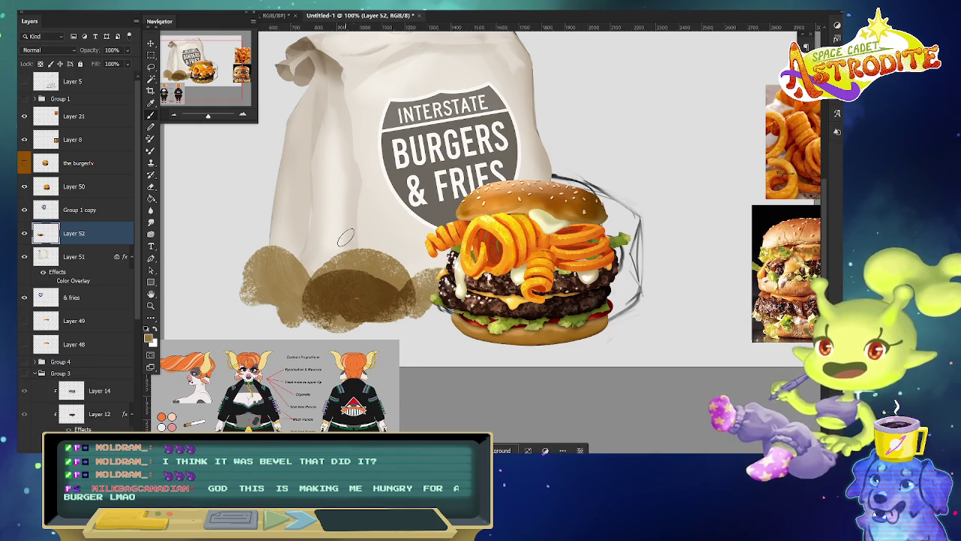
key(ctrl+z)
key(ctrl+z)
mouse_move(376, 277)
mouse_down()
mouse_move(436, 260)
mouse_move(360, 300)
mouse_move(300, 277)
mouse_move(271, 287)
mouse_move(443, 285)
mouse_move(425, 284)
mouse_up()
mouse_move(330, 310)
mouse_down()
mouse_move(255, 293)
mouse_move(349, 308)
mouse_up()
mouse_move(285, 300)
mouse_down()
mouse_move(359, 308)
mouse_move(323, 301)
mouse_up()
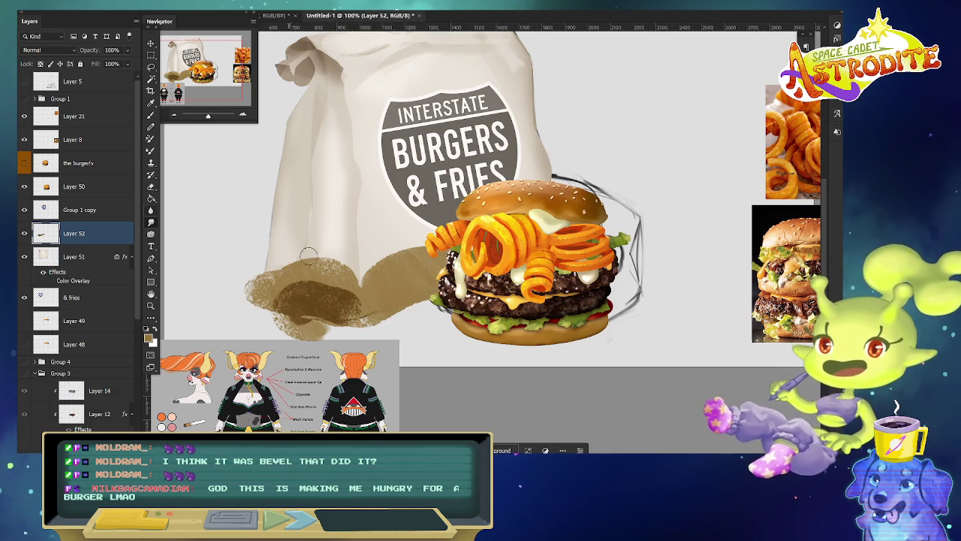
With another textured brush, build dense shading at the bottom left and along the bottom edge.
right_click(462, 341)
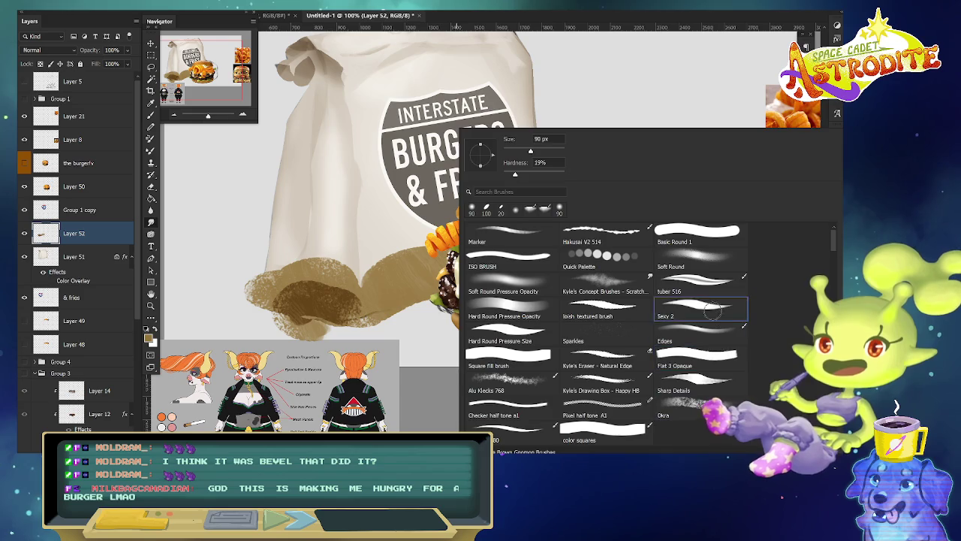
double_click(605, 281)
mouse_move(338, 301)
mouse_down()
mouse_move(330, 281)
mouse_move(293, 297)
mouse_move(353, 300)
mouse_move(349, 266)
mouse_move(296, 256)
mouse_move(289, 293)
mouse_up()
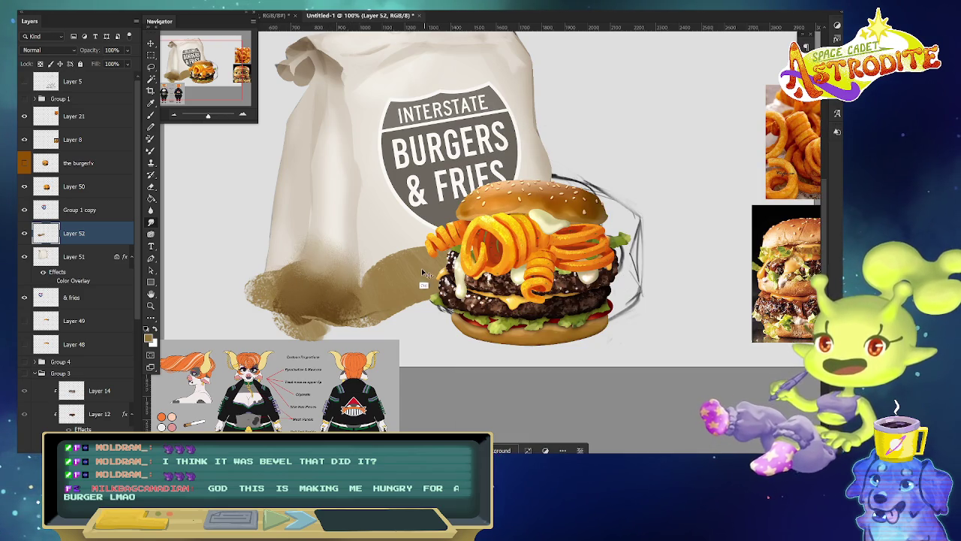
drag(301, 248, 338, 278)
mouse_move(342, 314)
mouse_down()
mouse_move(347, 260)
mouse_move(351, 334)
mouse_up()
mouse_move(351, 297)
mouse_down()
mouse_move(338, 330)
mouse_move(319, 323)
mouse_up()
mouse_move(402, 315)
mouse_down()
mouse_move(442, 278)
mouse_move(359, 334)
mouse_move(406, 299)
mouse_up()
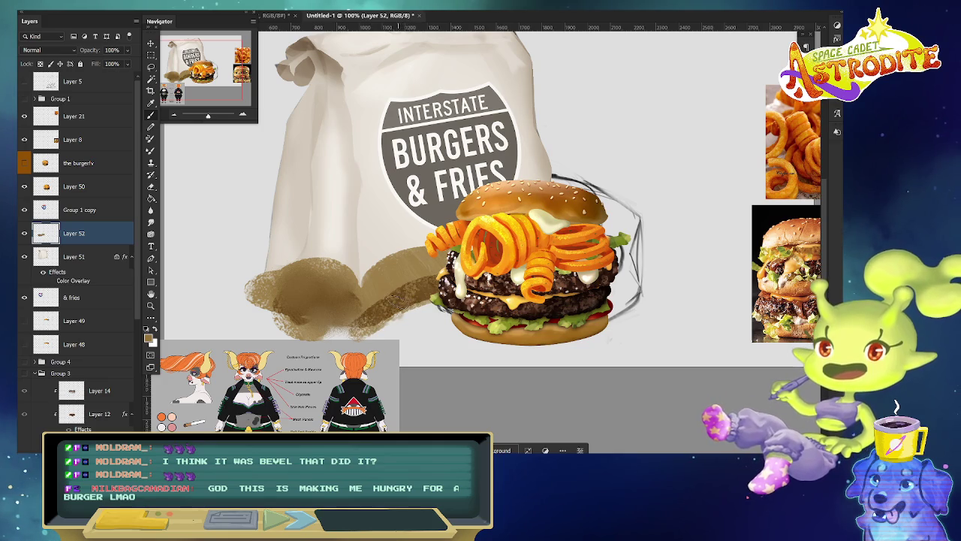
mouse_move(386, 316)
mouse_down()
mouse_move(421, 277)
mouse_move(409, 321)
mouse_move(376, 344)
mouse_move(437, 267)
mouse_move(420, 277)
mouse_move(426, 290)
mouse_move(413, 274)
mouse_move(353, 330)
mouse_up()
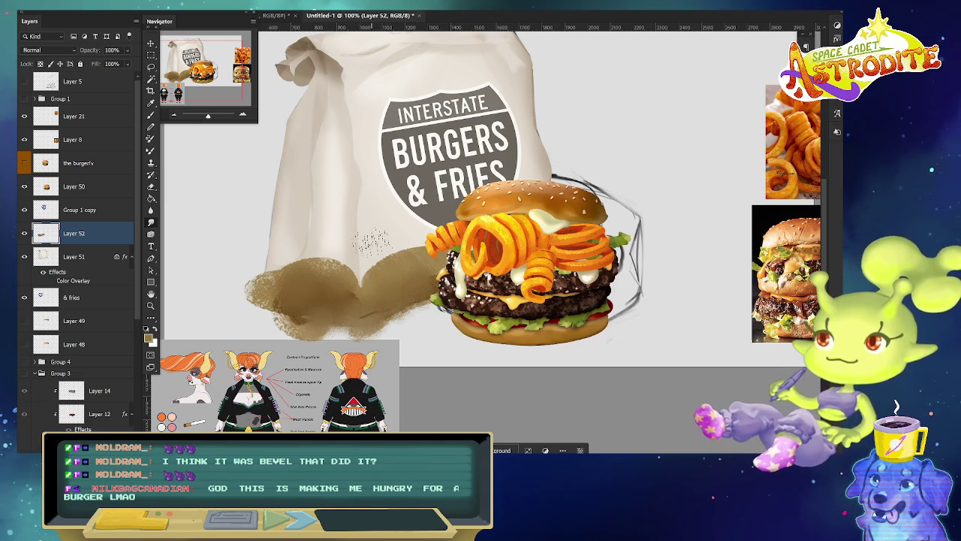
Soften the shading's top edge with a smaller soft round eraser.
key(e)
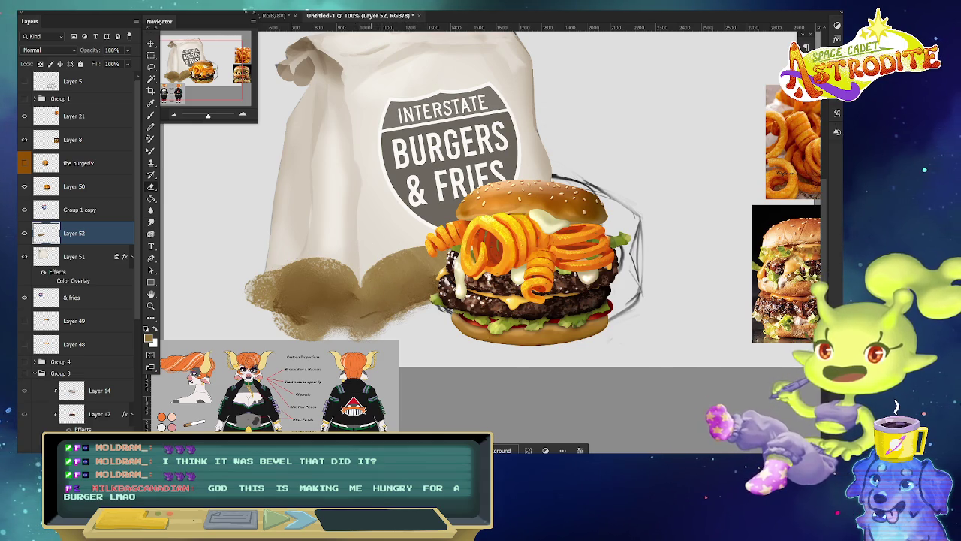
right_click(469, 247)
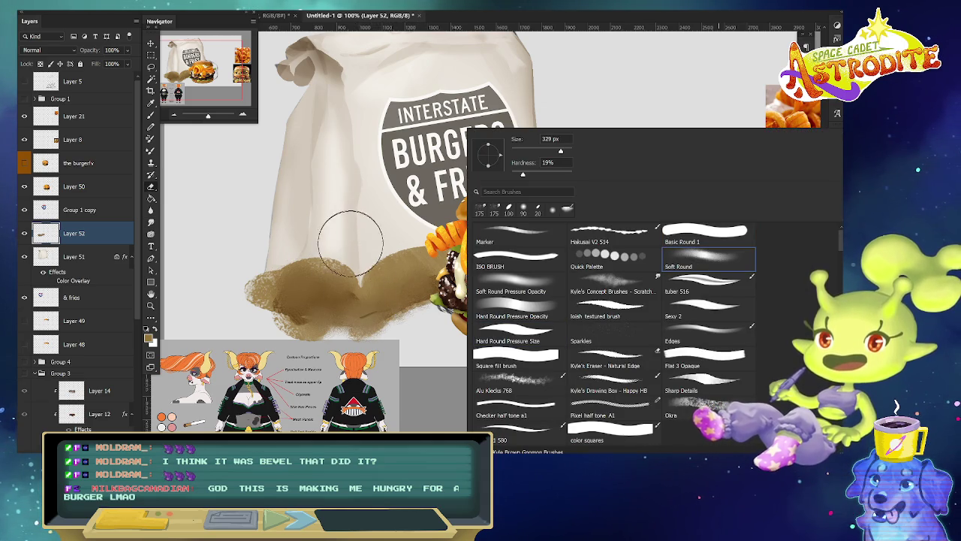
click(372, 259)
key(bracketleft)
key(bracketleft)
key(bracketleft)
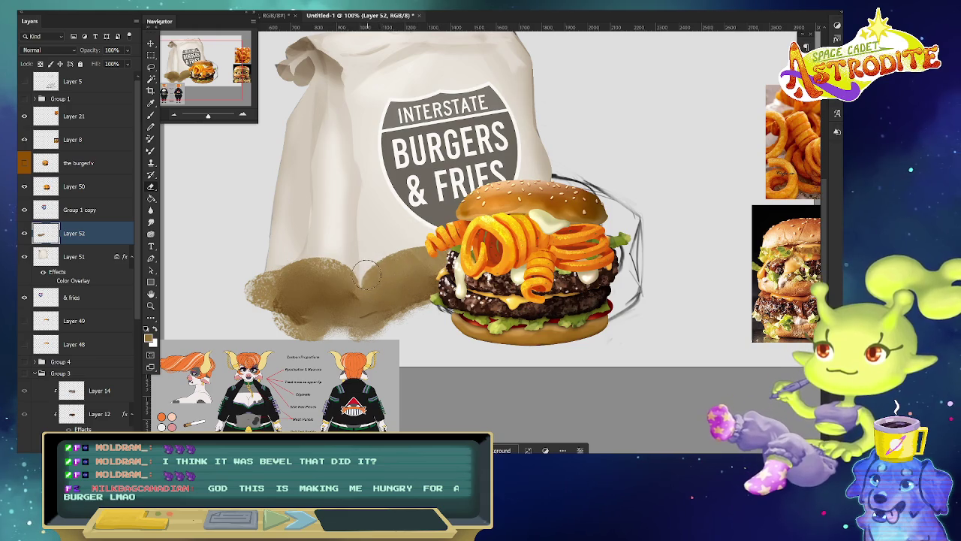
drag(373, 272, 280, 274)
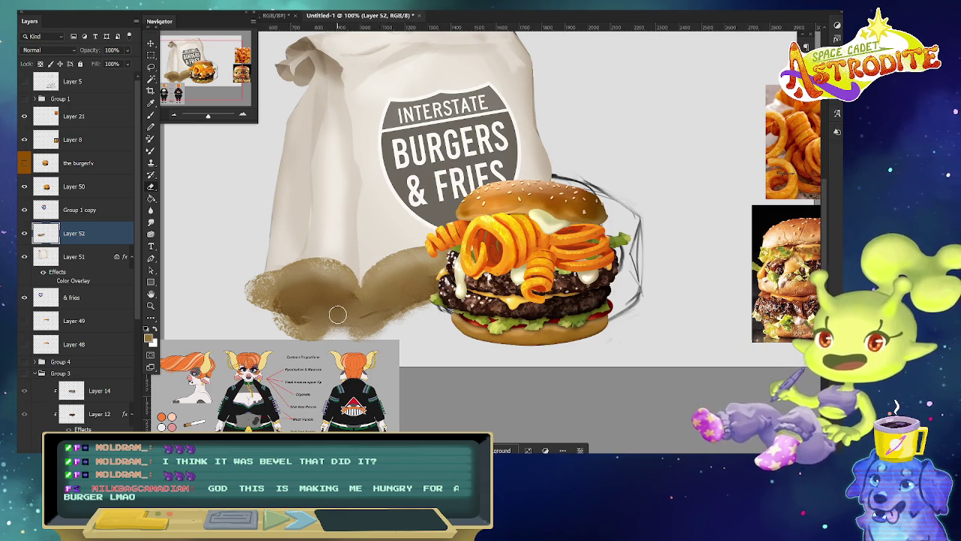
Clip the shading layer to the bag and keep its Darken blend mode.
right_click(113, 241)
click(154, 281)
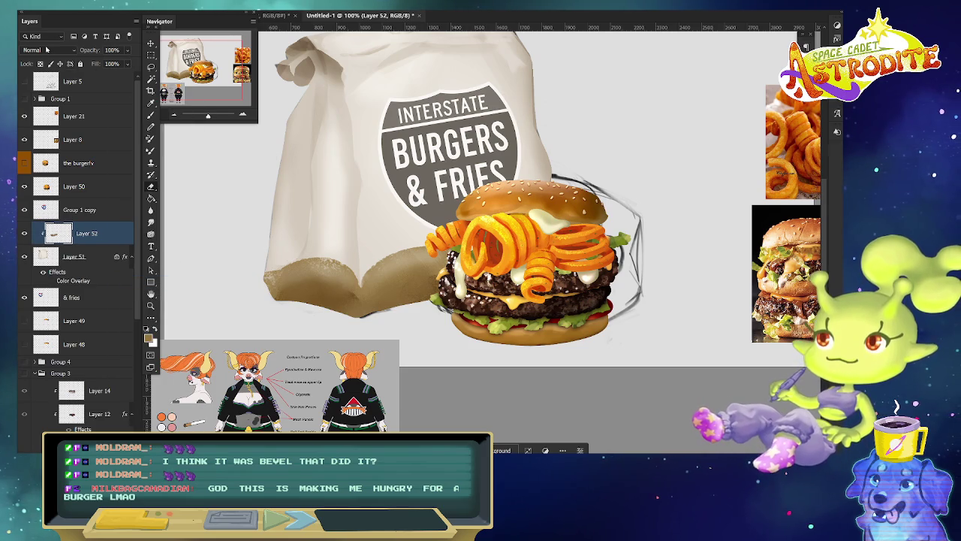
click(46, 50)
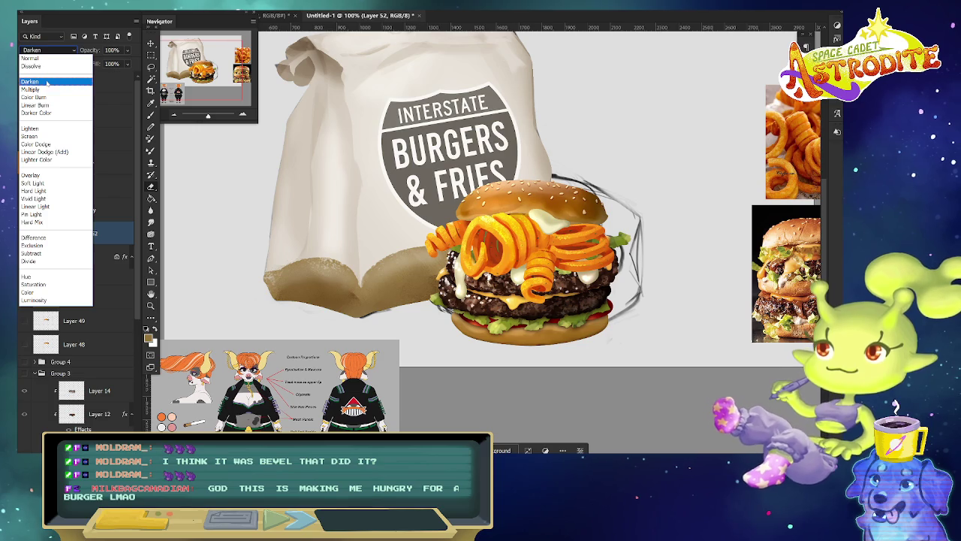
click(46, 83)
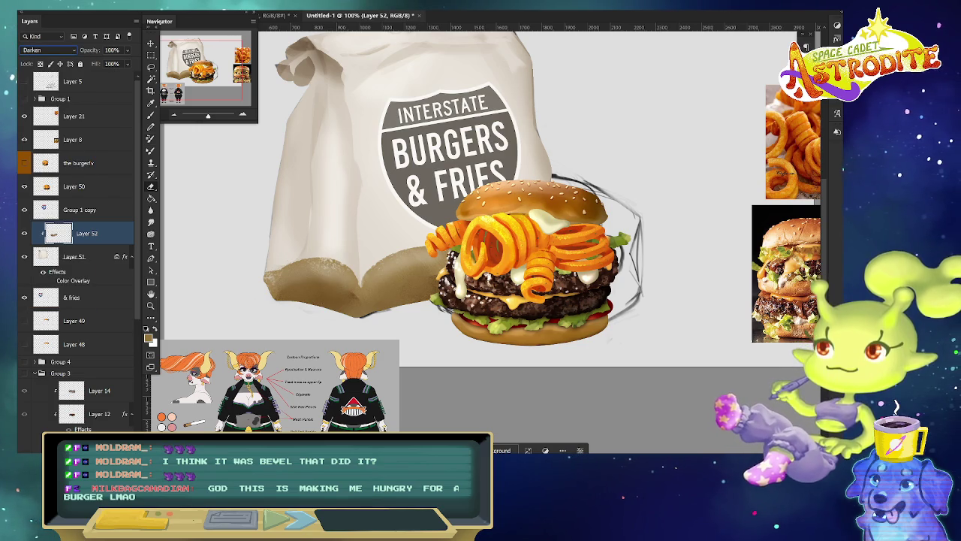
Apply a 2.4 px Gaussian Blur to the brown shading.
click(146, 5)
mouse_move(147, 95)
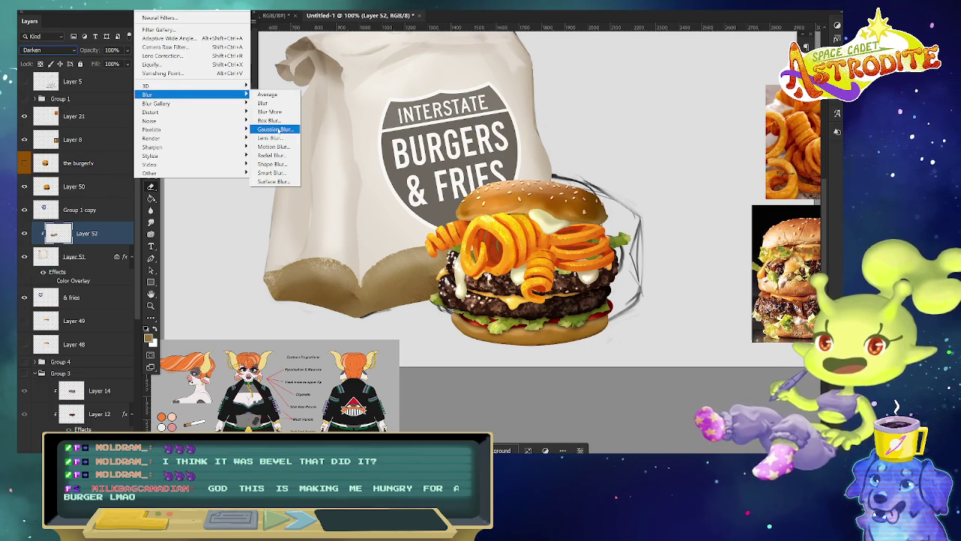
click(277, 129)
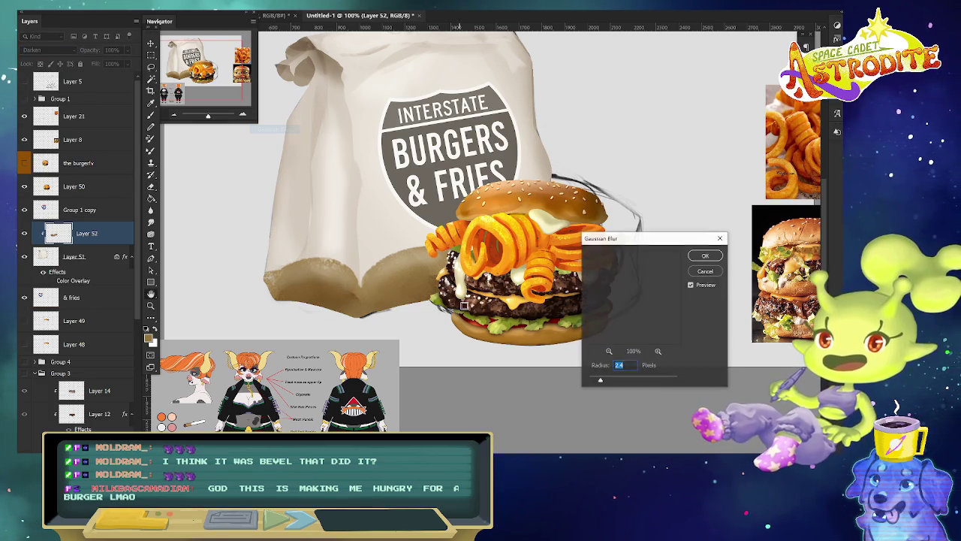
click(706, 272)
Free-transform the shading taller and wider to the right, and hide the burger photo layer.
key(ctrl+t)
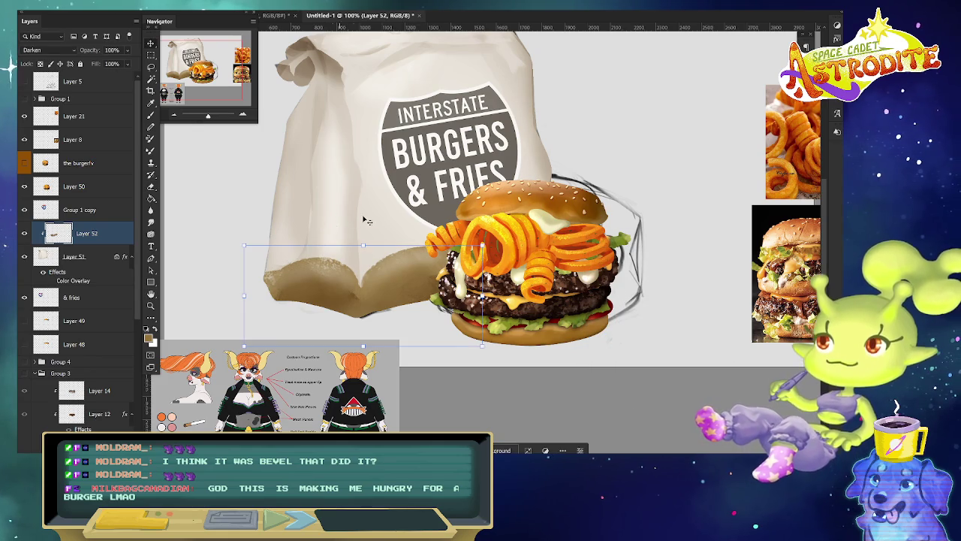
drag(370, 250, 371, 233)
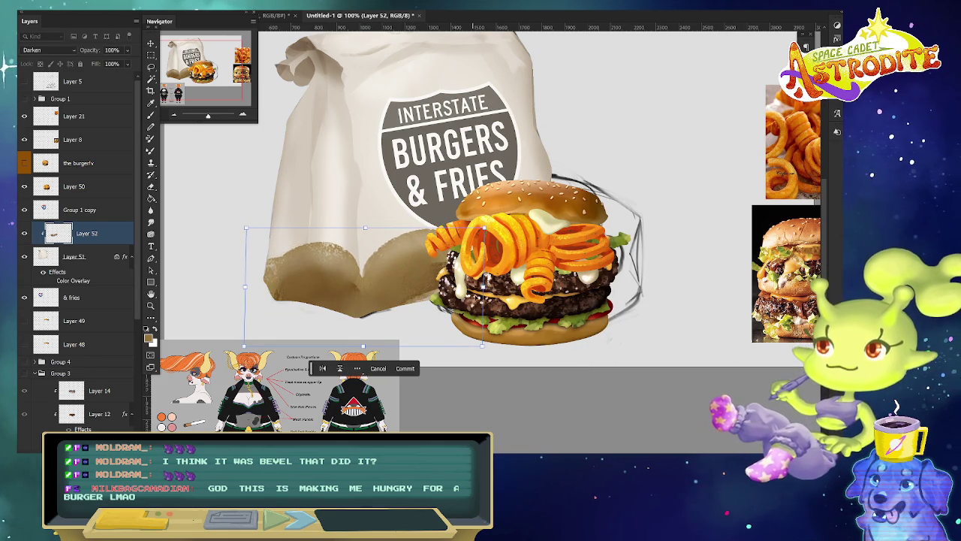
mouse_move(488, 282)
mouse_down()
mouse_move(517, 292)
mouse_move(481, 300)
mouse_up()
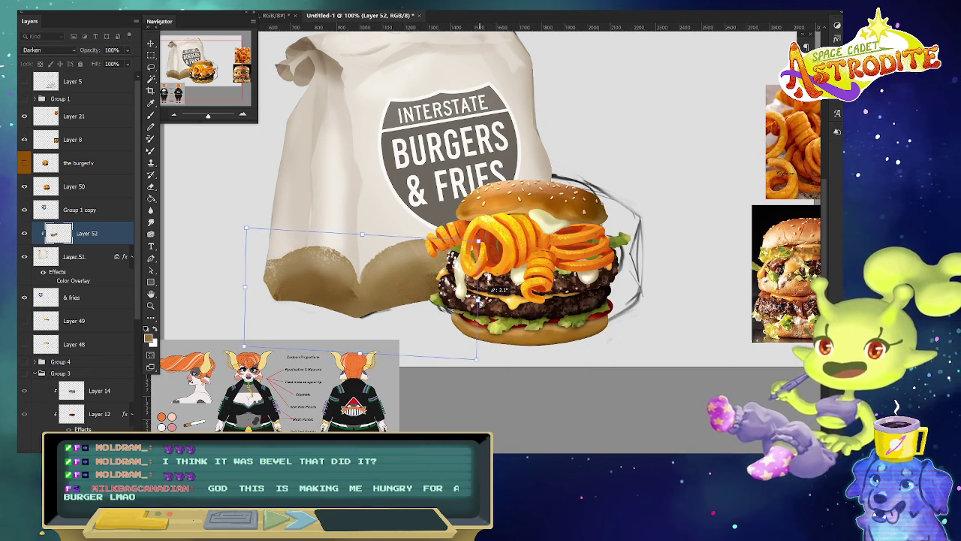
click(27, 187)
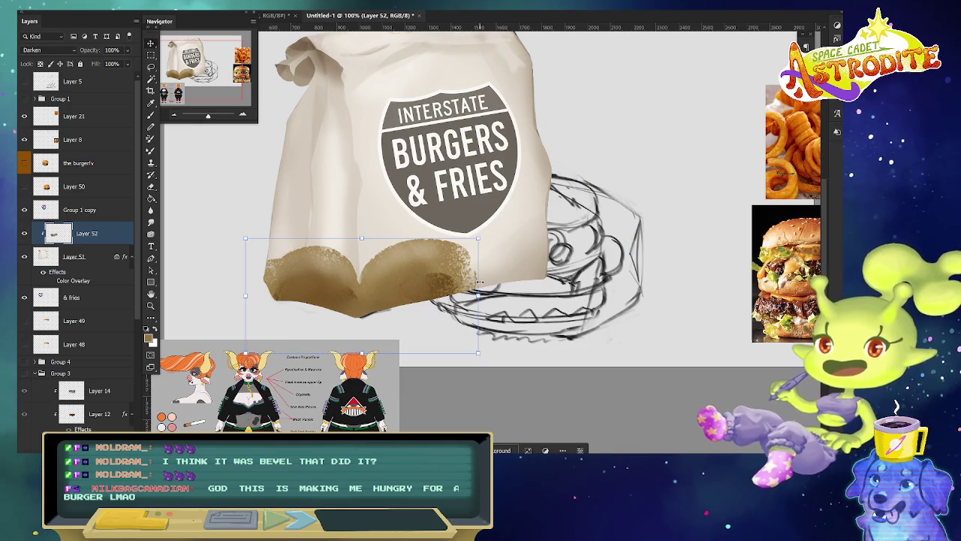
Brush brown texture along the bag's lower right, drop Layer 52 to about 84% opacity, and reshow the burger.
key(Return)
key(b)
mouse_move(462, 290)
mouse_down()
mouse_move(549, 271)
mouse_move(535, 219)
mouse_move(474, 259)
mouse_move(528, 280)
mouse_move(353, 309)
mouse_move(284, 301)
mouse_up()
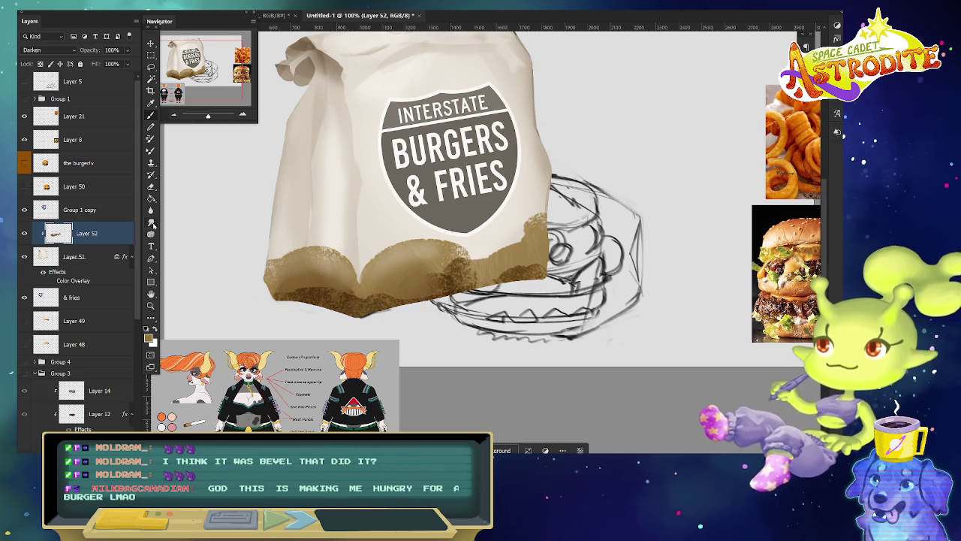
drag(442, 281, 478, 245)
drag(508, 280, 535, 254)
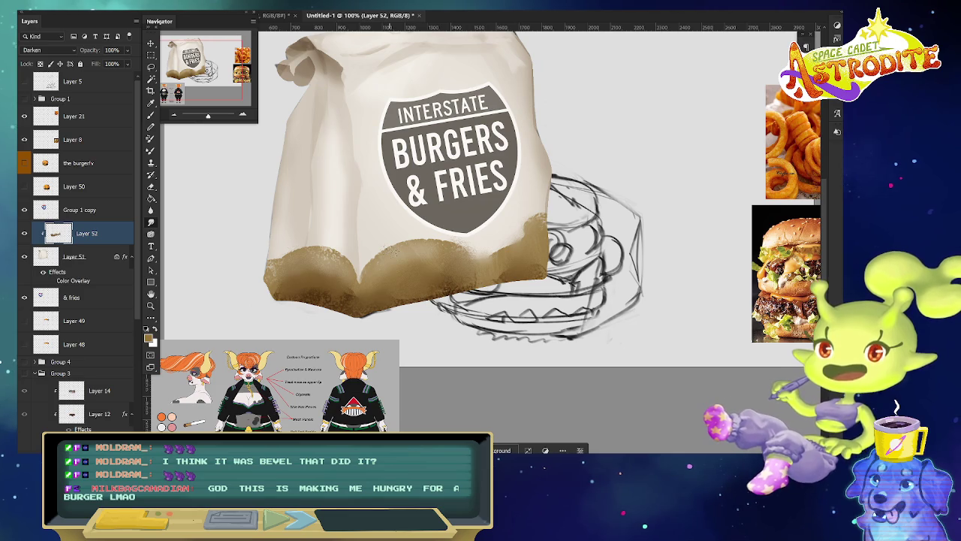
drag(108, 50, 103, 52)
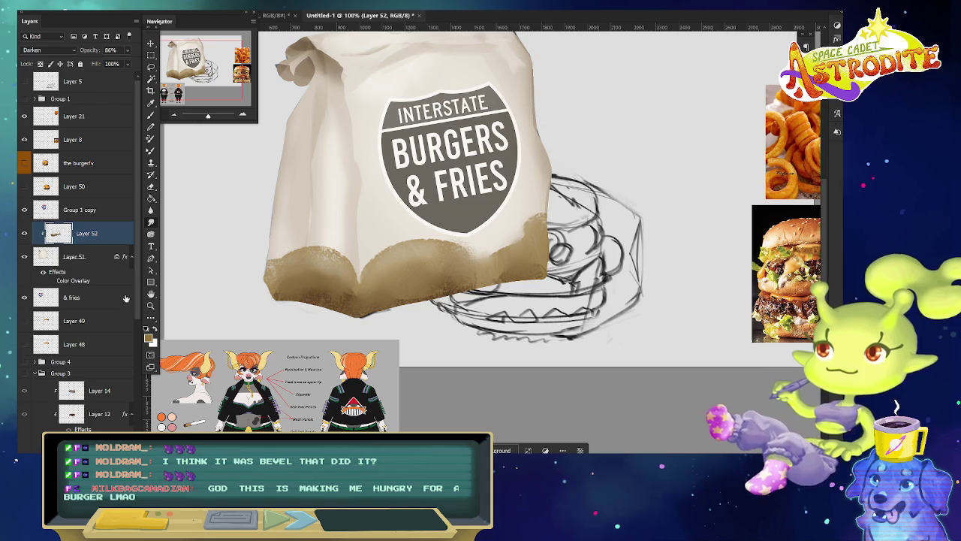
click(24, 188)
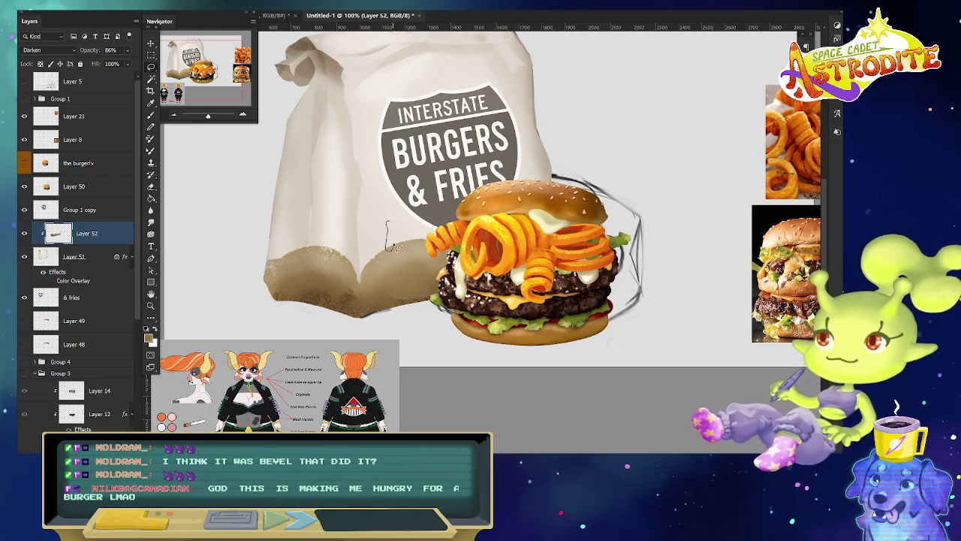
Make and clear a few small lasso selections on the bag.
drag(389, 252, 396, 248)
key(b)
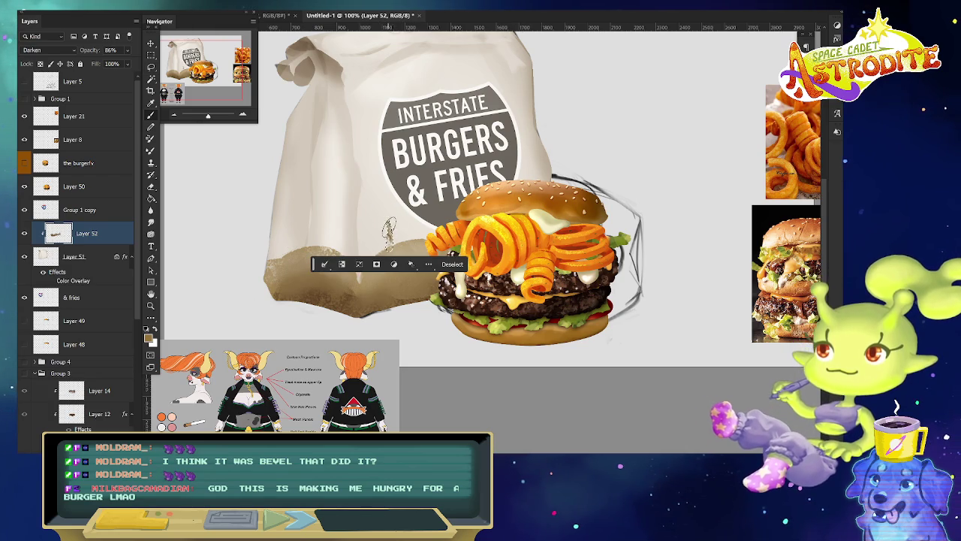
key(ctrl+d)
drag(392, 218, 390, 233)
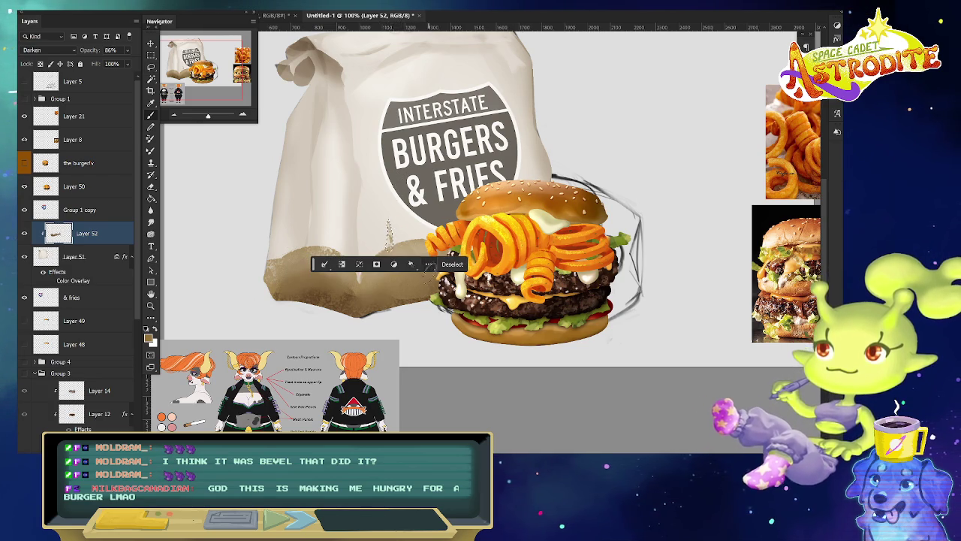
key(ctrl+d)
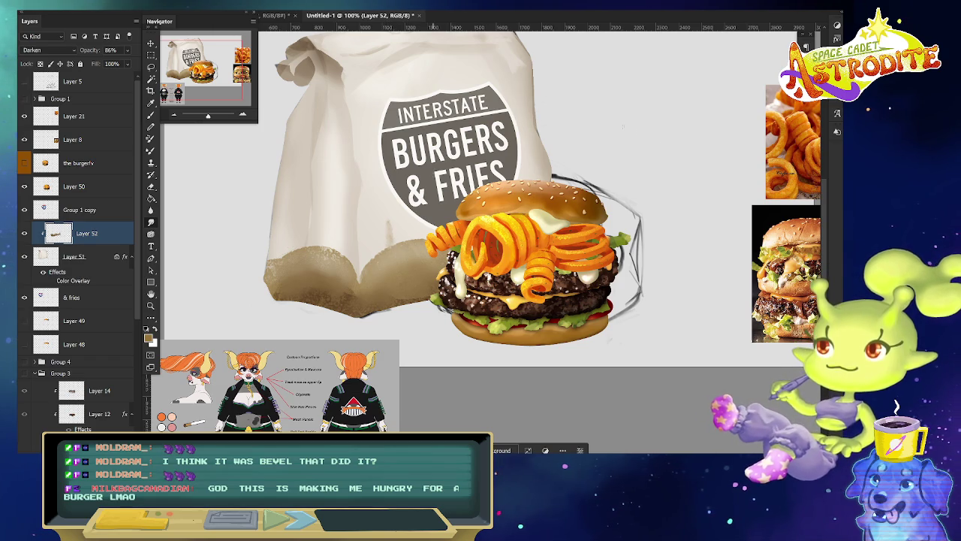
key(ctrl+shift+d)
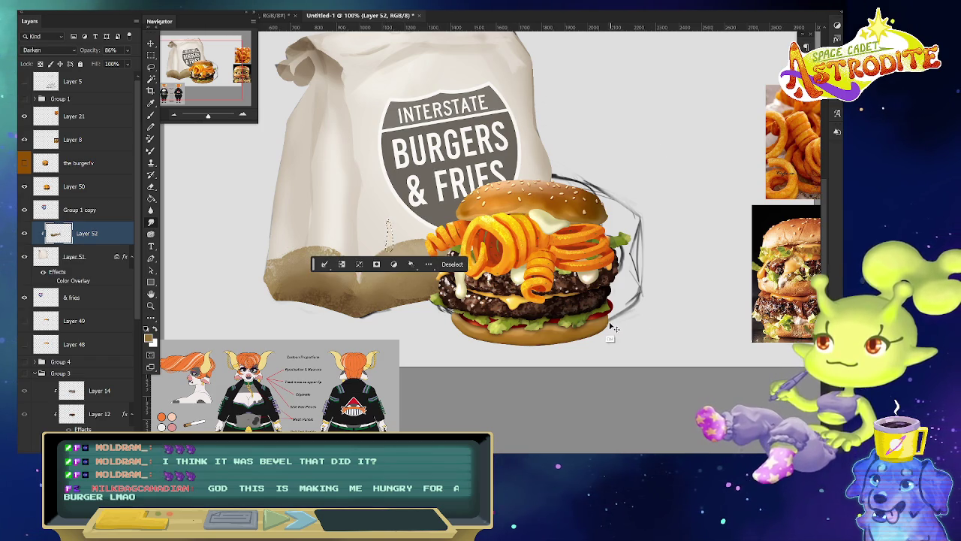
key(ctrl+d)
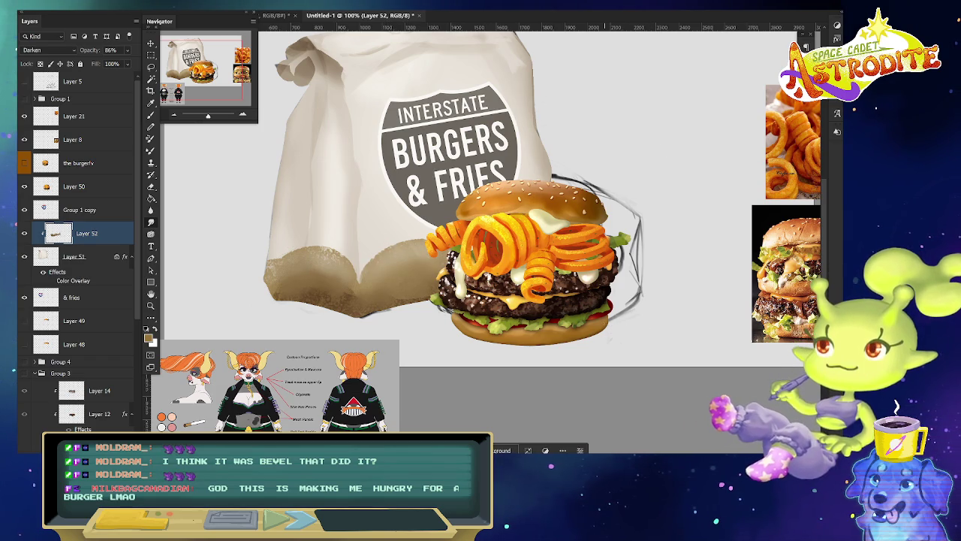
key(b)
Paint brown grease spots on the bag's left side, undoing a misplaced stain and layer move.
drag(380, 209, 394, 214)
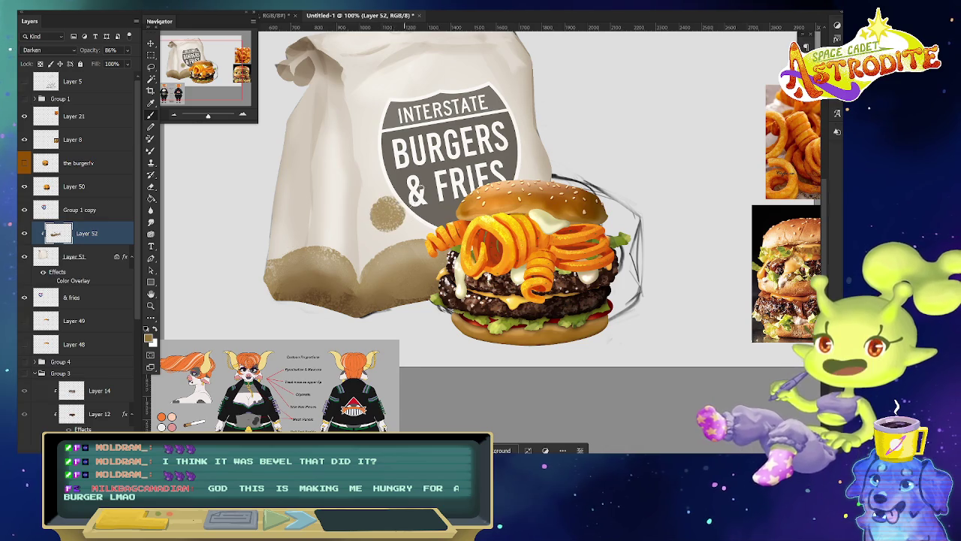
drag(295, 214, 296, 208)
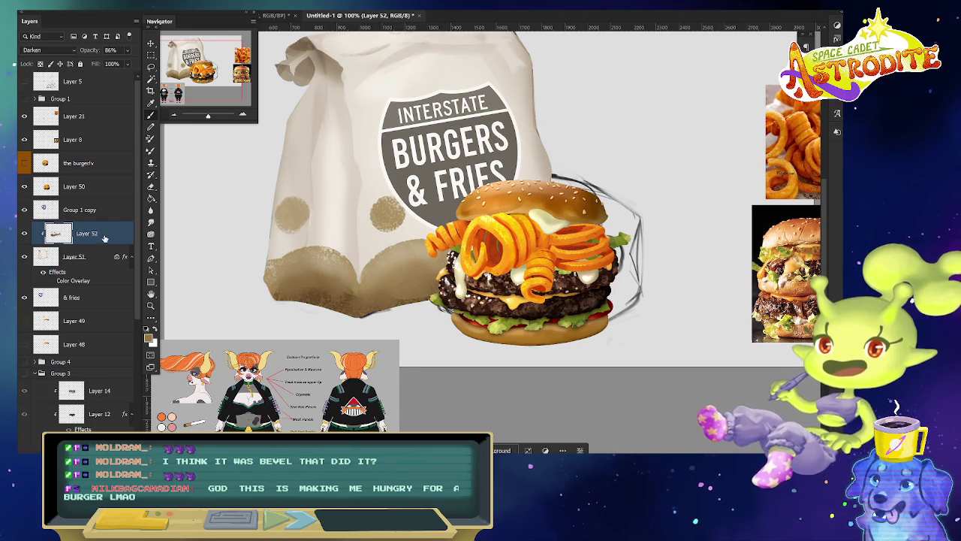
drag(109, 214, 108, 235)
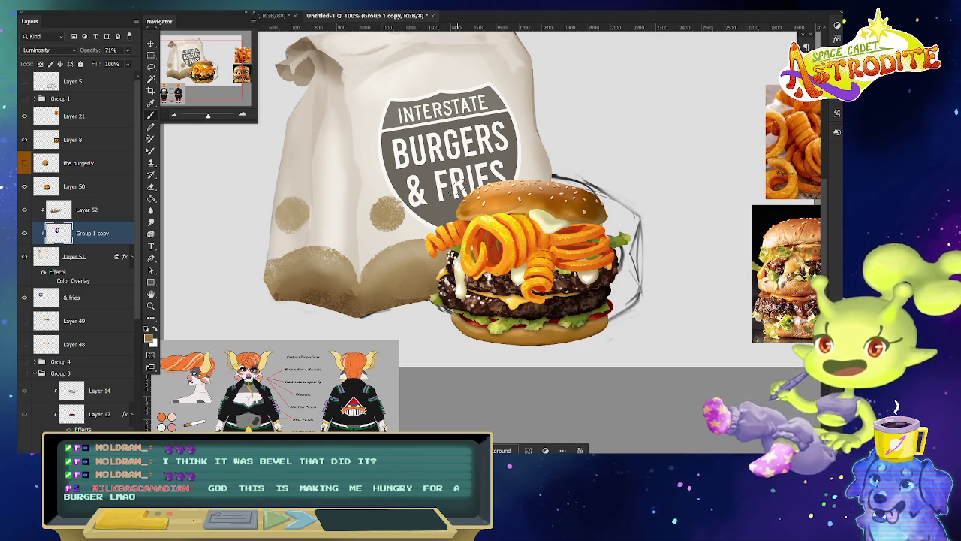
click(90, 210)
drag(372, 199, 398, 229)
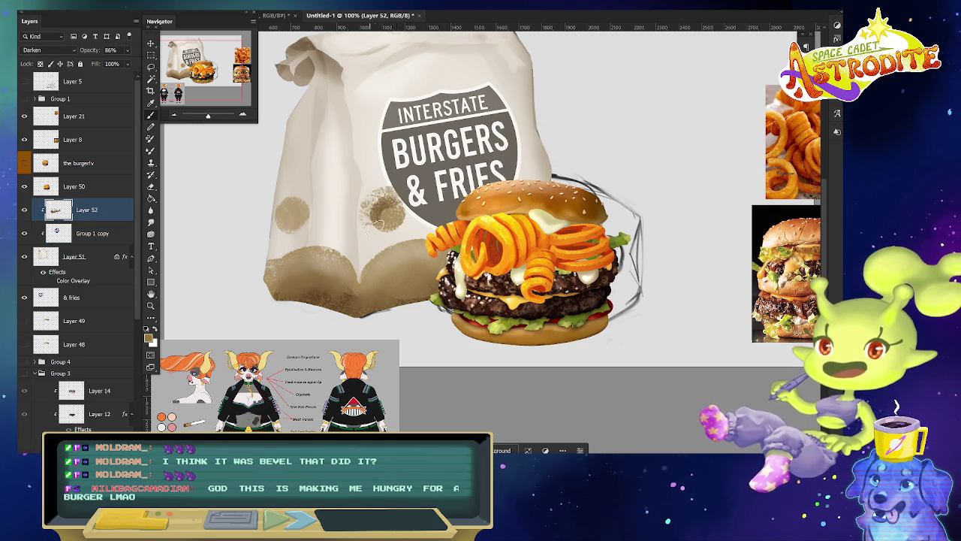
key(ctrl+bracketleft)
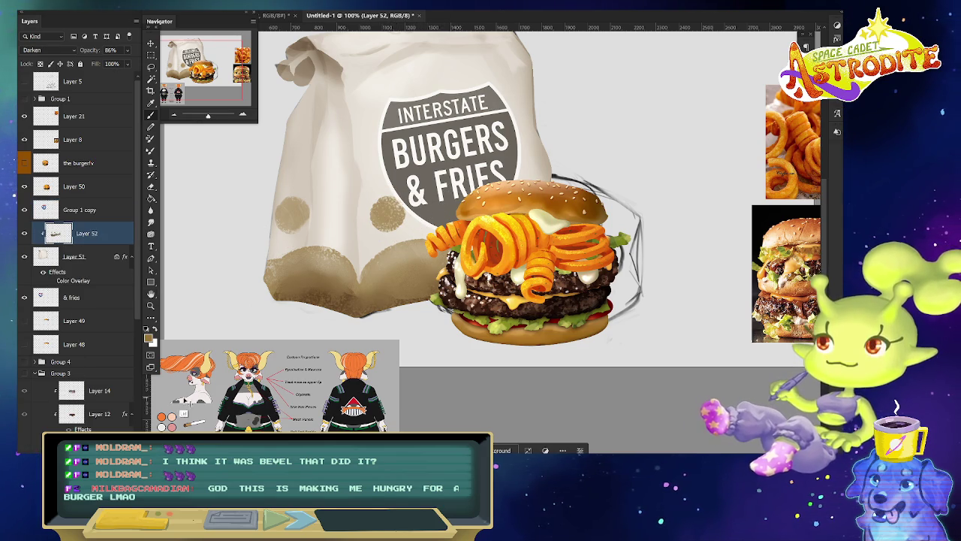
key(ctrl+z)
drag(294, 211, 300, 226)
drag(330, 197, 338, 188)
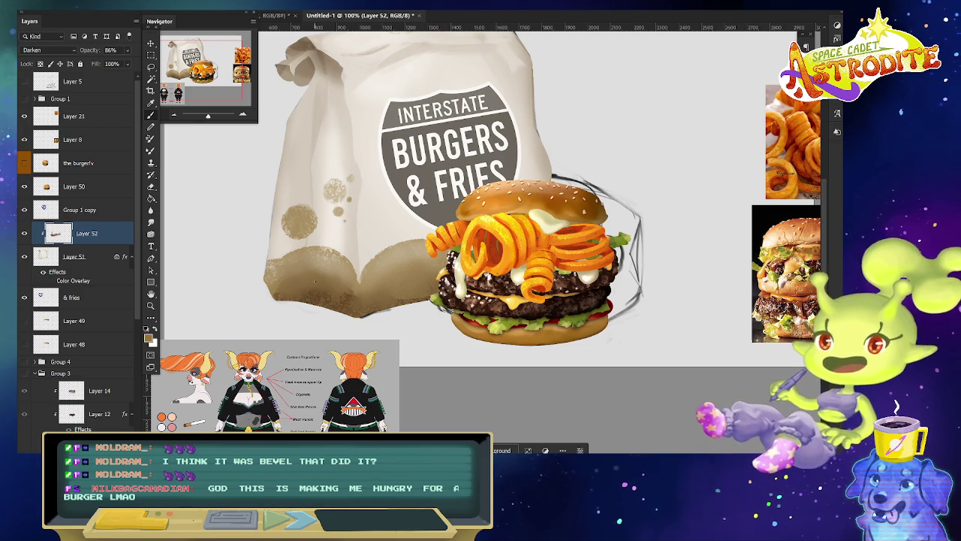
Lasso the lower-left stain, clear the selection, and duplicate the logo layer.
drag(427, 361, 394, 380)
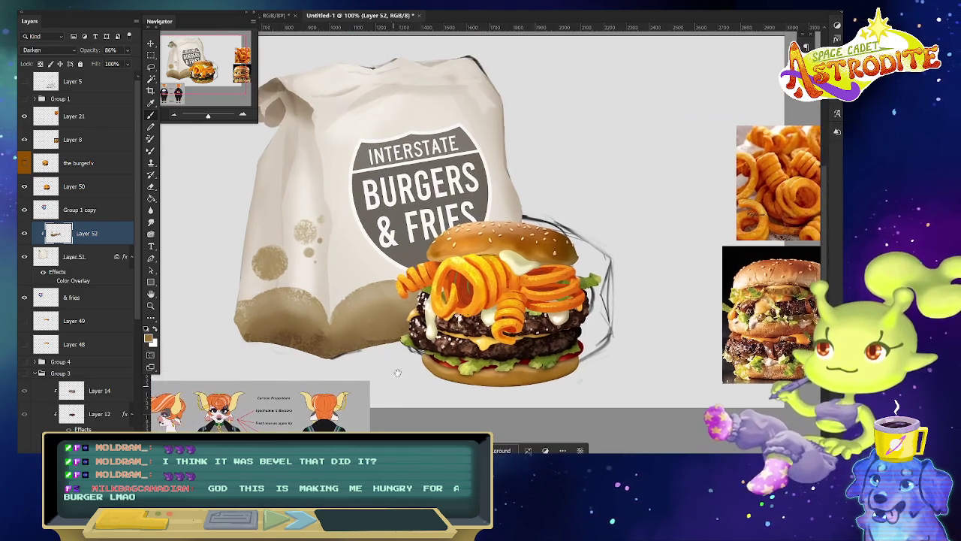
key(e)
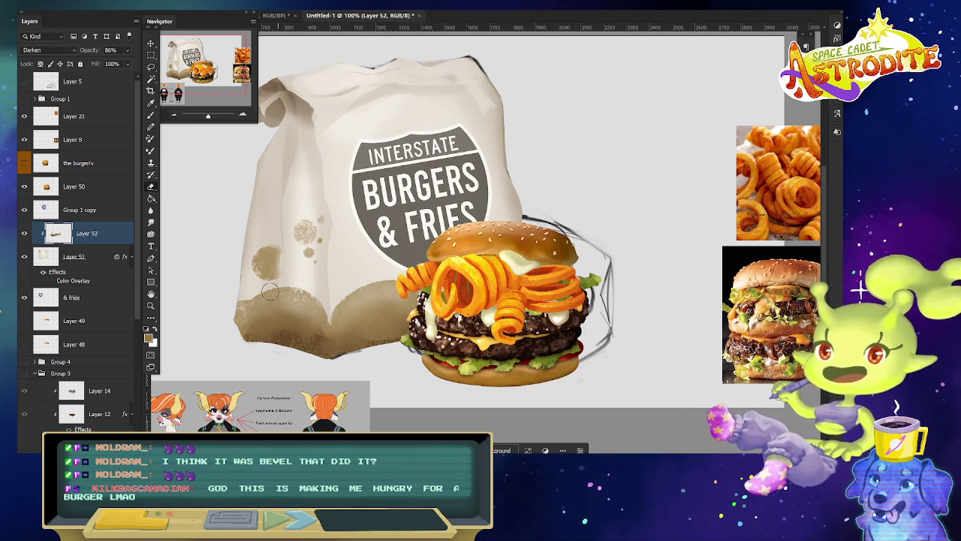
key(l)
mouse_move(279, 295)
mouse_down()
mouse_move(260, 281)
mouse_move(284, 288)
mouse_move(263, 299)
mouse_up()
key(ctrl+d)
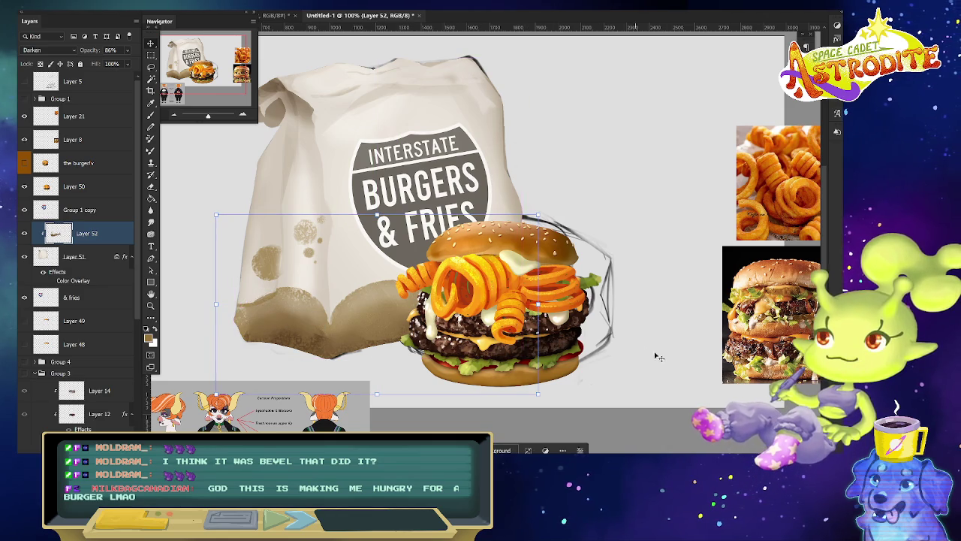
key(ctrl+z)
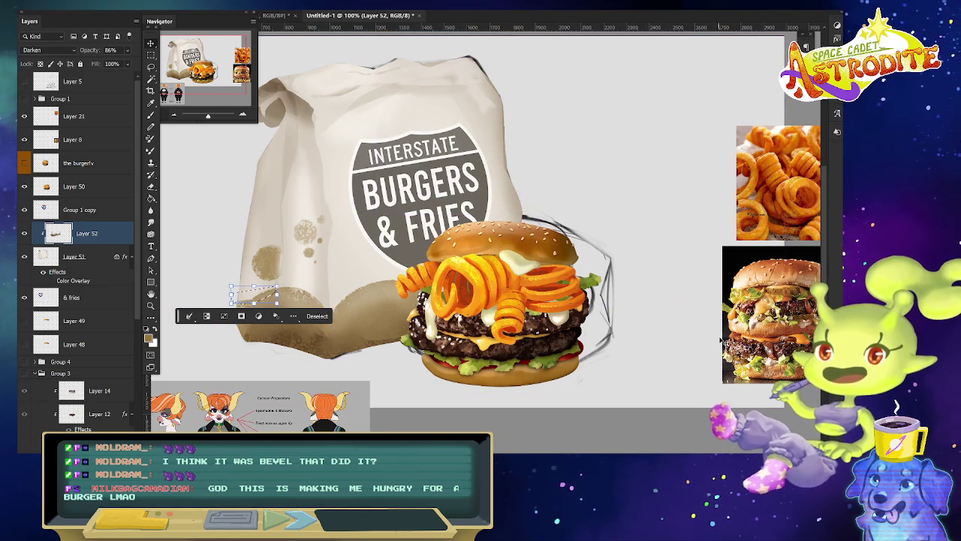
key(ctrl+d)
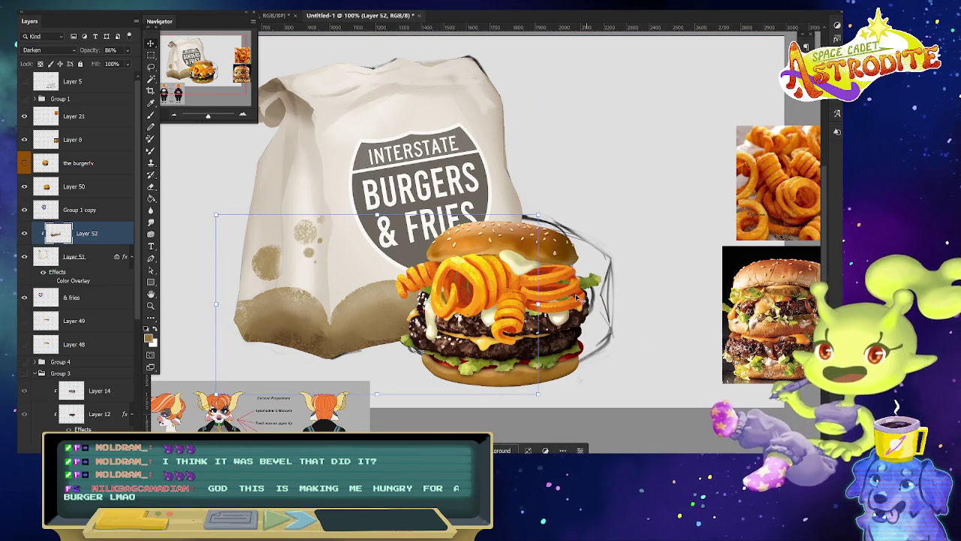
click(112, 210)
key(ctrl+j)
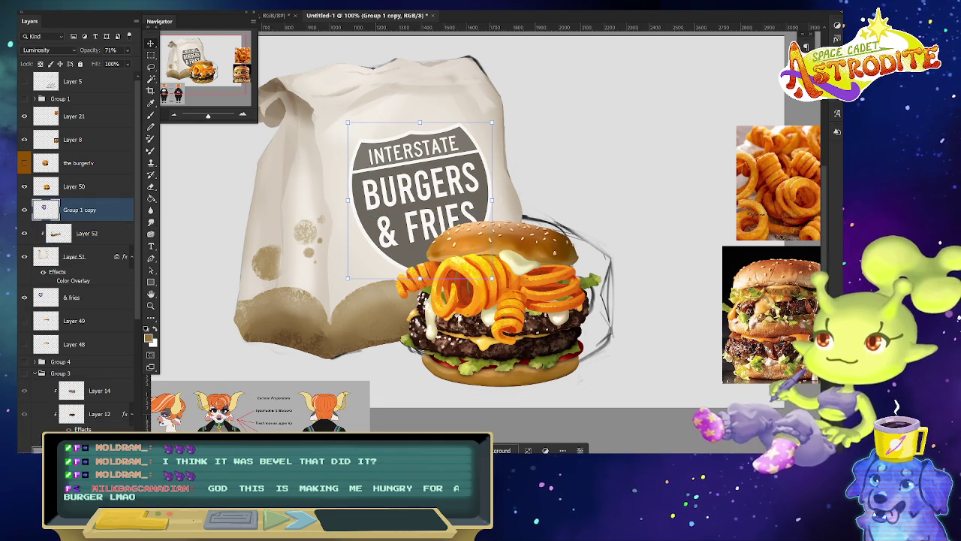
Move the logo copy below Layer 52, trying Color mode before returning it to Normal.
click(48, 50)
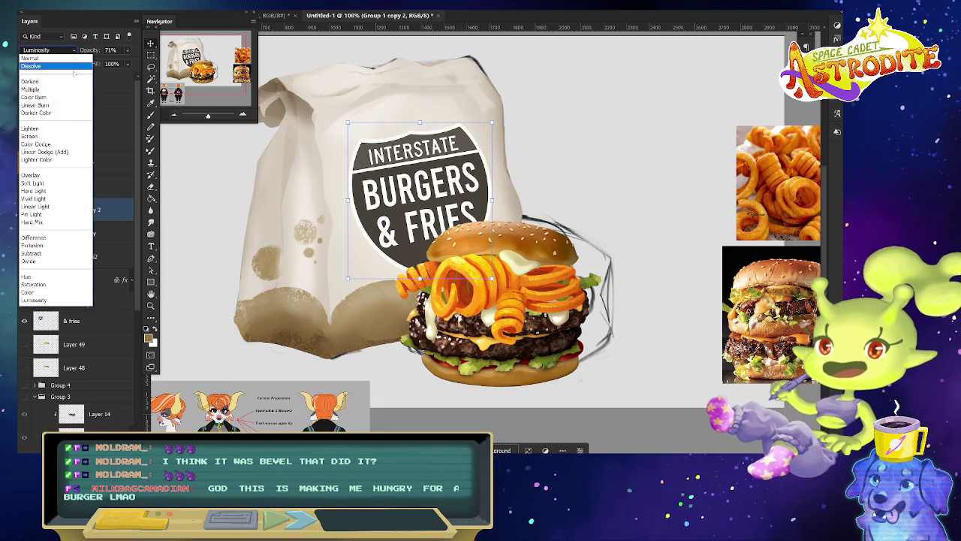
click(66, 292)
drag(105, 210, 106, 264)
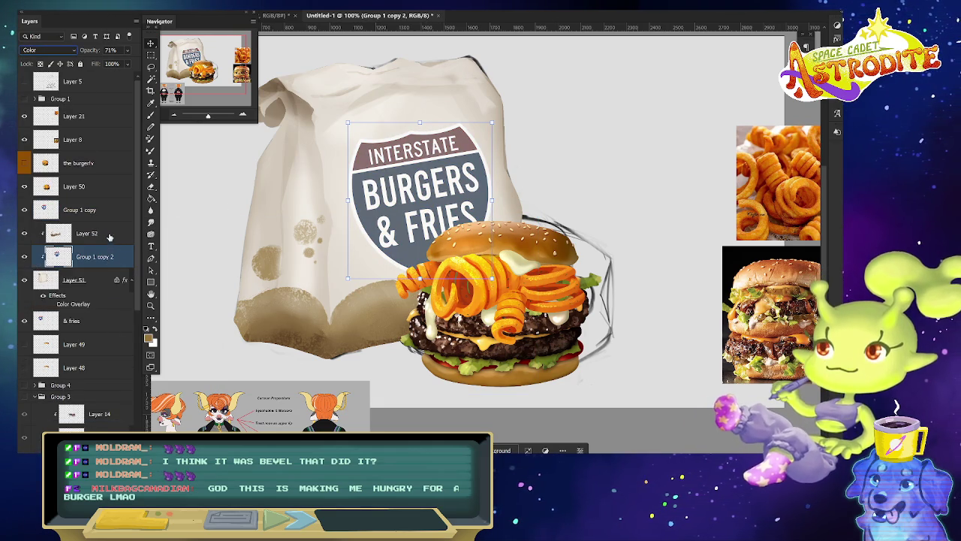
key(ctrl+t)
click(56, 50)
click(57, 60)
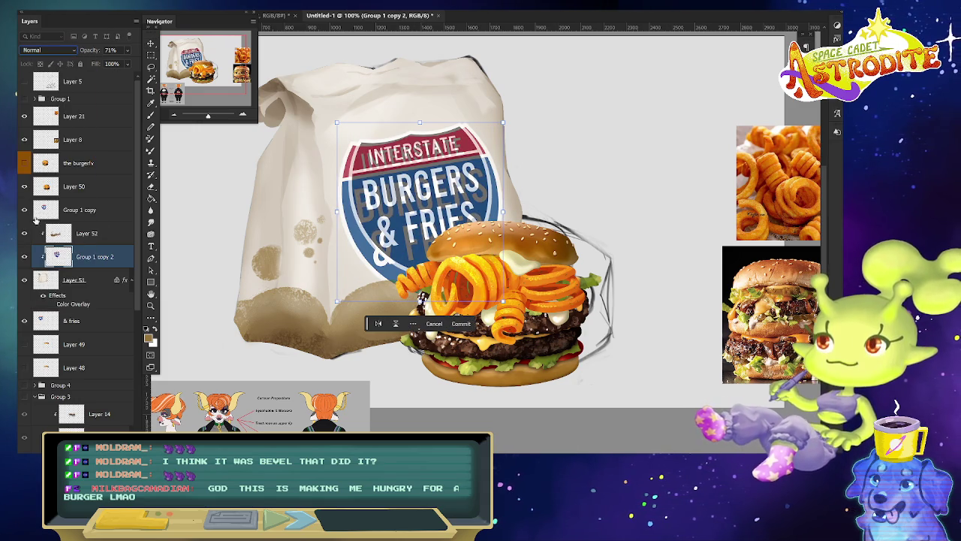
key(Return)
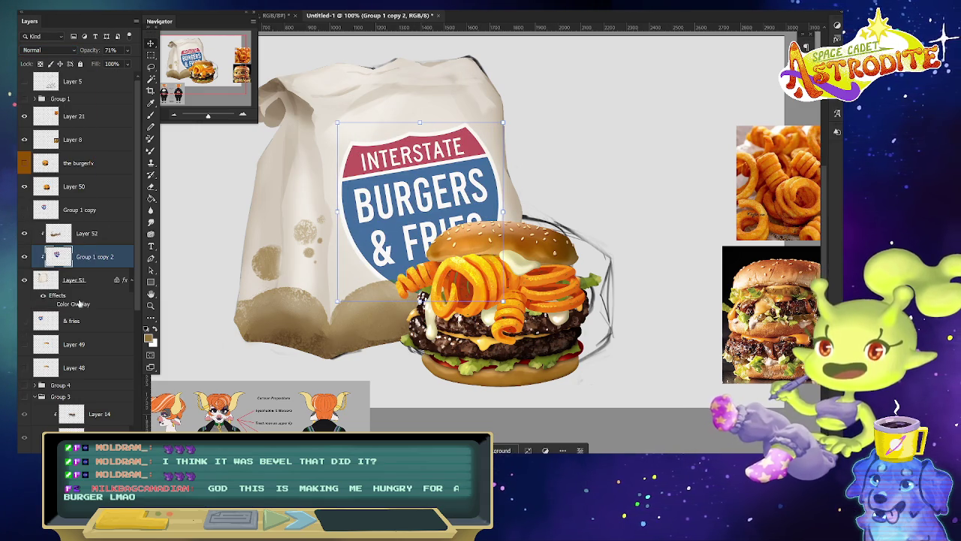
Shift the logo right and higher, then blend the red and blue logo with Linear Burn.
mouse_move(386, 217)
mouse_down()
mouse_move(405, 213)
mouse_move(419, 190)
mouse_up()
click(105, 235)
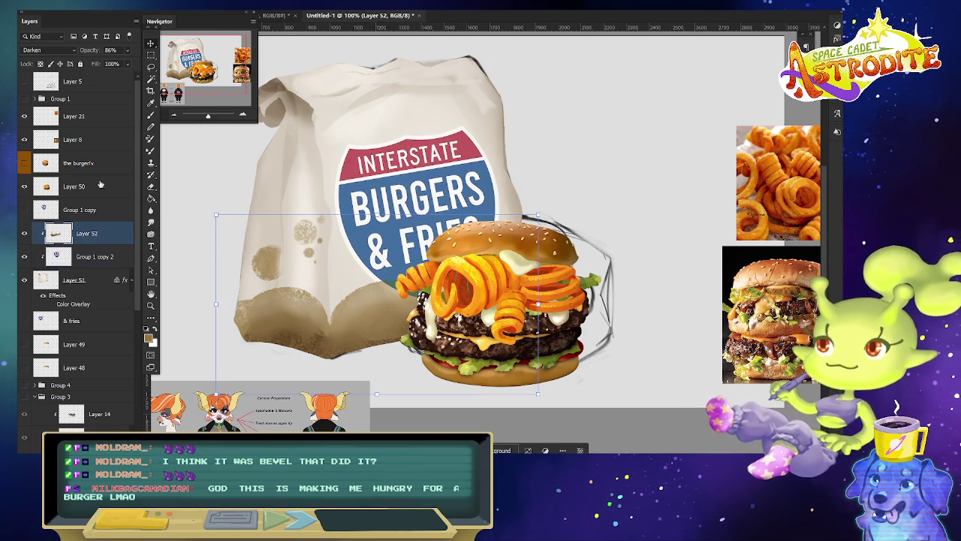
click(106, 210)
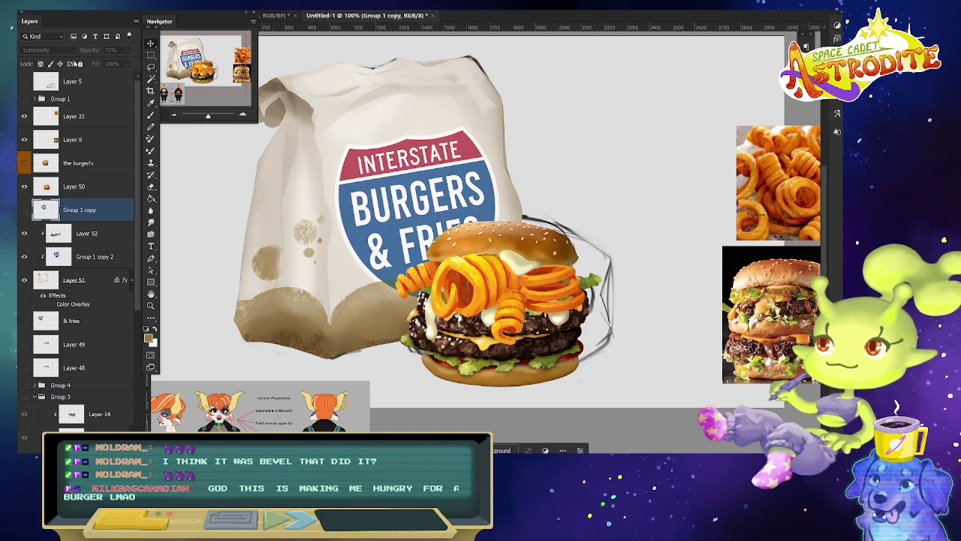
key(alt+bracketleft)
key(alt+bracketleft)
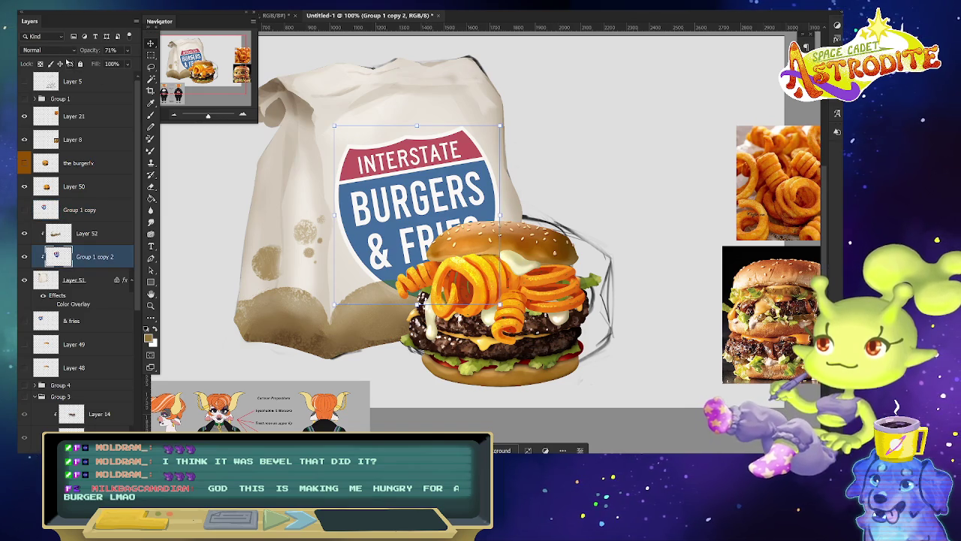
click(53, 49)
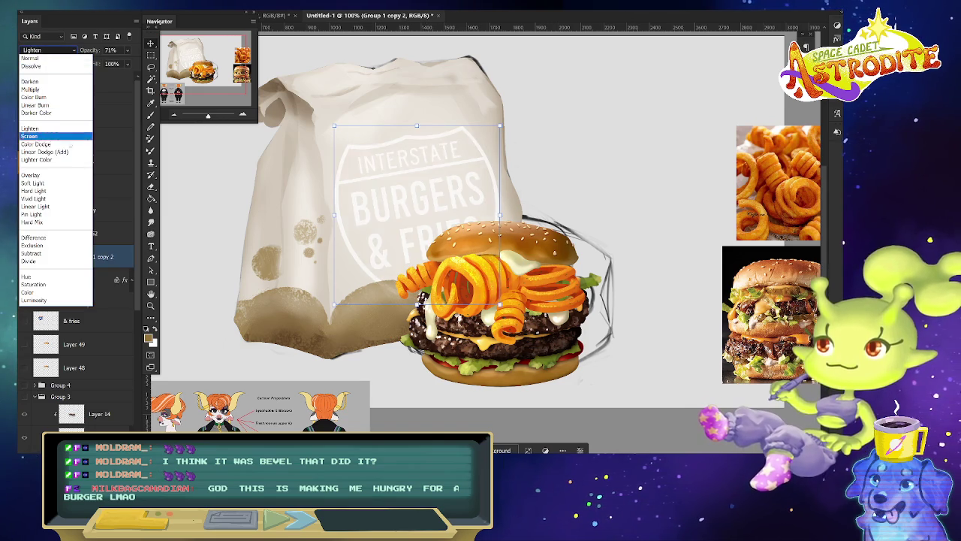
click(54, 105)
Nudge the logo up and right, stretch it taller, and fine-tune its position on the bag.
key(shift+Up)
key(shift+Right)
drag(419, 124, 419, 112)
mouse_move(424, 222)
mouse_down()
mouse_move(438, 175)
mouse_move(425, 180)
mouse_up()
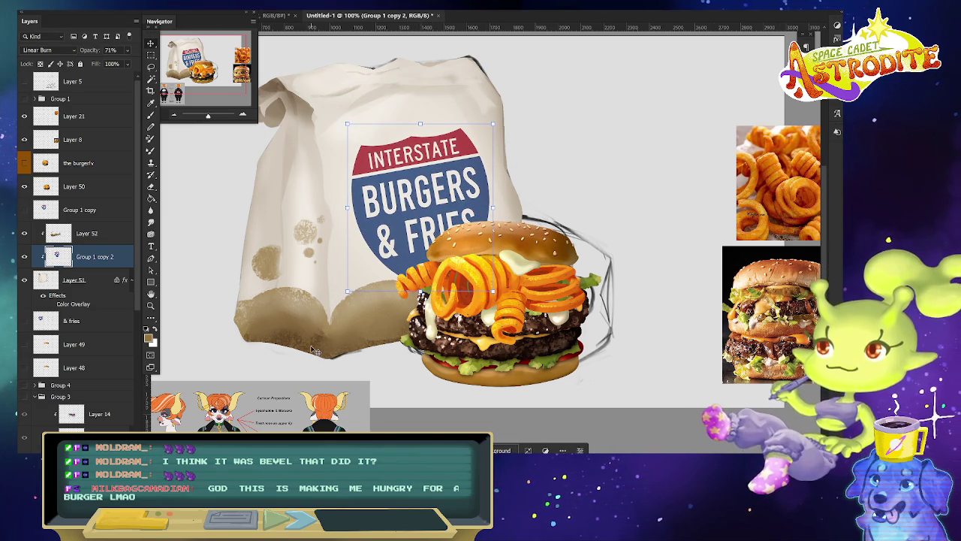
scroll(482, 337, down, 2)
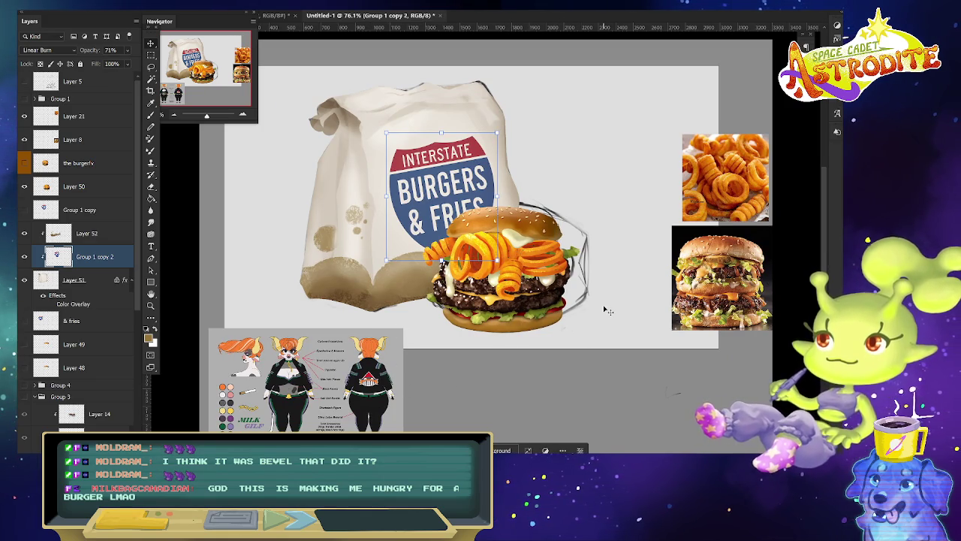
scroll(609, 310, up, 2)
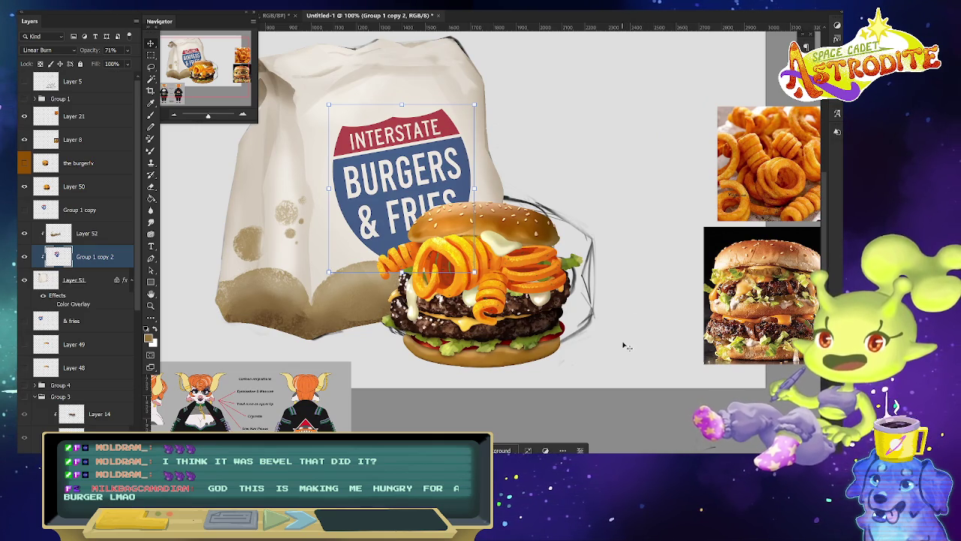
drag(402, 150, 404, 152)
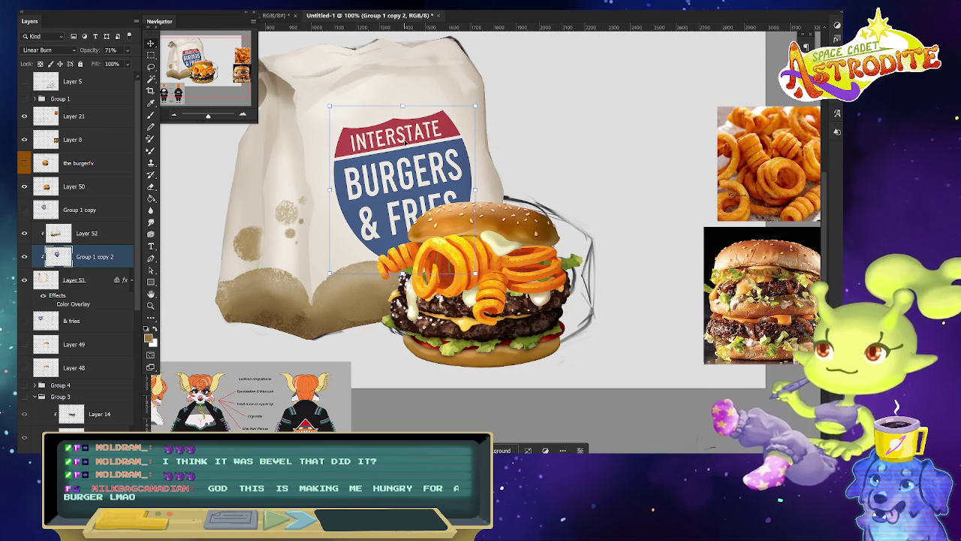
drag(403, 98, 402, 98)
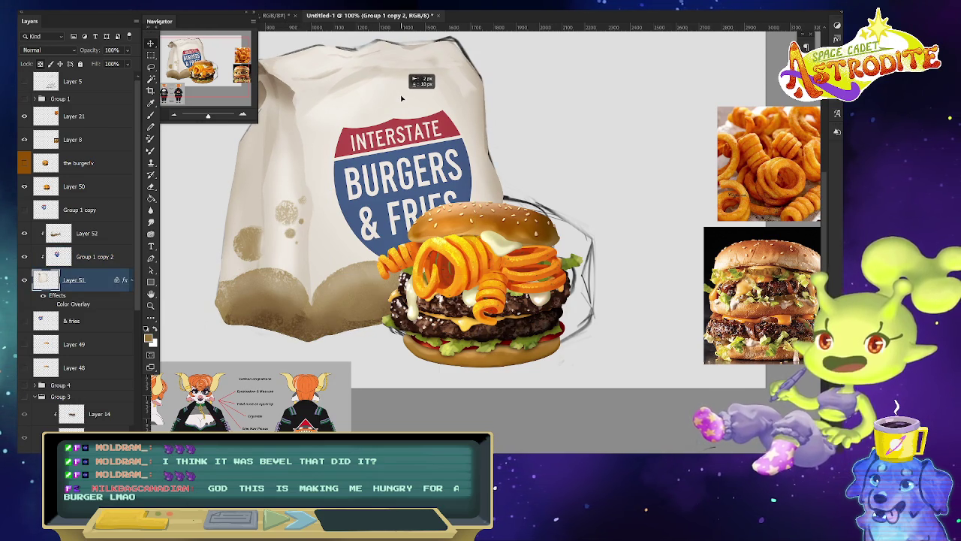
Stamp Layer 52, Group 1 copy 2 and Layer 51 into Layer 54 and group the originals as 'bag'.
click(113, 233)
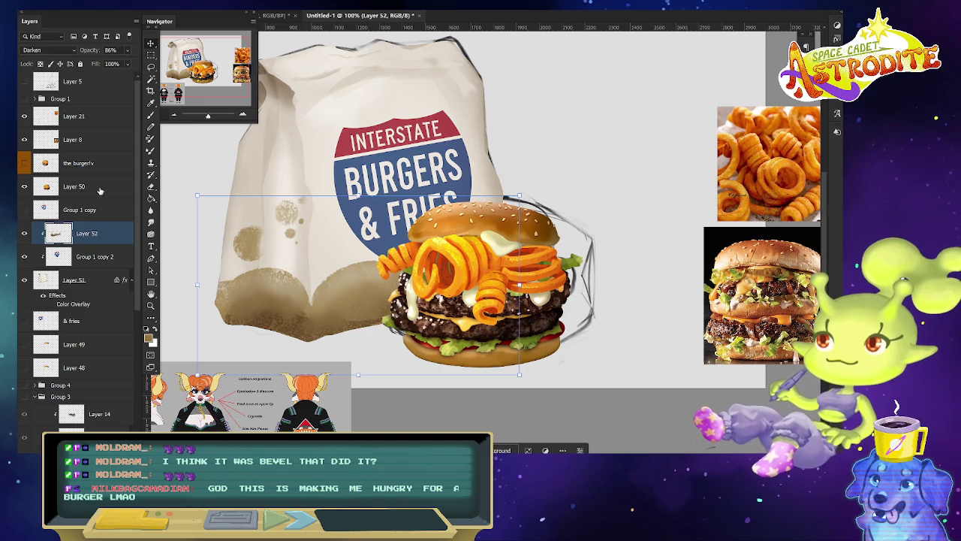
shift+click(98, 283)
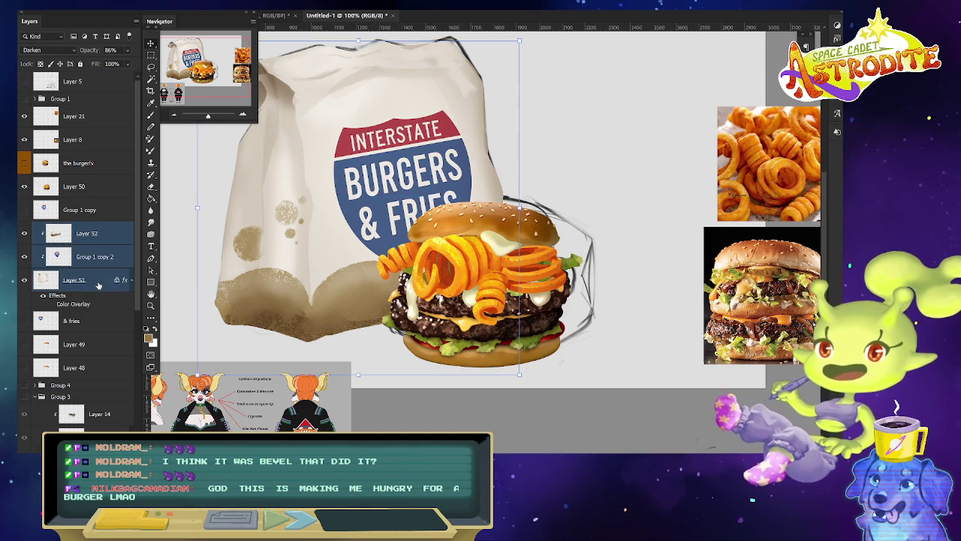
key(ctrl+alt+e)
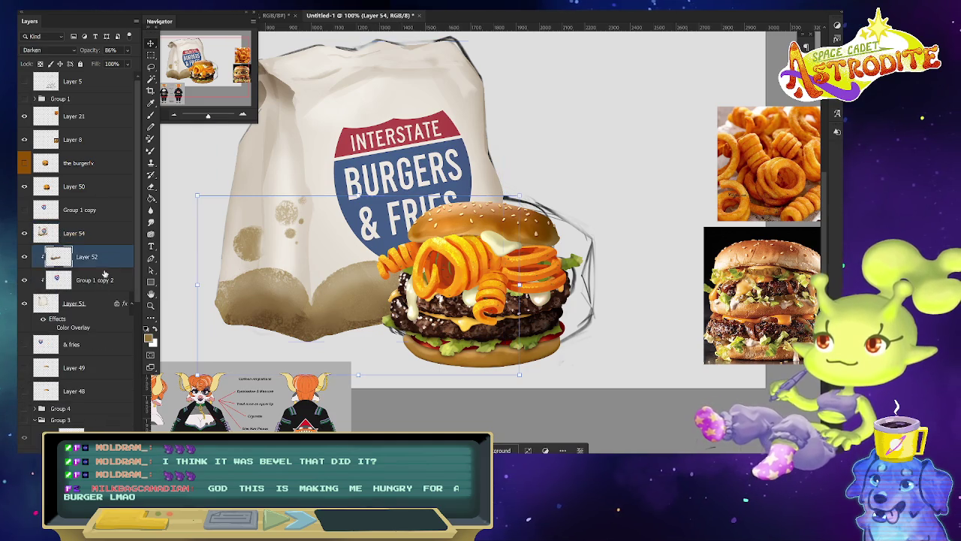
key(ctrl+g)
double_click(62, 252)
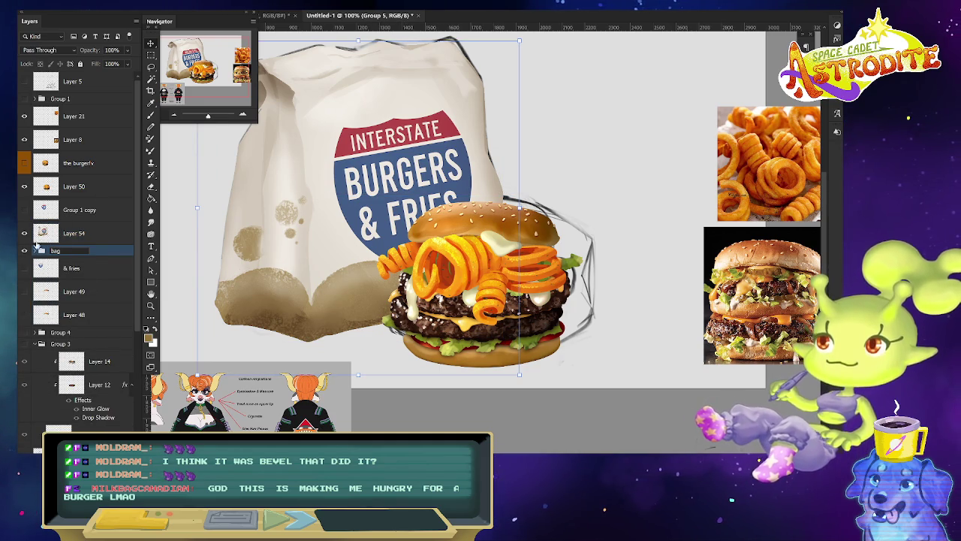
key(Return)
Check the artwork at 200% and 100% zoom, then add blank Layer 55.
alt+scroll(514, 298, down, 2)
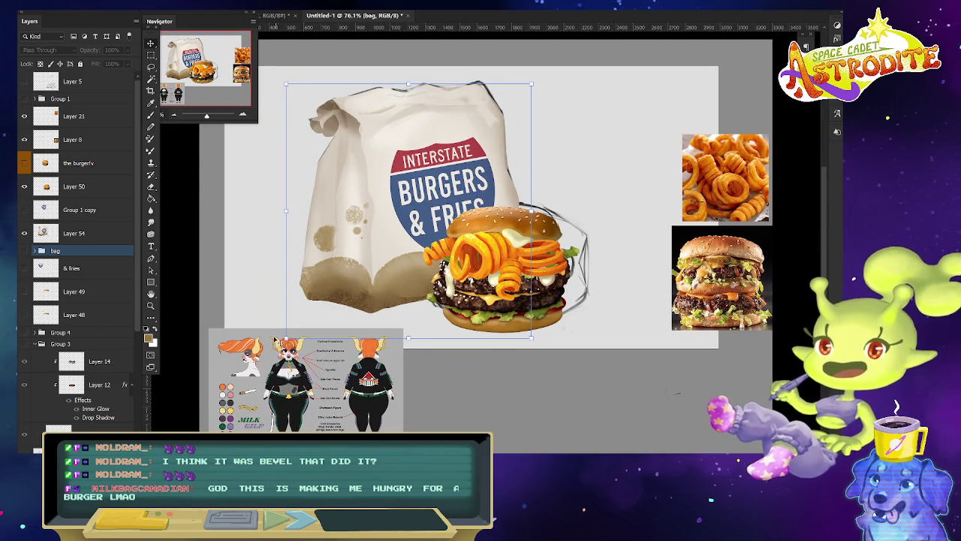
key(ctrl+plus)
key(ctrl+plus)
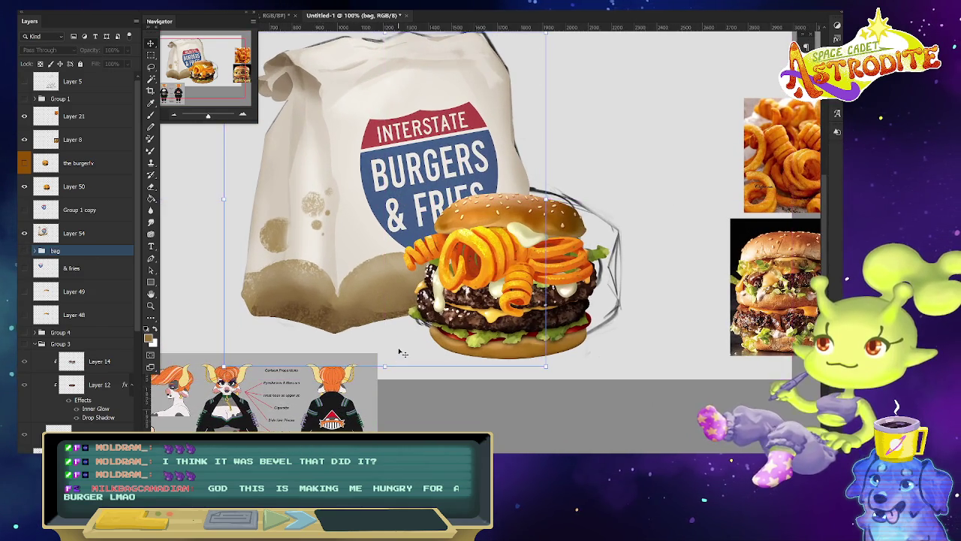
key(ctrl+minus)
key(ctrl+minus)
key(ctrl+plus)
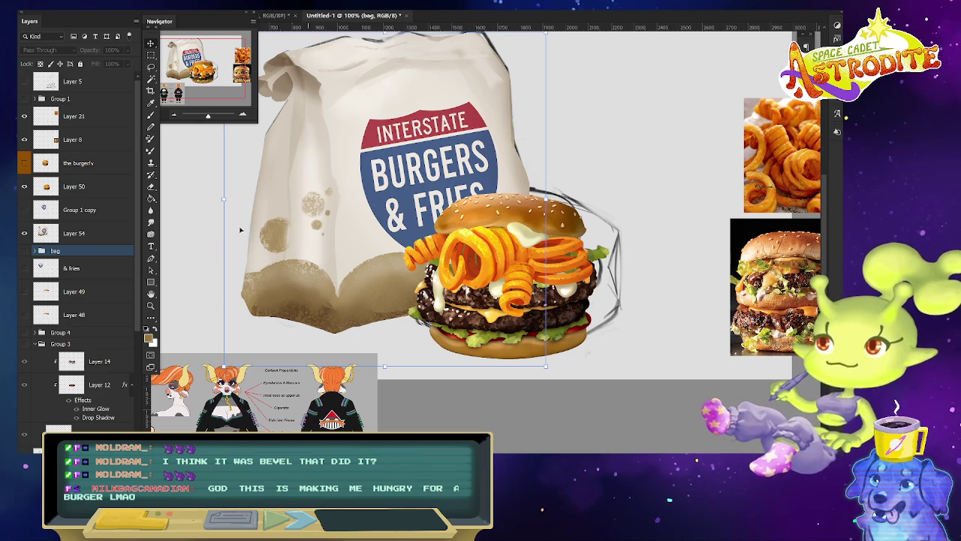
click(104, 191)
key(ctrl+shift+alt+n)
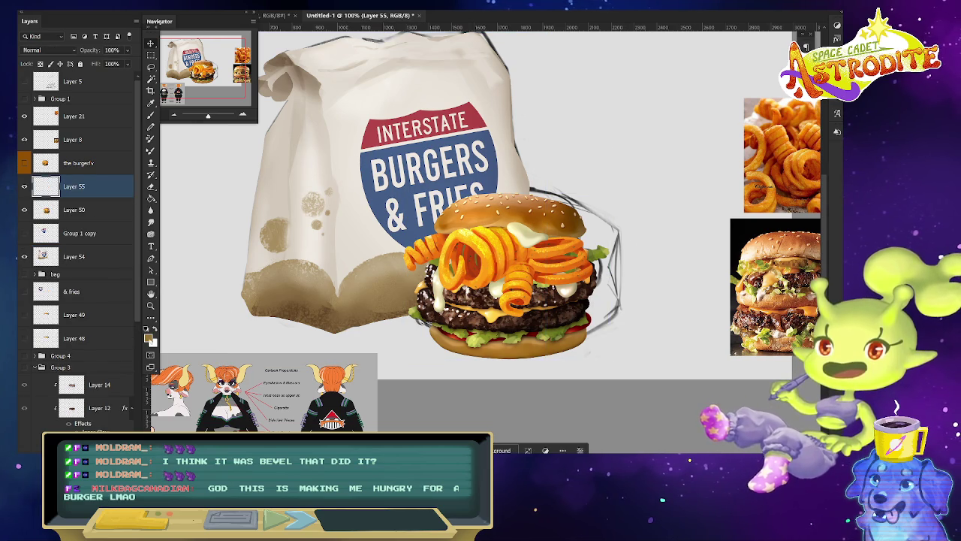
Set the foreground colour to e6c996 and select the Basic Round 1 brush.
click(148, 338)
click(466, 259)
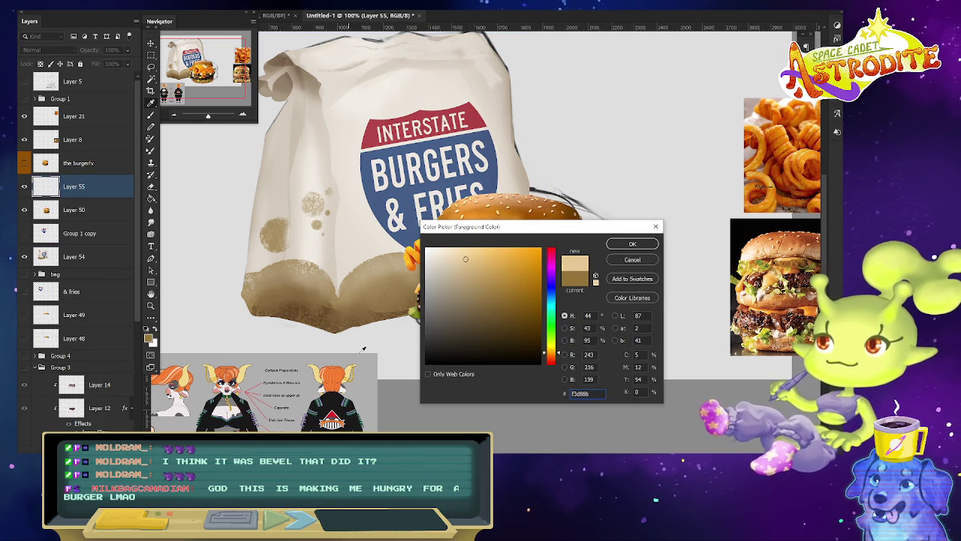
key(Return)
right_click(390, 290)
right_click(529, 277)
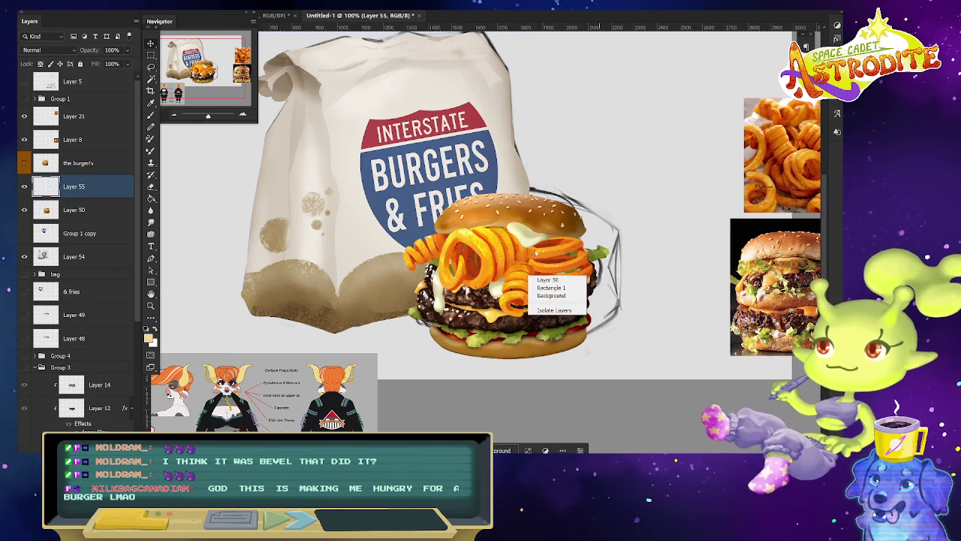
key(b)
right_click(529, 279)
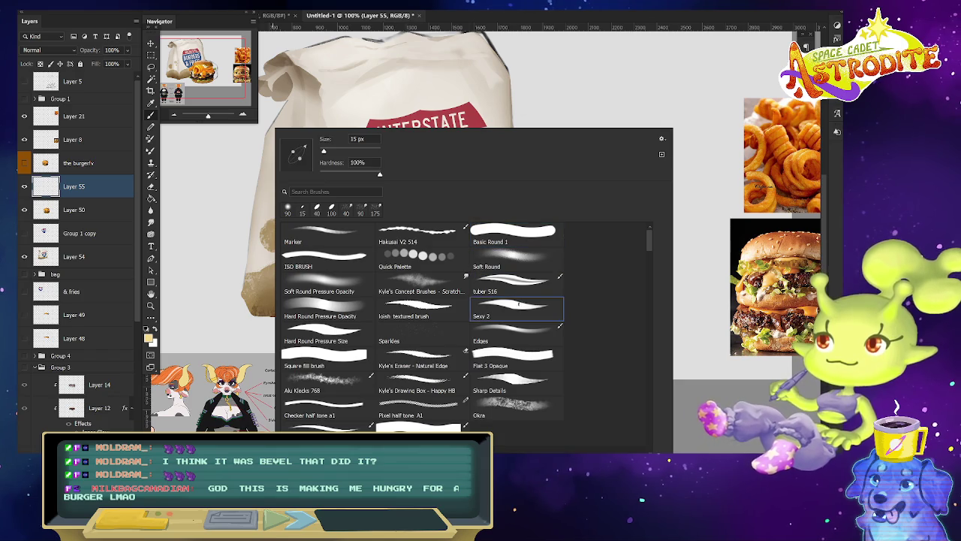
double_click(513, 233)
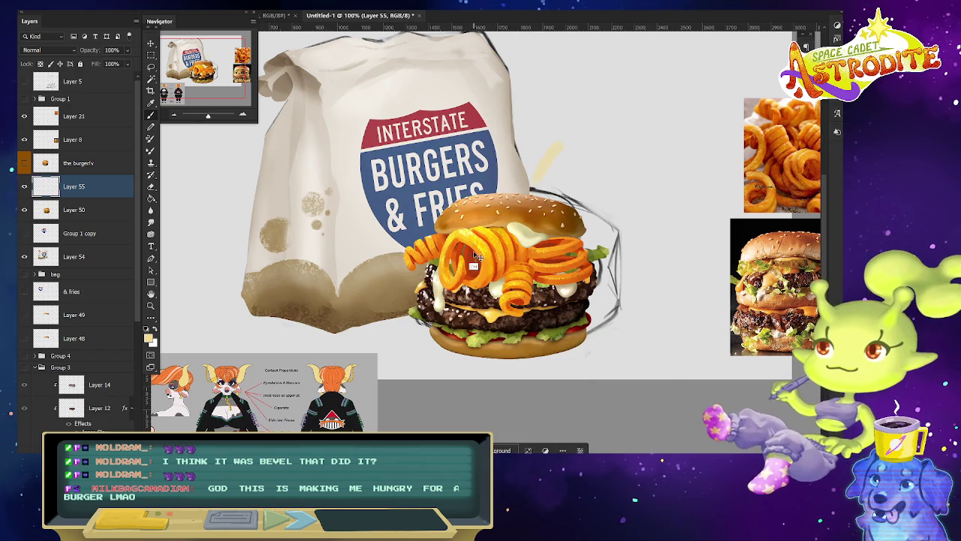
right_click(477, 255)
double_click(605, 315)
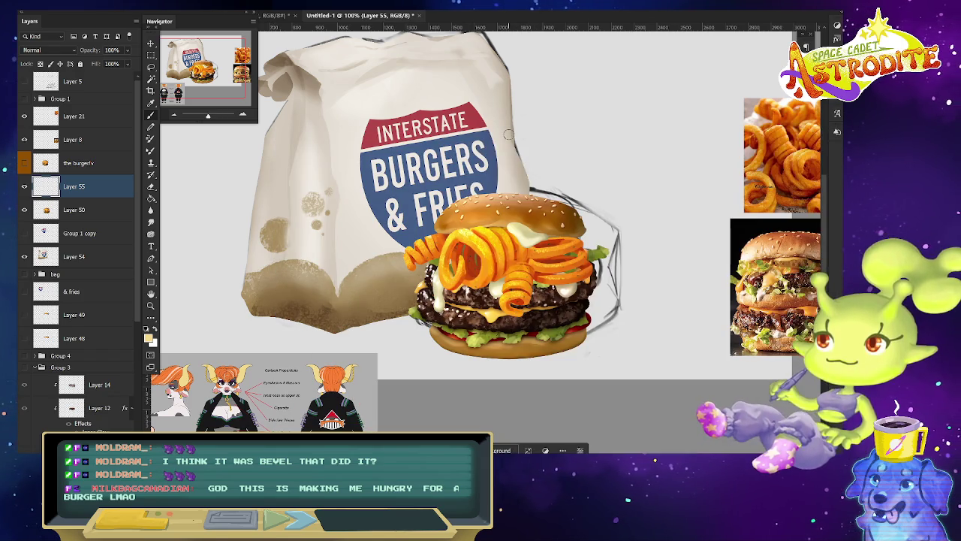
Paint a round yellow blob on the sign and enable vertical mirror symmetry.
scroll(548, 145, up, 5)
drag(524, 233, 524, 238)
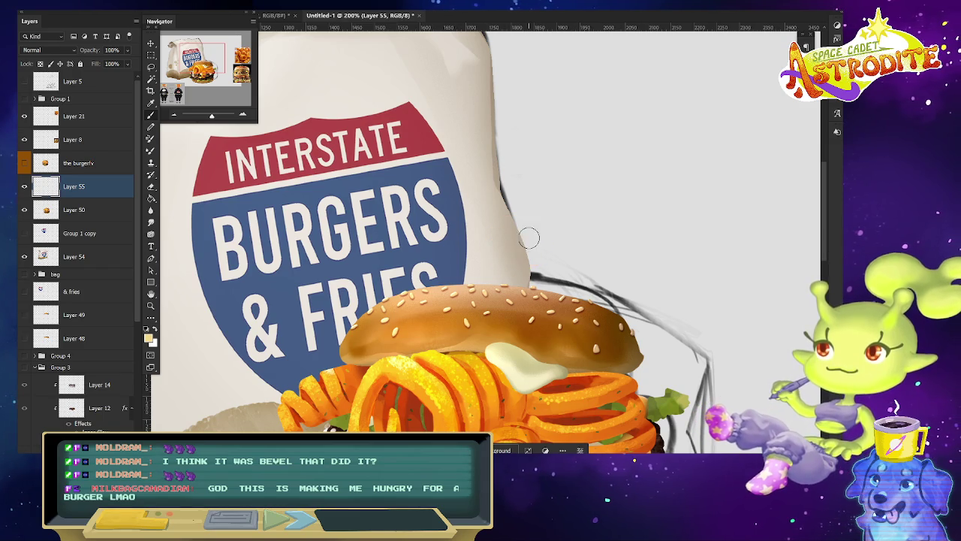
click(471, 5)
click(513, 33)
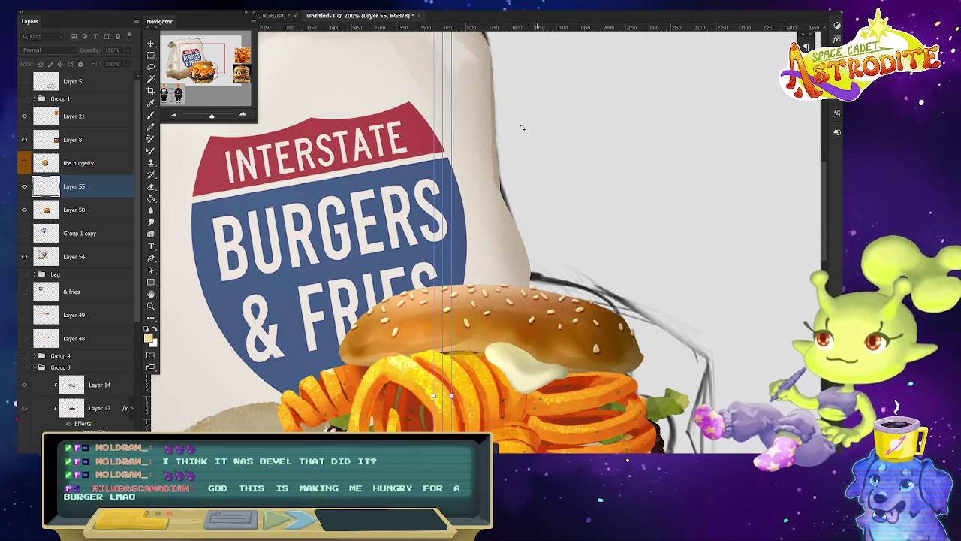
key(Return)
mouse_move(445, 139)
mouse_down()
mouse_move(441, 187)
mouse_move(430, 154)
mouse_move(450, 145)
mouse_up()
Paint mirrored curling horns out from the yellow circle, redoing the strokes until they fit.
key(ctrl+minus)
key(ctrl+minus)
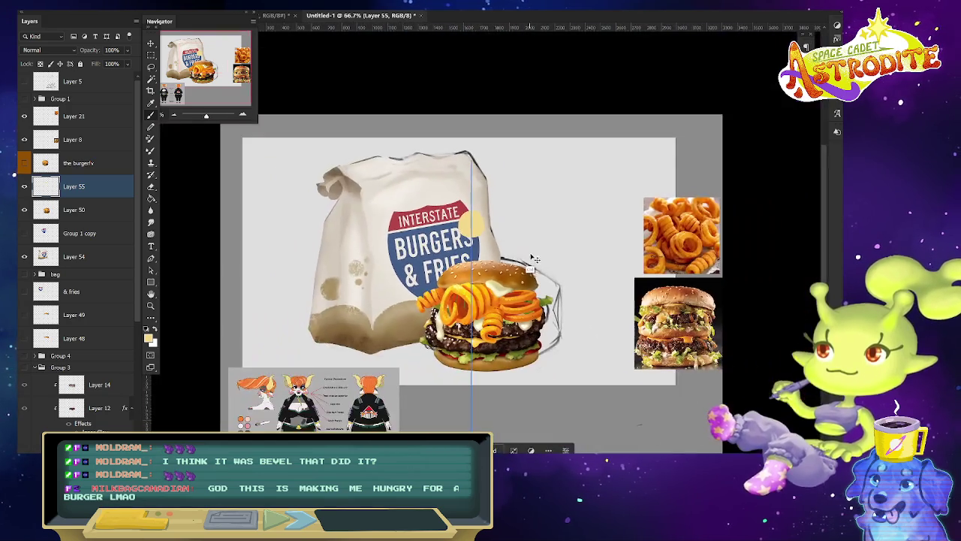
key(ctrl+plus)
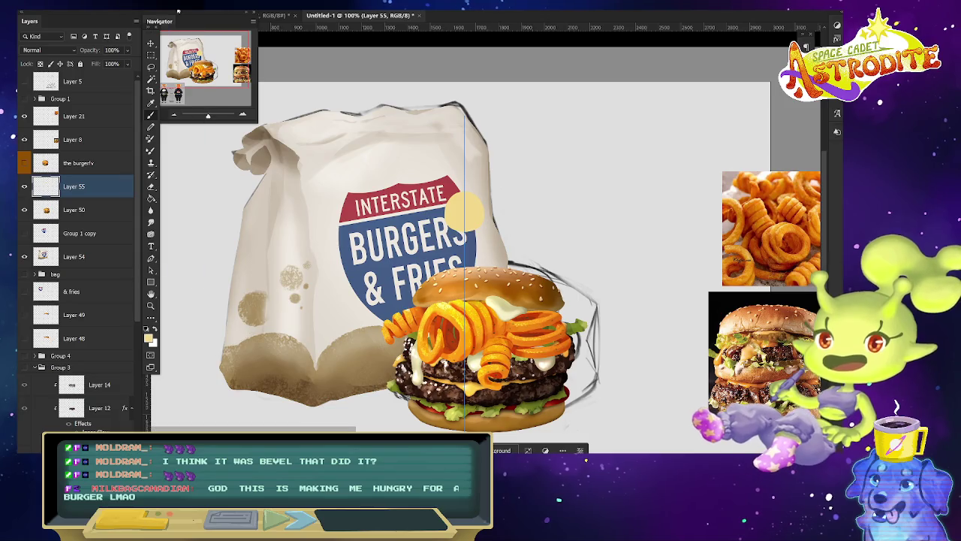
mouse_move(506, 185)
mouse_down()
mouse_move(493, 209)
mouse_move(479, 211)
mouse_up()
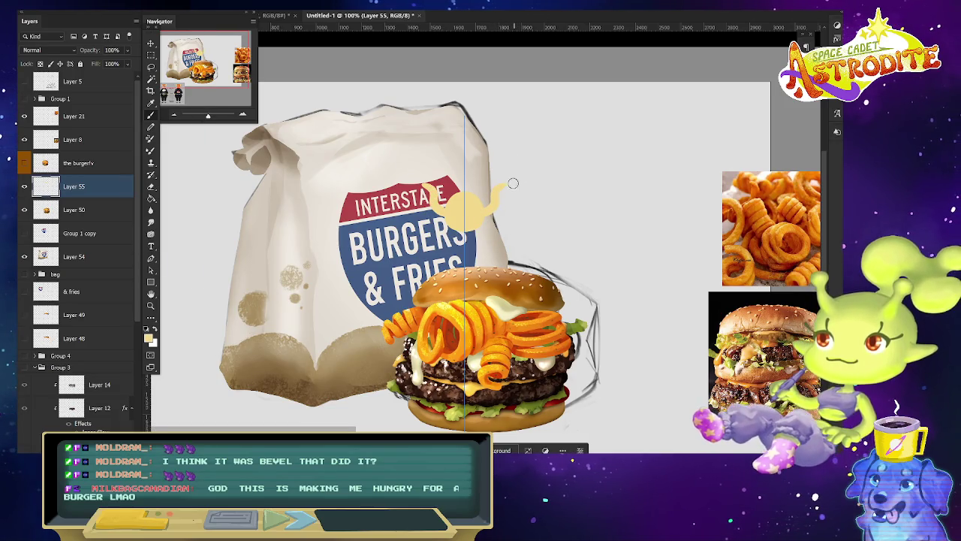
key(ctrl+z)
mouse_move(501, 187)
mouse_down()
mouse_move(489, 213)
mouse_move(480, 216)
mouse_move(492, 200)
mouse_move(475, 206)
mouse_up()
key(ctrl+z)
key(ctrl+z)
key(ctrl+z)
key(ctrl+z)
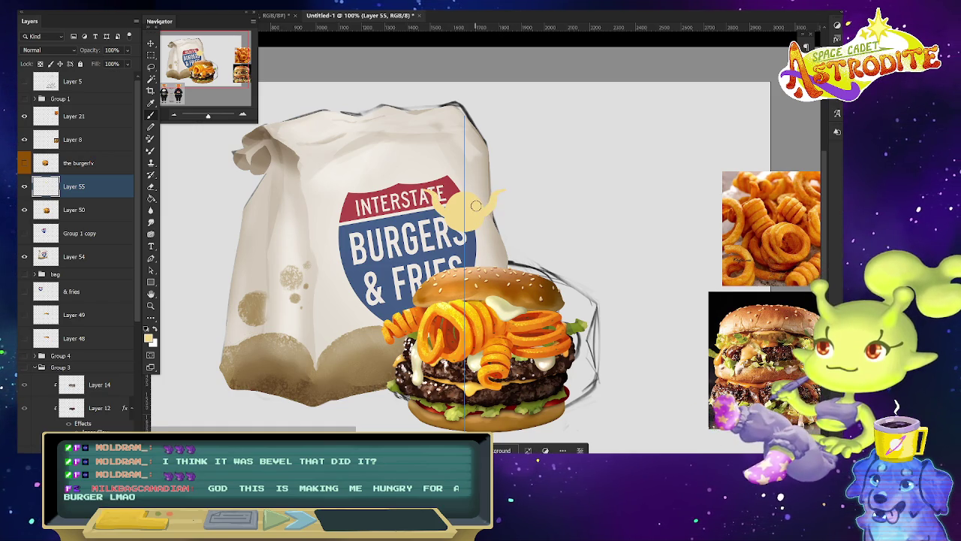
key(ctrl+plus)
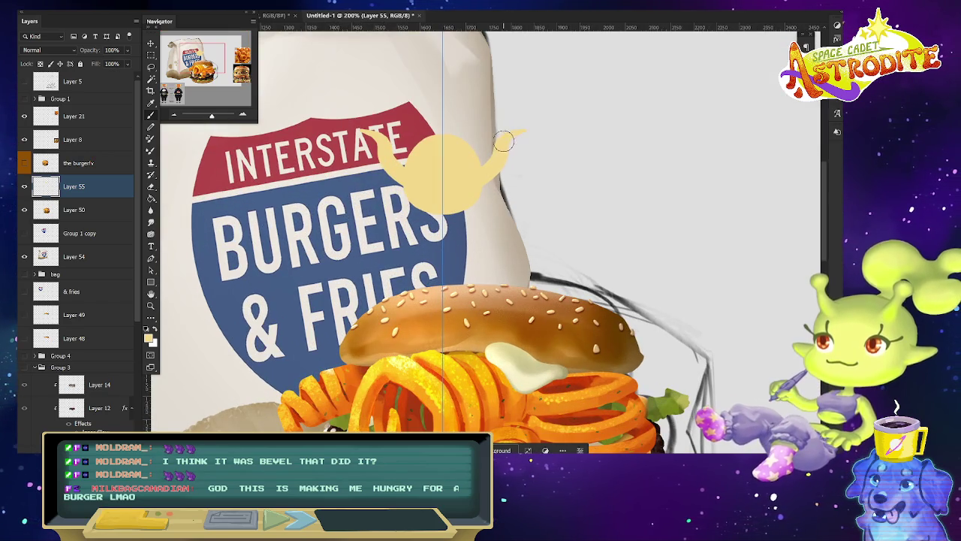
mouse_move(504, 143)
mouse_down()
mouse_move(472, 177)
mouse_move(473, 166)
mouse_up()
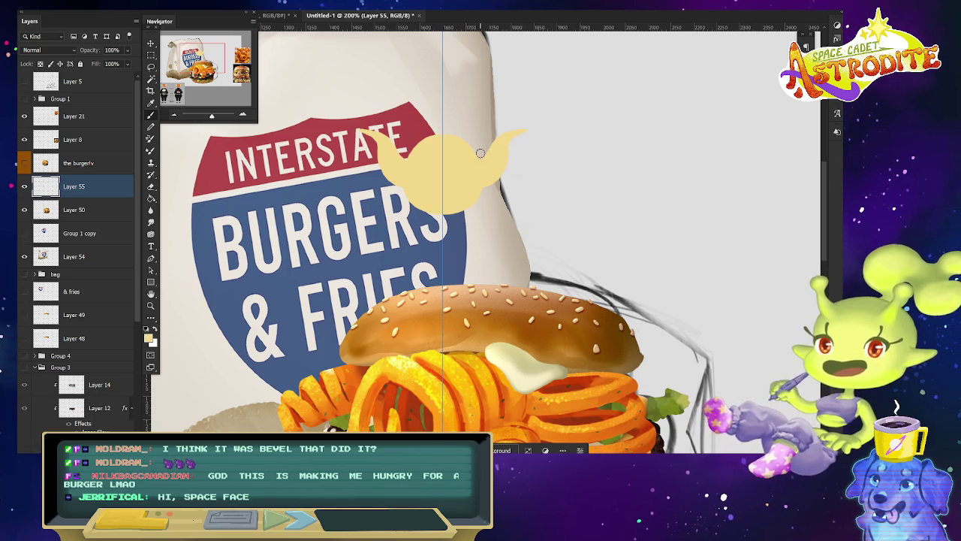
Pan over to view the character reference sheet.
scroll(481, 154, down, 5)
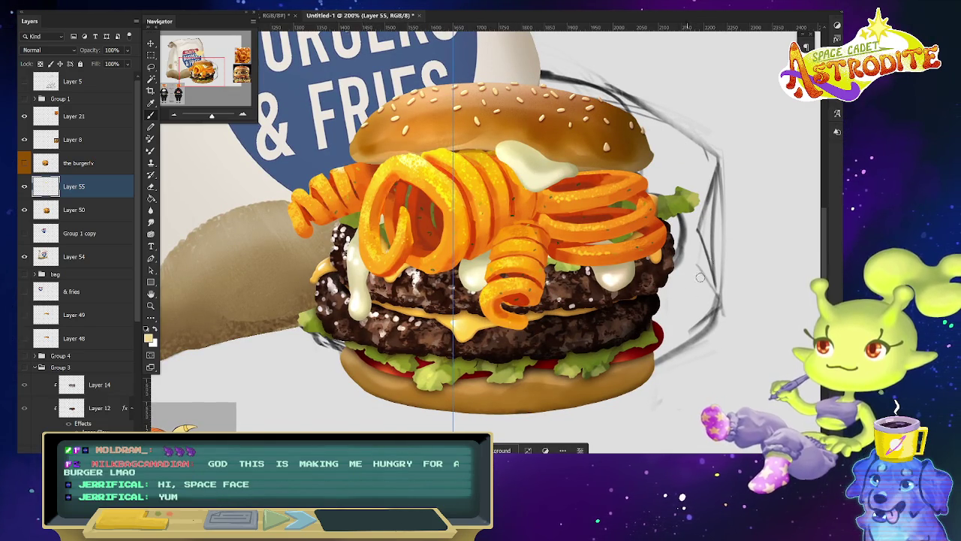
scroll(691, 291, up, 5)
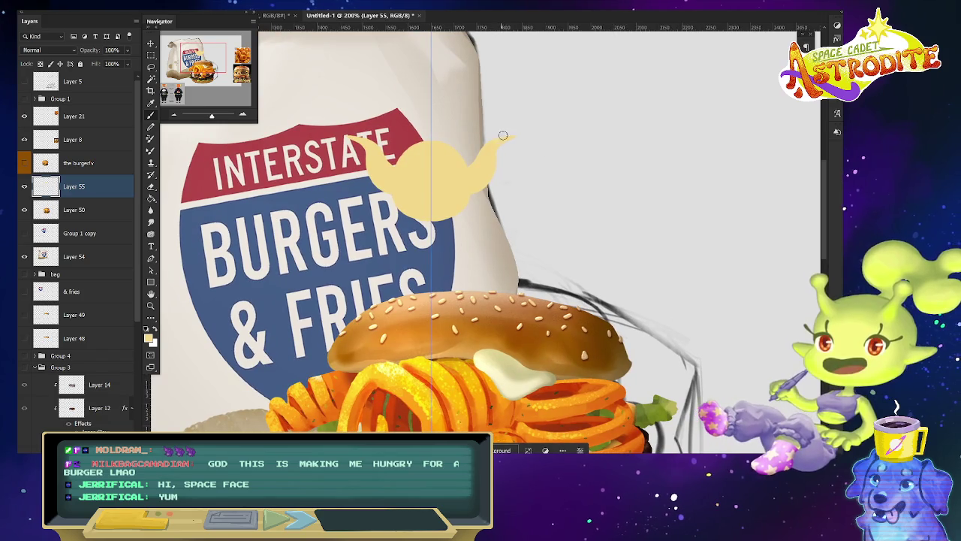
drag(384, 366, 708, 252)
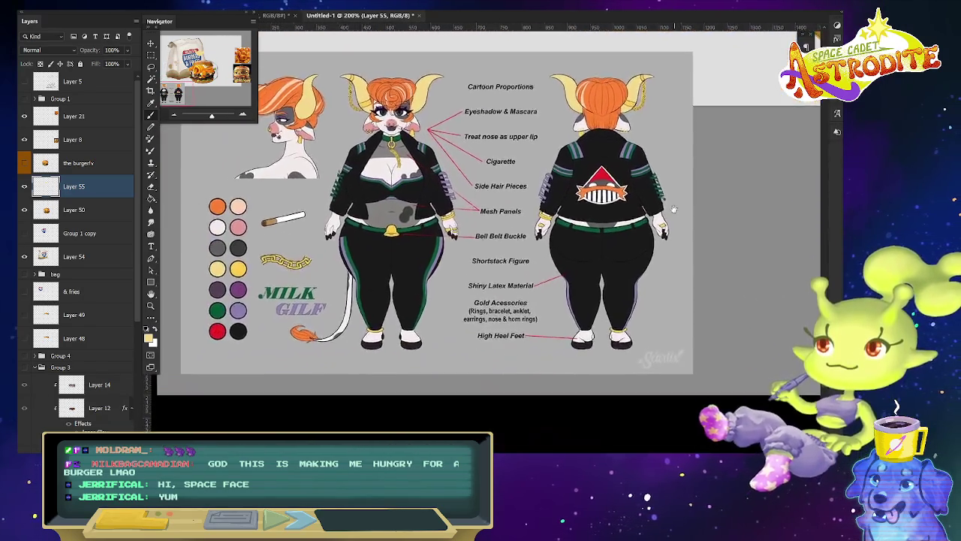
Select and delete the previous yellow horned shape.
mouse_move(680, 244)
mouse_down()
mouse_move(436, 378)
mouse_move(666, 389)
mouse_up()
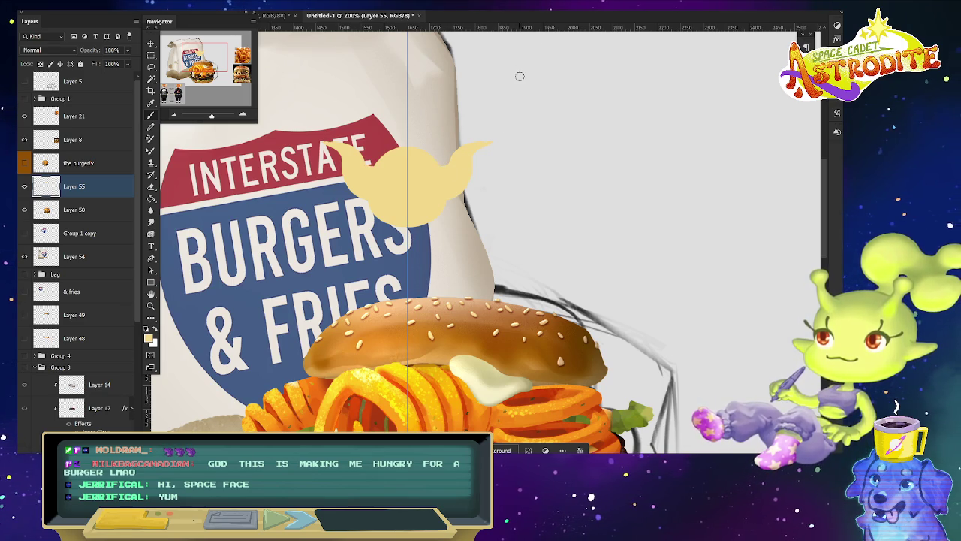
key(ctrl+z)
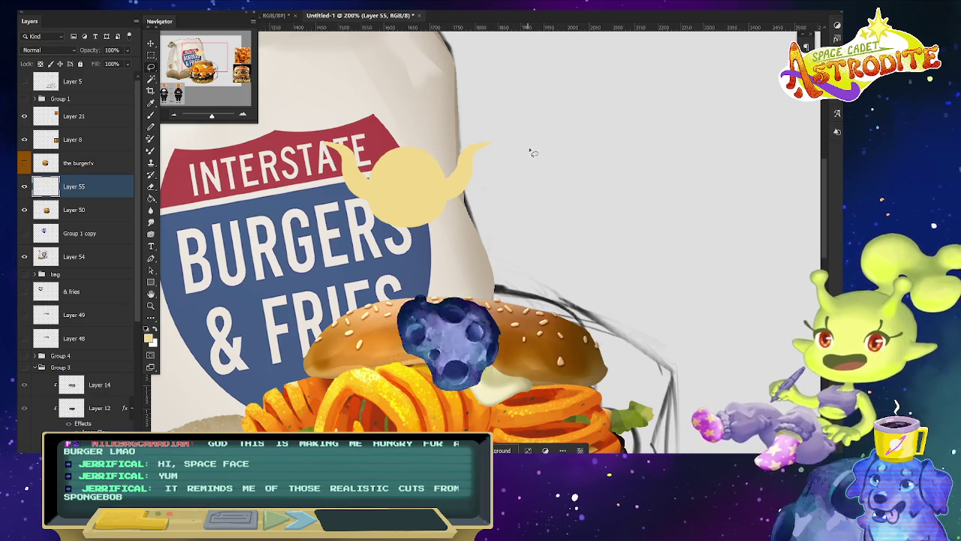
mouse_move(529, 143)
mouse_down()
mouse_move(530, 212)
mouse_move(534, 205)
mouse_up()
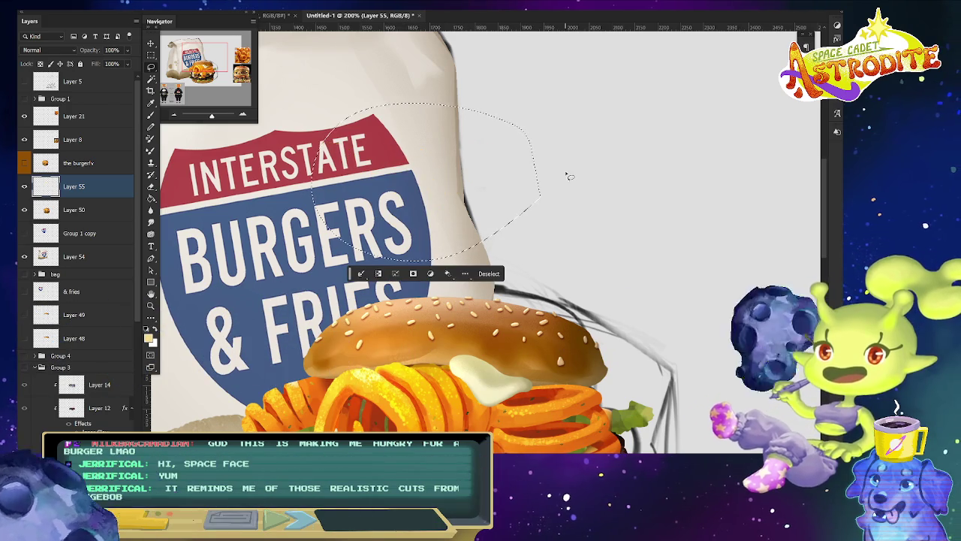
key(Delete)
With a larger brush, paint wide mirrored horns meeting at the centre and extend their tips.
key(b)
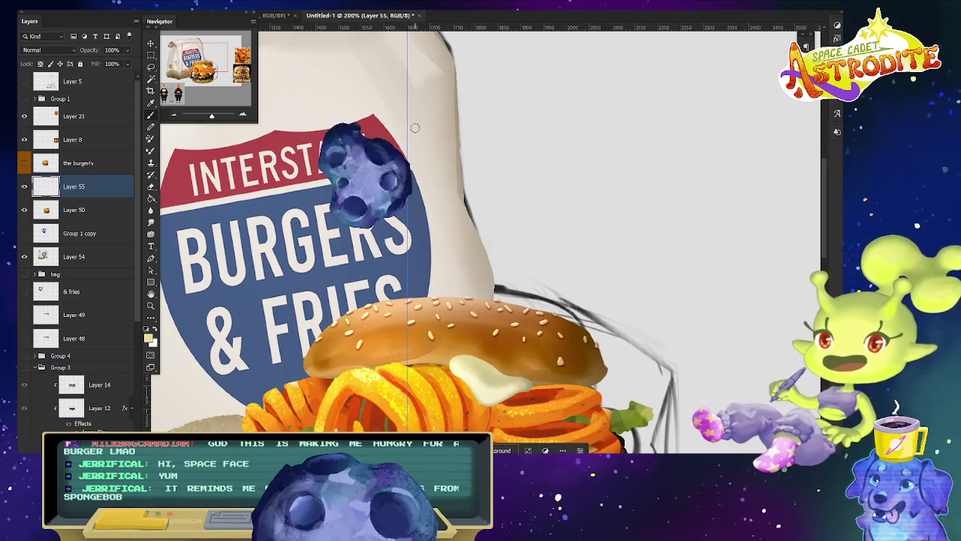
key(bracketright)
key(bracketright)
drag(480, 154, 421, 210)
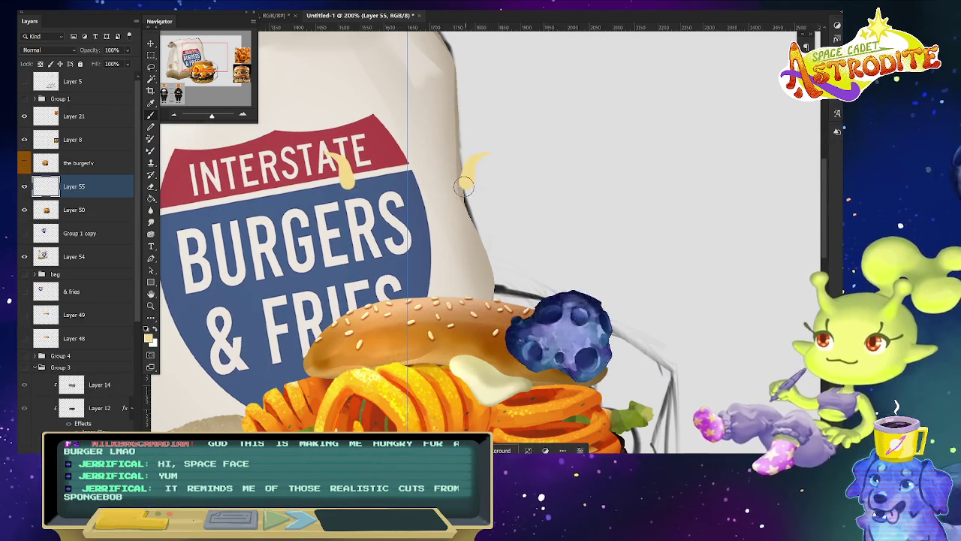
drag(327, 154, 398, 210)
key(ctrl+z)
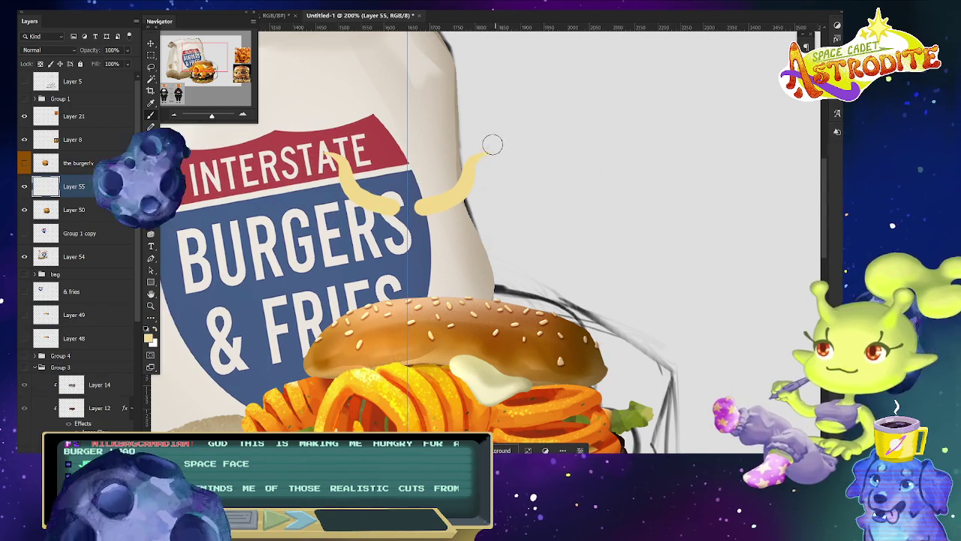
key(ctrl+z)
key(ctrl+shift+z)
key(ctrl+shift+z)
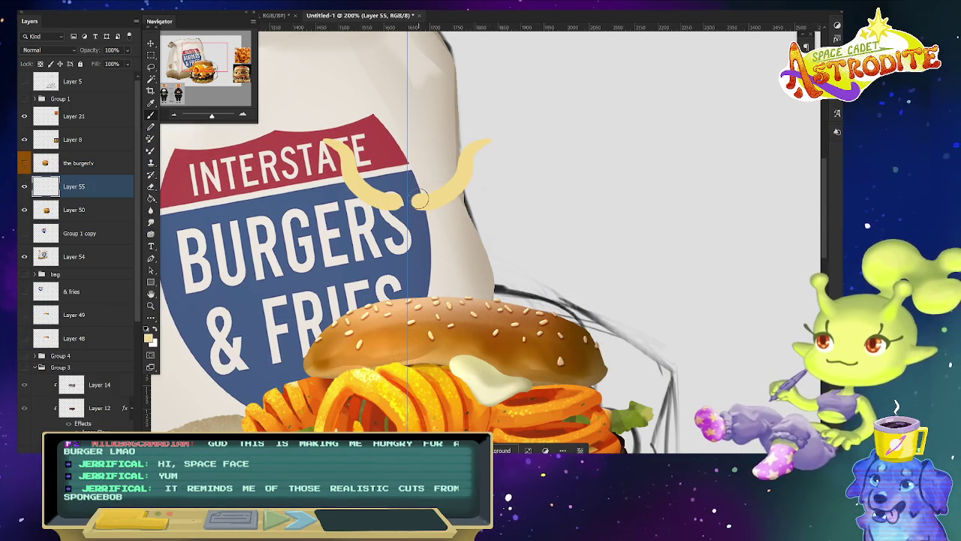
key(ctrl+shift+z)
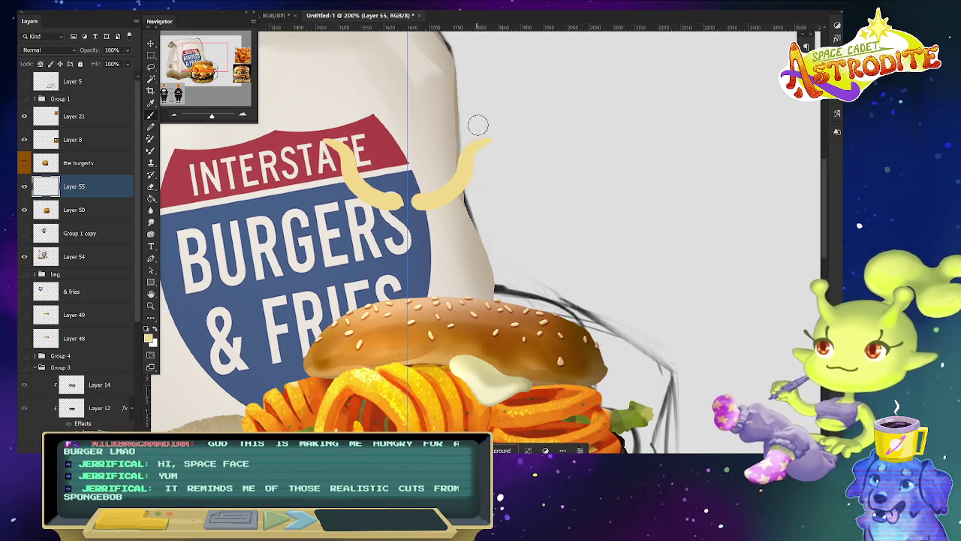
mouse_move(471, 148)
mouse_down()
mouse_move(409, 184)
mouse_move(380, 187)
mouse_move(421, 190)
mouse_up()
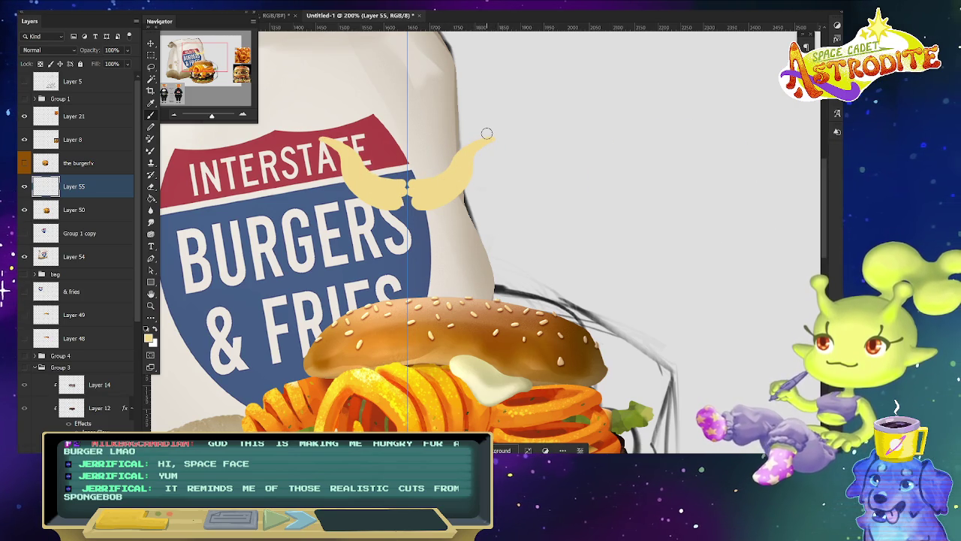
drag(479, 139, 452, 165)
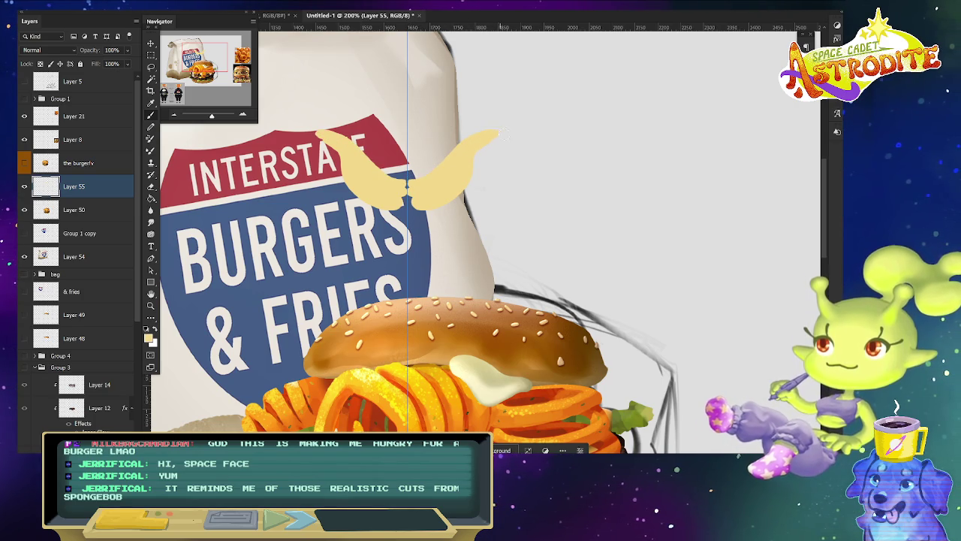
Smooth the crescent's lower curve and repaint its upper edge.
key(e)
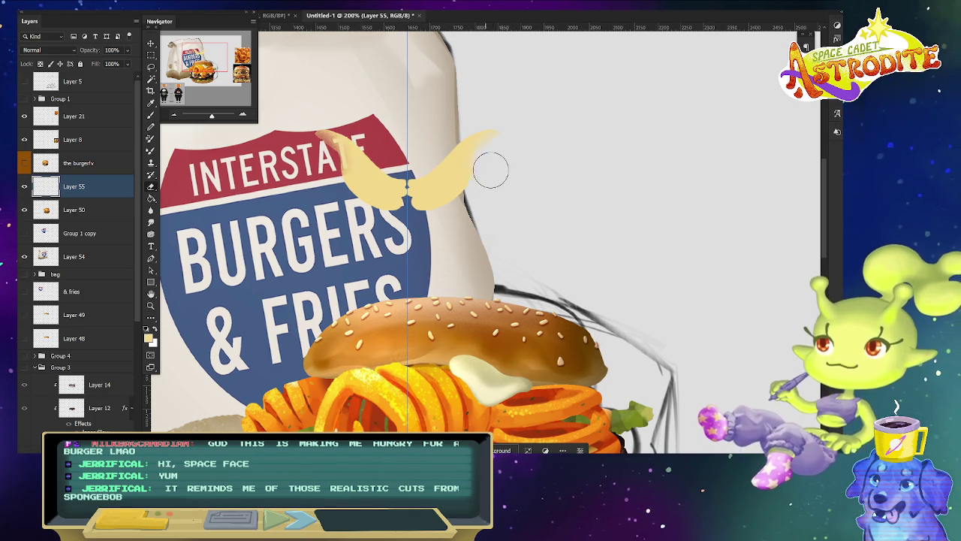
right_click(487, 280)
key(Return)
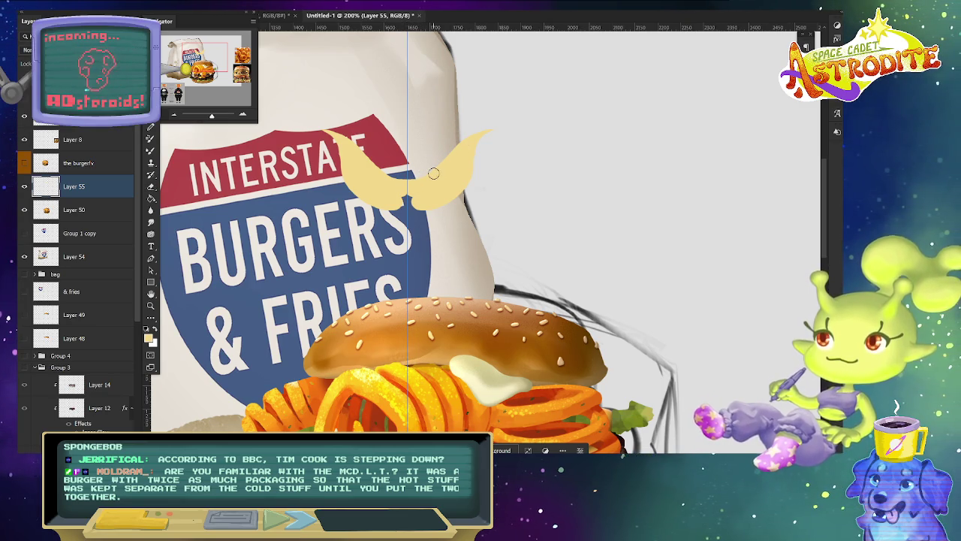
drag(395, 197, 429, 205)
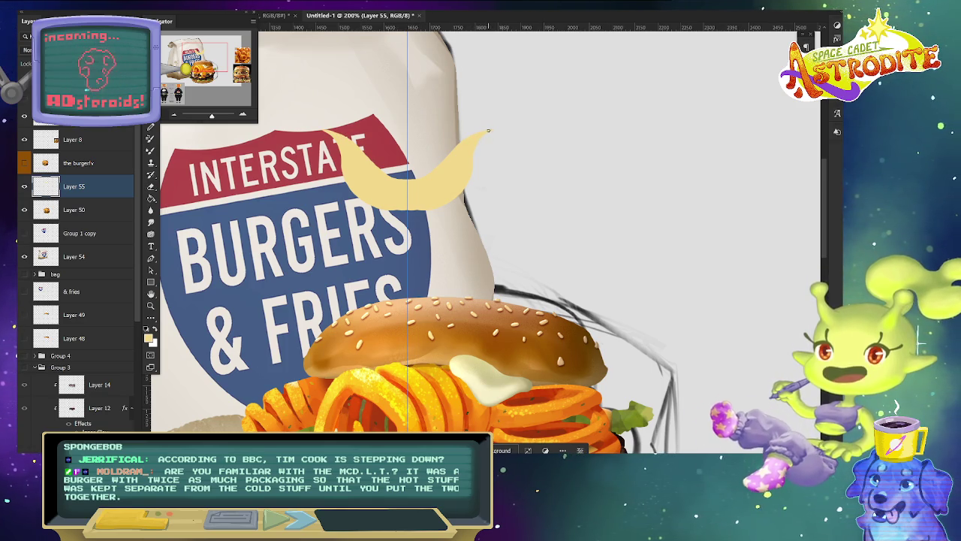
mouse_move(327, 131)
mouse_down()
mouse_move(448, 163)
mouse_move(490, 131)
mouse_up()
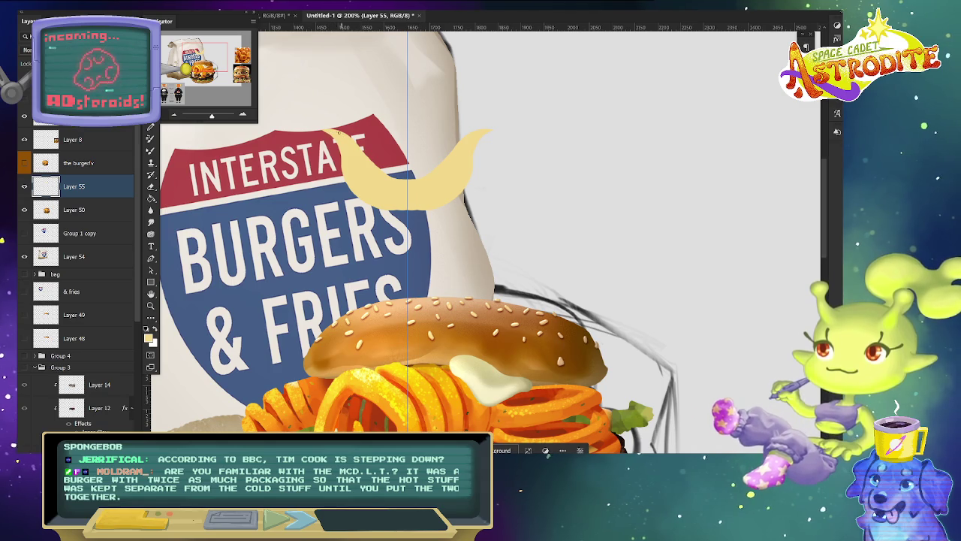
Paint a thin vertical stick from the crescent down into the top bun.
key(h)
drag(409, 206, 411, 301)
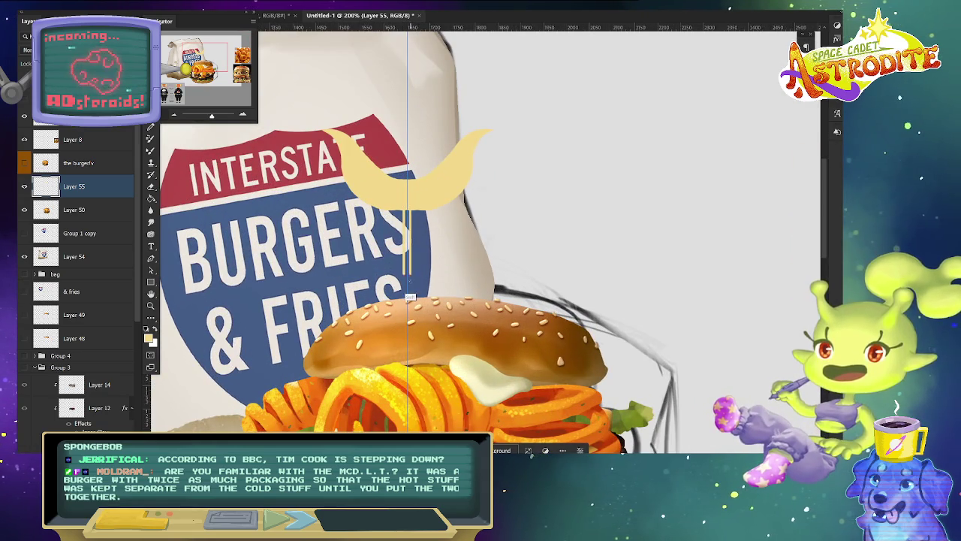
drag(409, 204, 408, 296)
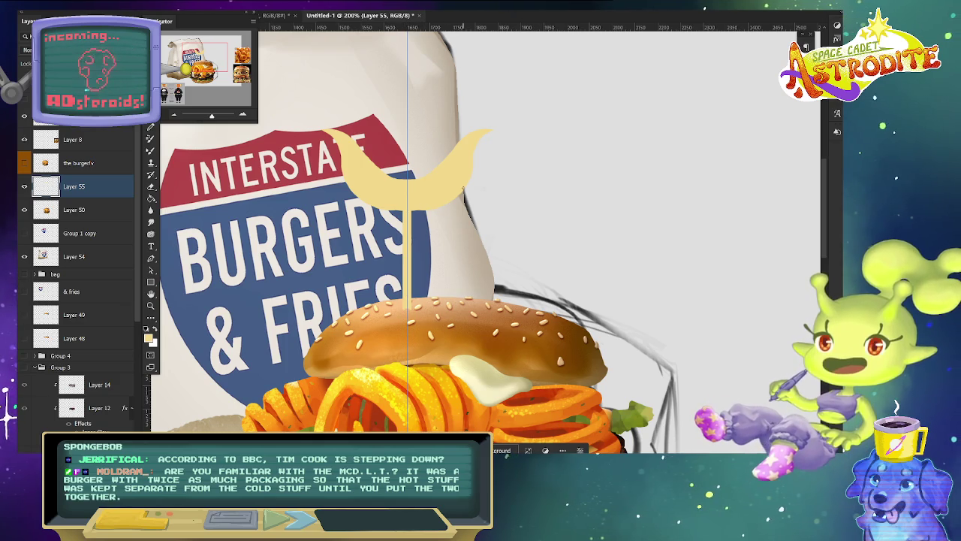
Turn symmetry off and select the Okra textured brush.
right_click(466, 28)
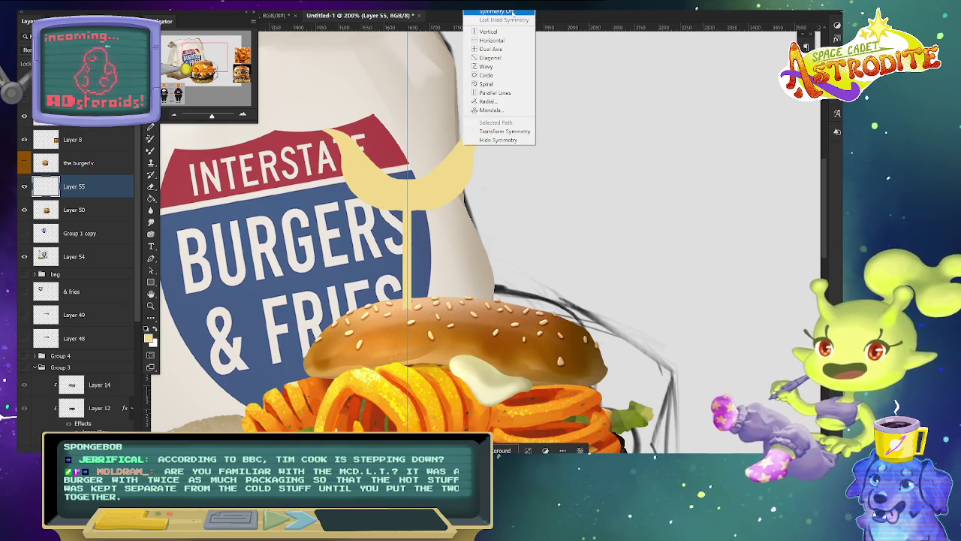
click(496, 75)
right_click(385, 129)
double_click(601, 410)
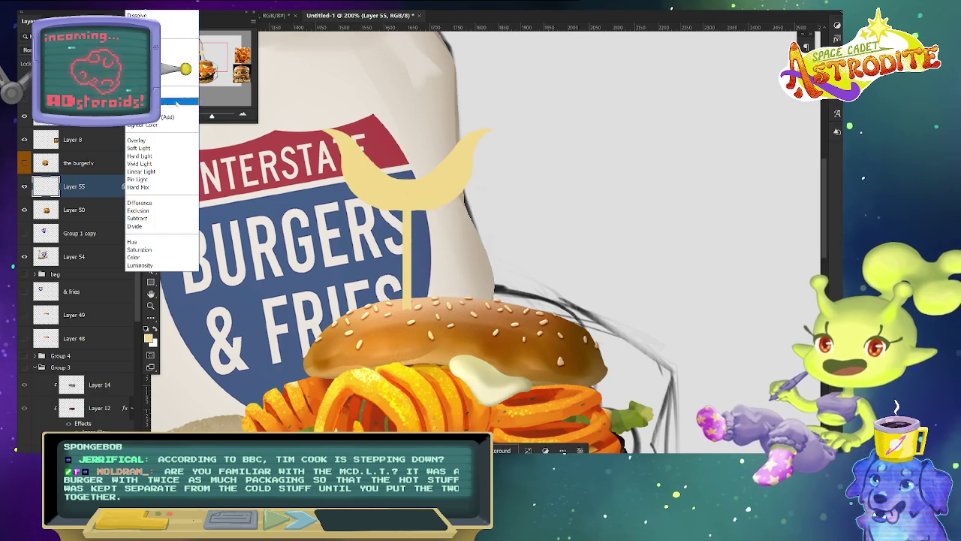
Set a textured brush and painting blend mode, then paint darker grain streaks across the crescent.
click(166, 137)
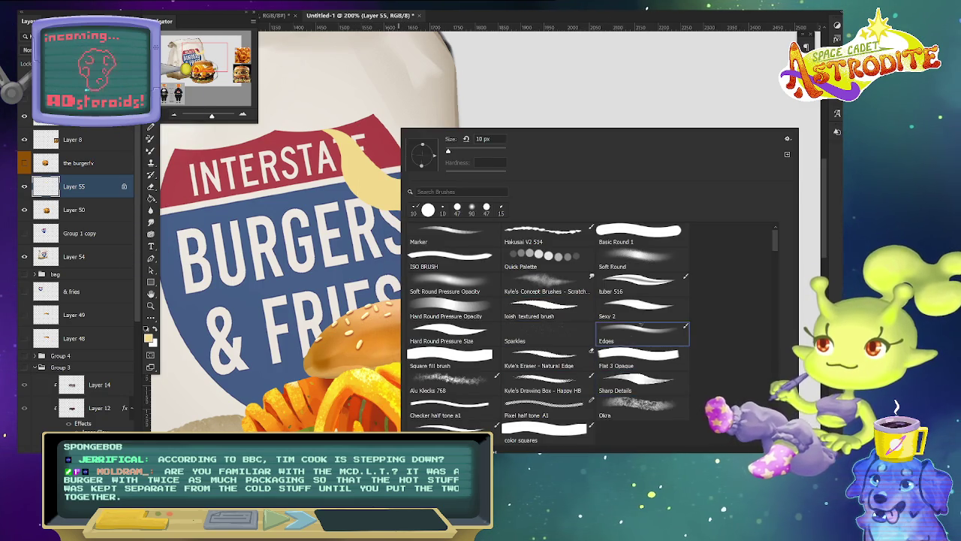
double_click(529, 217)
click(135, 9)
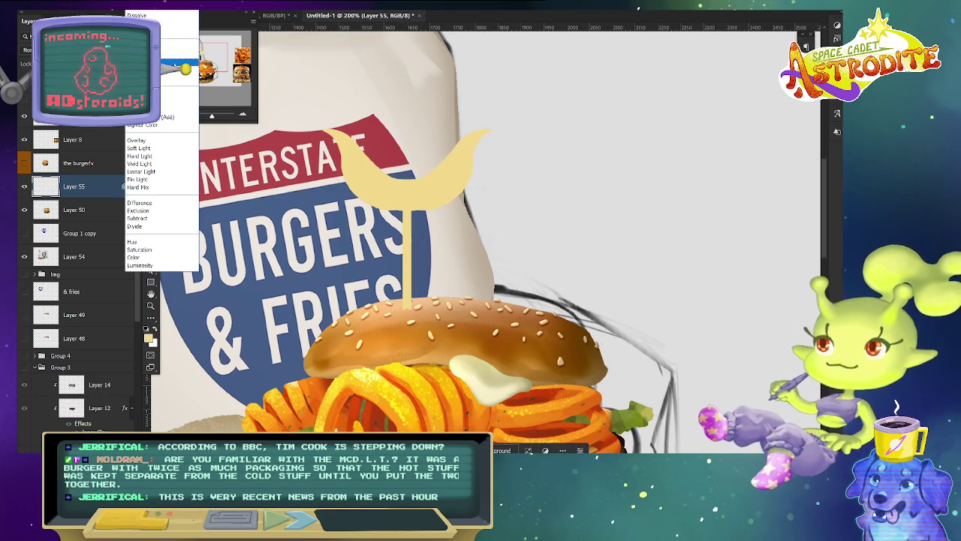
click(353, 145)
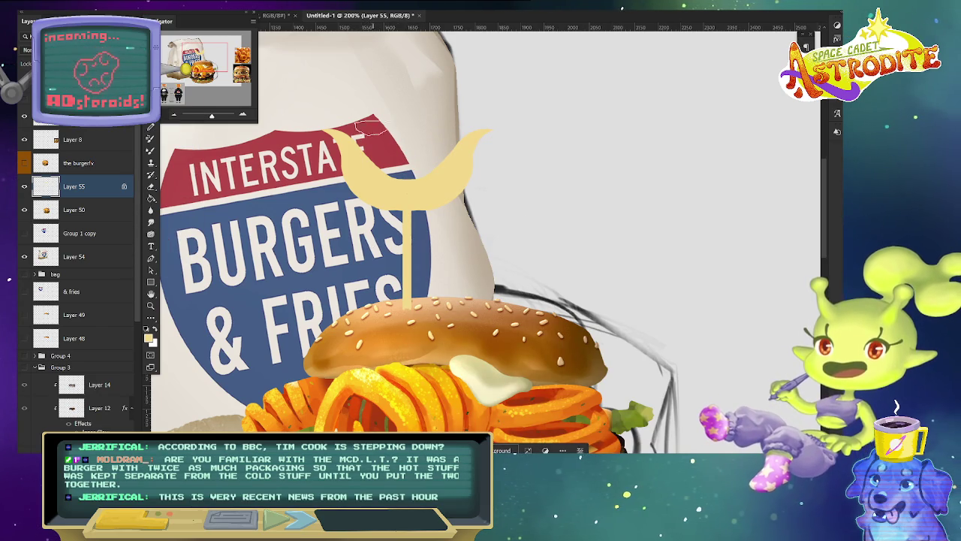
click(135, 9)
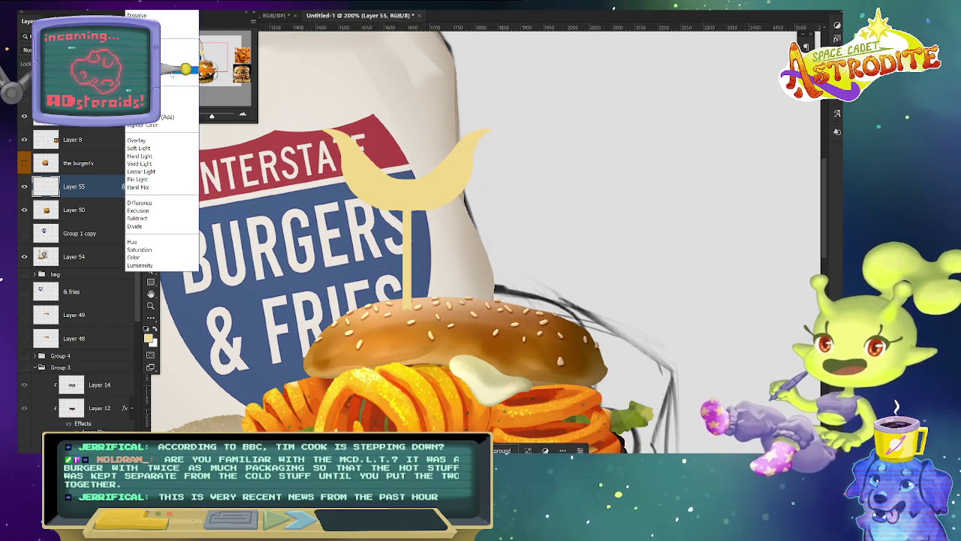
key(Escape)
drag(368, 173, 383, 275)
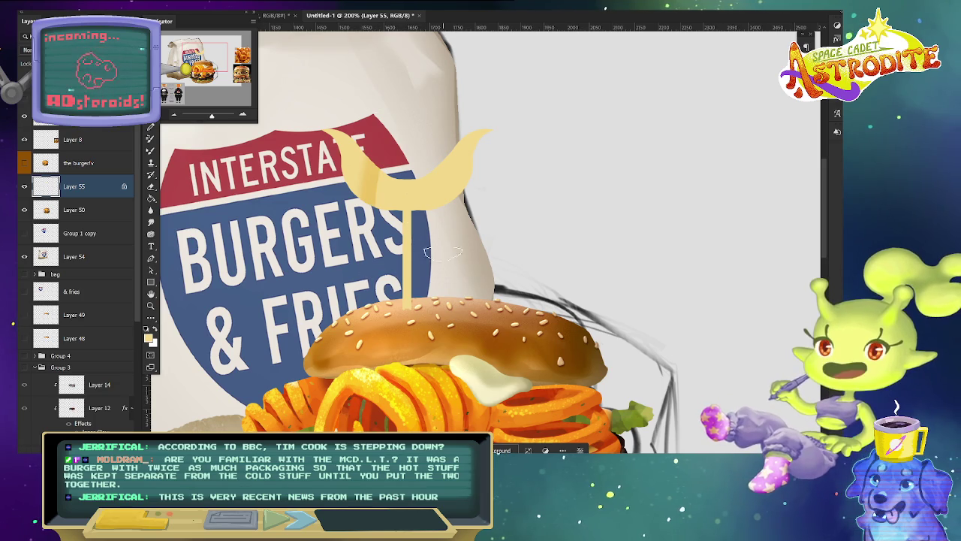
mouse_move(361, 142)
mouse_down()
mouse_move(369, 204)
mouse_move(391, 142)
mouse_move(417, 210)
mouse_up()
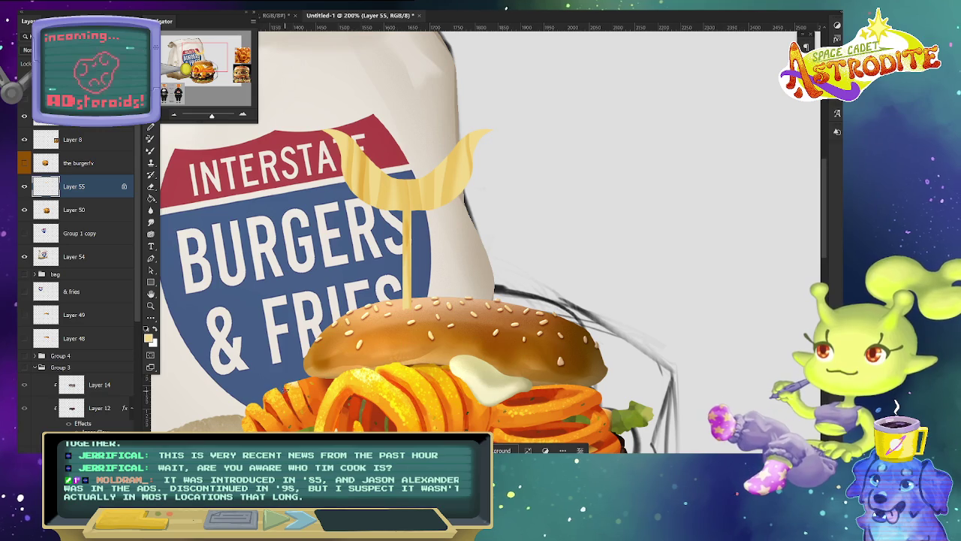
Switch to Basic Round 1 and paint darker vertical grain strokes down the pick's stick.
right_click(278, 129)
key(Return)
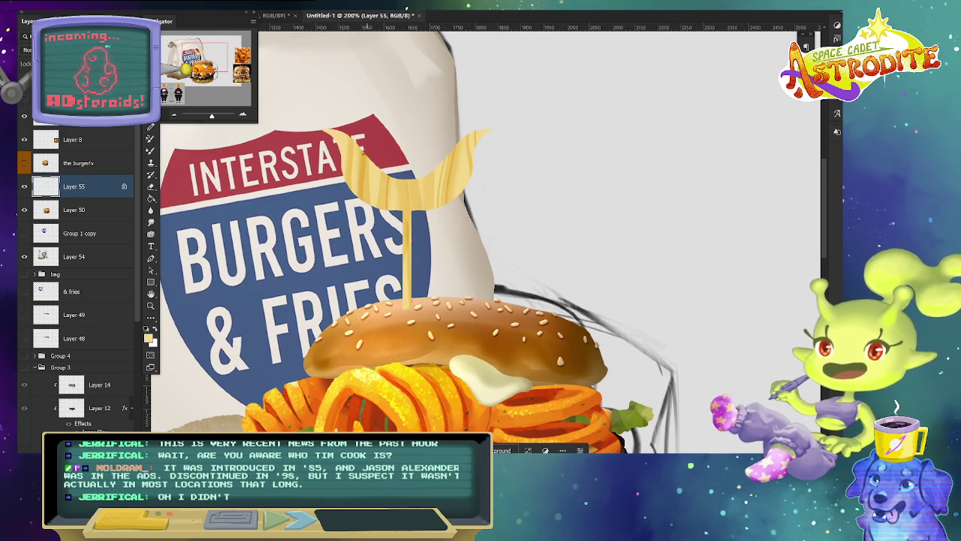
right_click(344, 128)
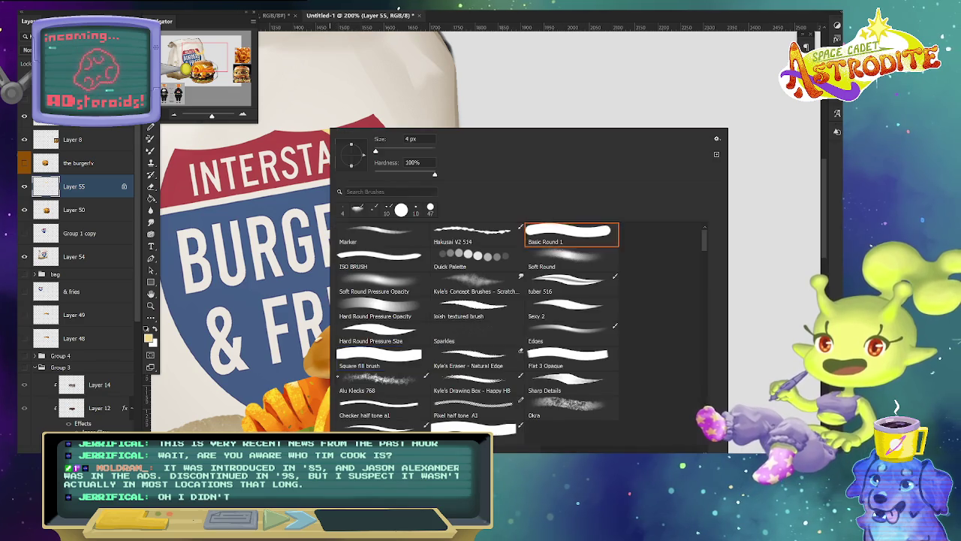
click(574, 233)
key(Return)
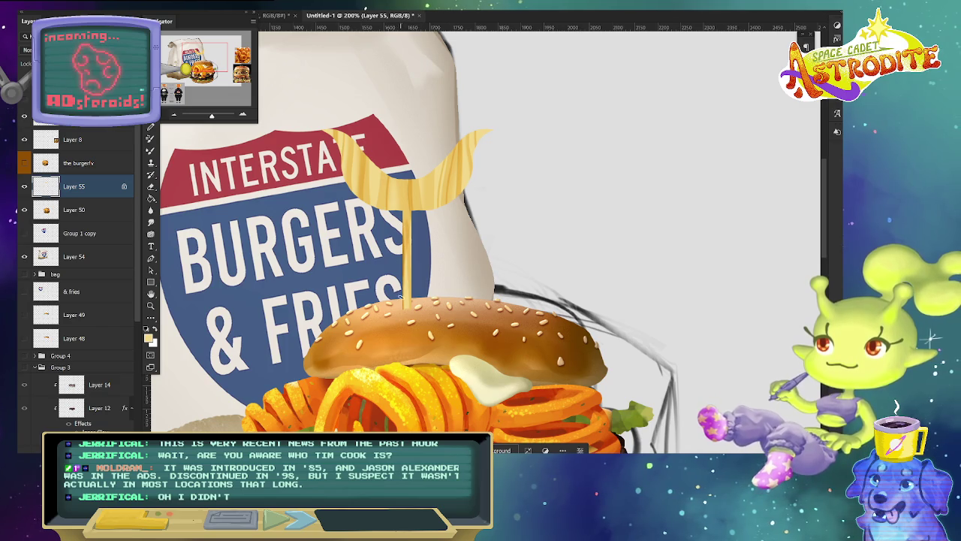
drag(412, 218, 407, 308)
drag(406, 243, 405, 308)
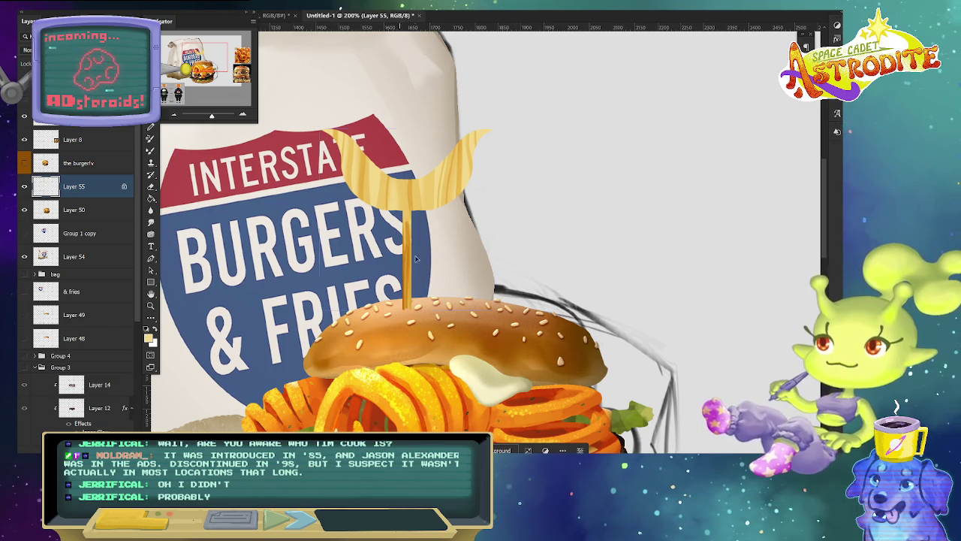
Move the pick onto the burger's centre, commit it, and place Layer 56 beneath Layer 55.
drag(402, 204, 484, 204)
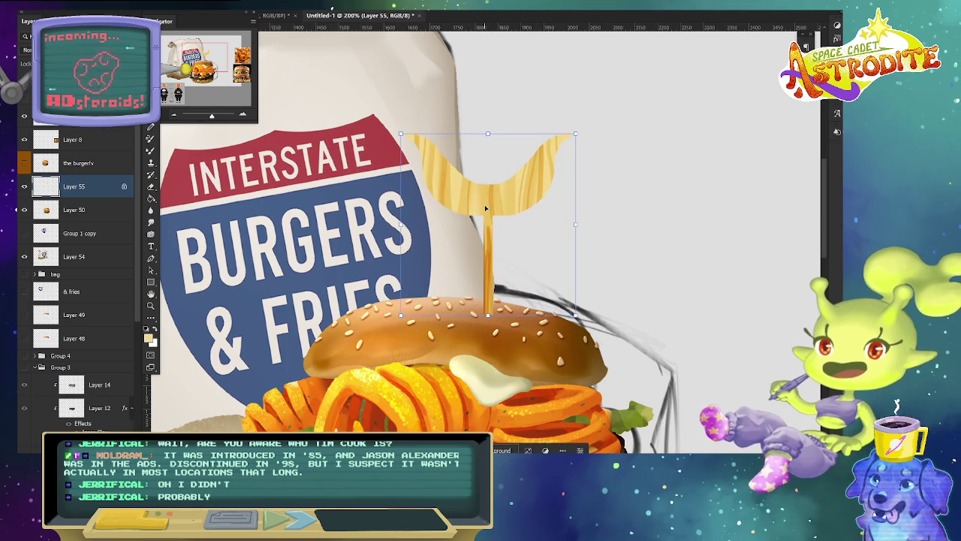
key(ctrl+minus)
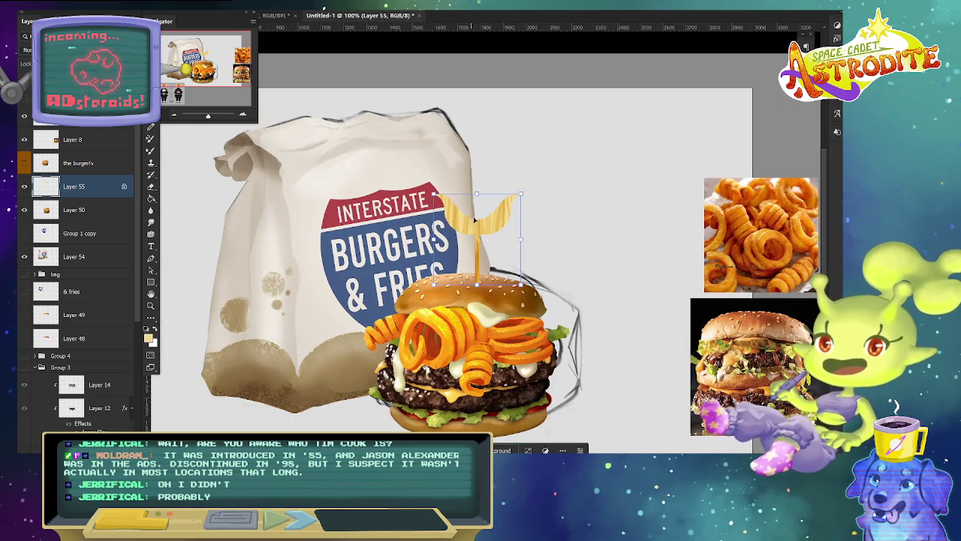
mouse_move(479, 184)
mouse_down()
mouse_move(489, 205)
mouse_move(479, 236)
mouse_up()
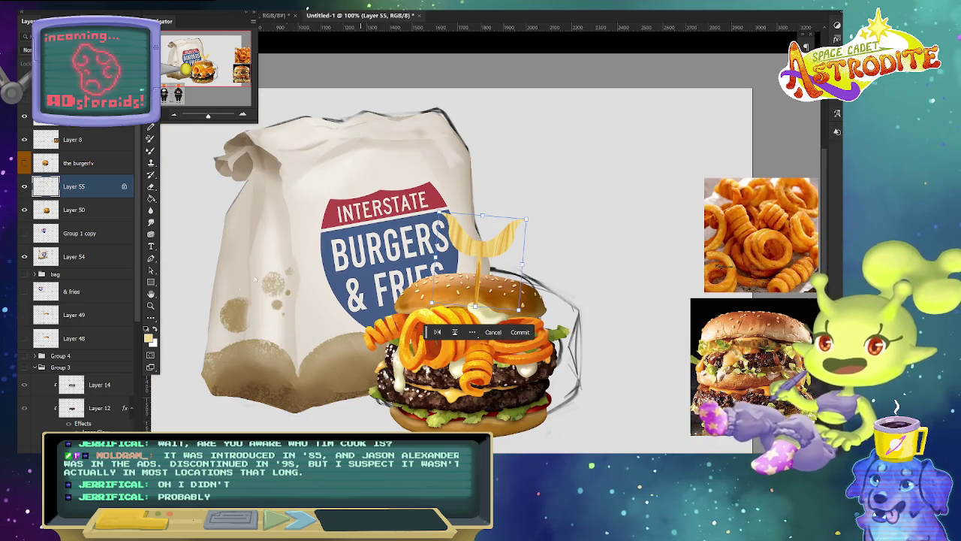
key(Return)
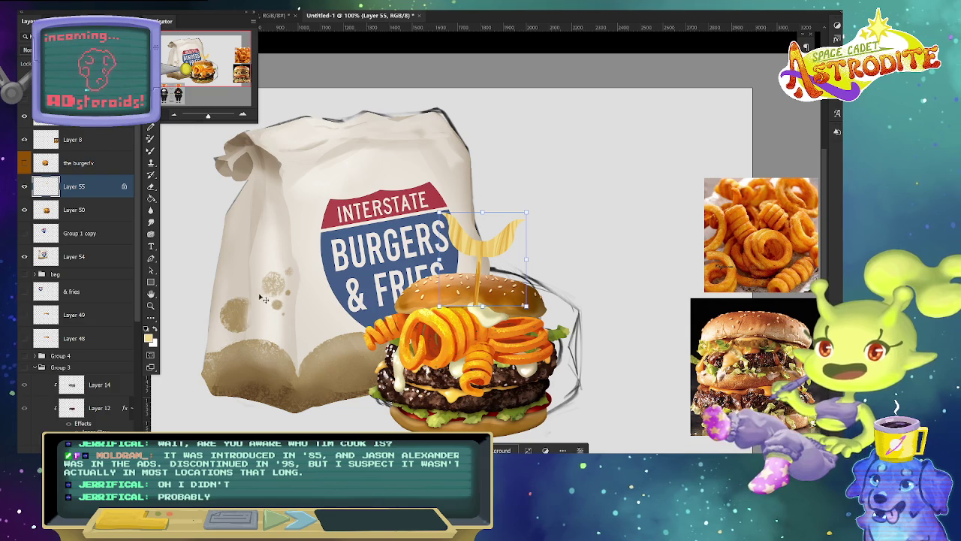
key(ctrl+shift+alt+n)
drag(478, 247, 481, 247)
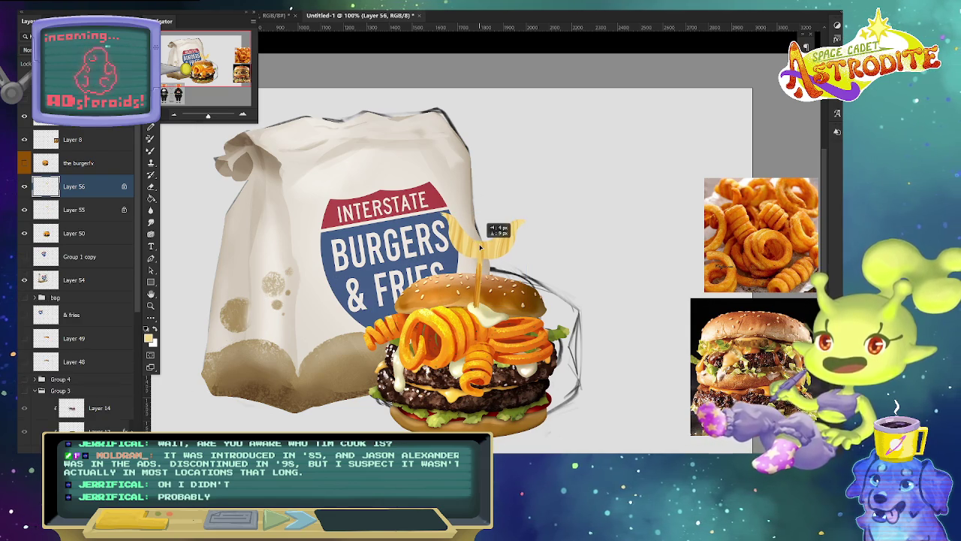
drag(101, 189, 101, 214)
Darken the pick with Brightness/Contrast and merge Layer 55 into Layer 56.
click(68, 4)
mouse_move(85, 123)
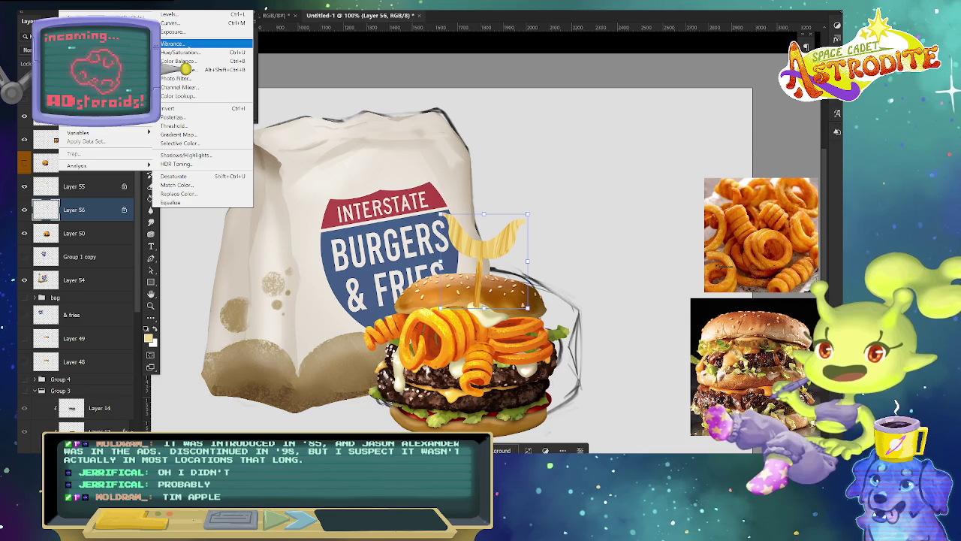
click(180, 11)
drag(283, 323, 277, 326)
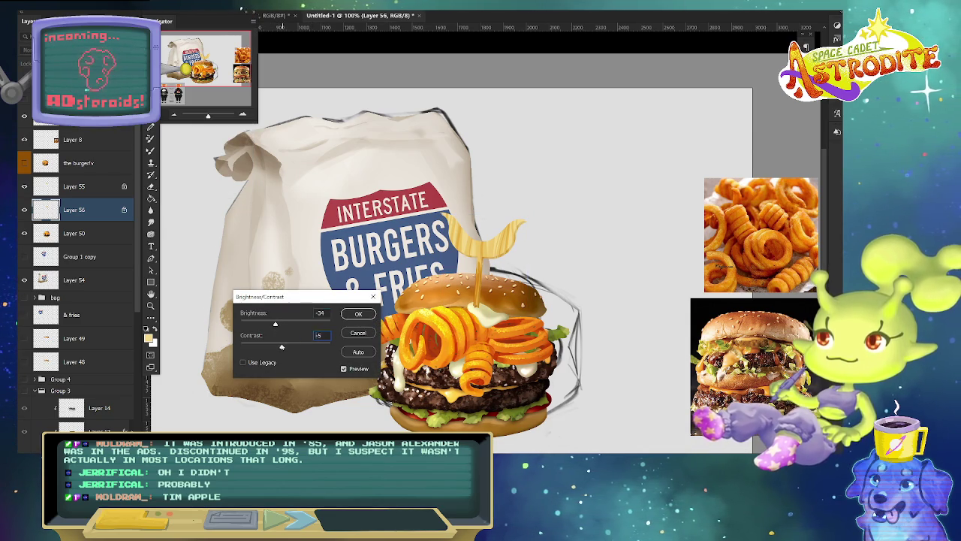
click(358, 313)
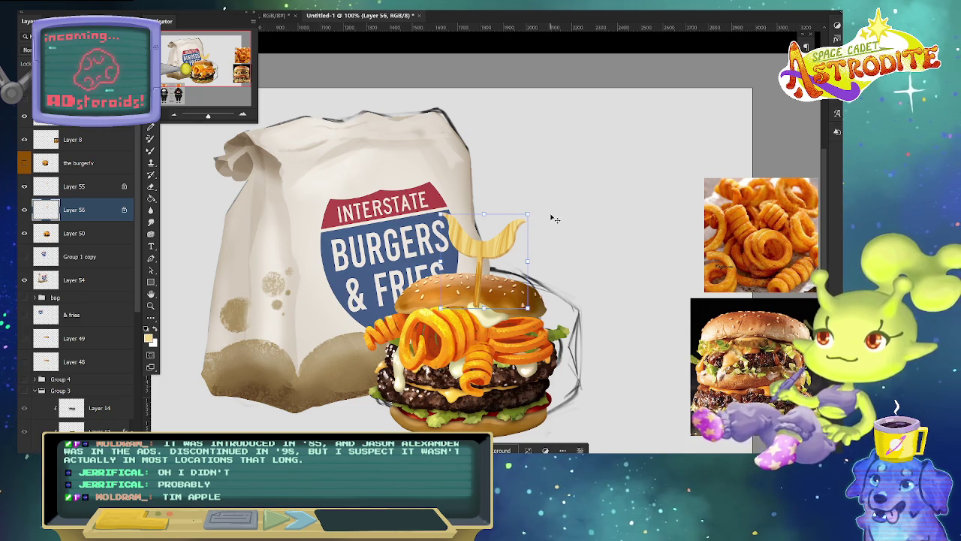
key(ctrl+plus)
key(b)
click(103, 189)
key(ctrl+e)
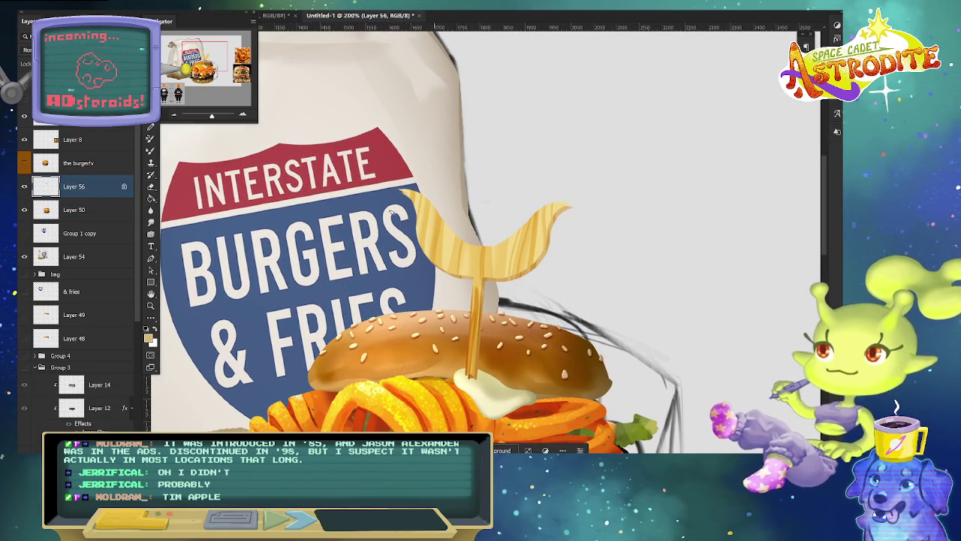
Check the foreground colour and pick a new brush preset.
key(alt+shift+c)
click(487, 277)
key(Return)
right_click(379, 132)
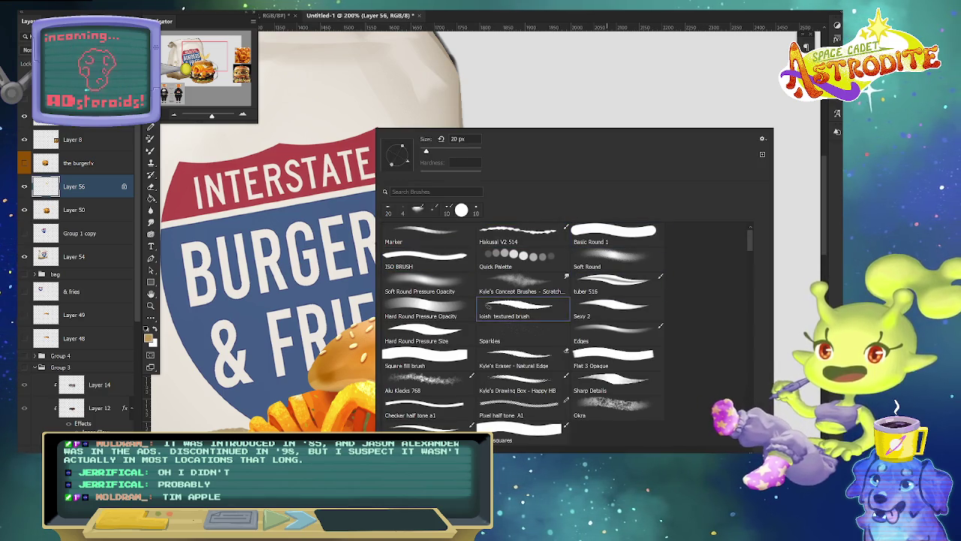
double_click(437, 307)
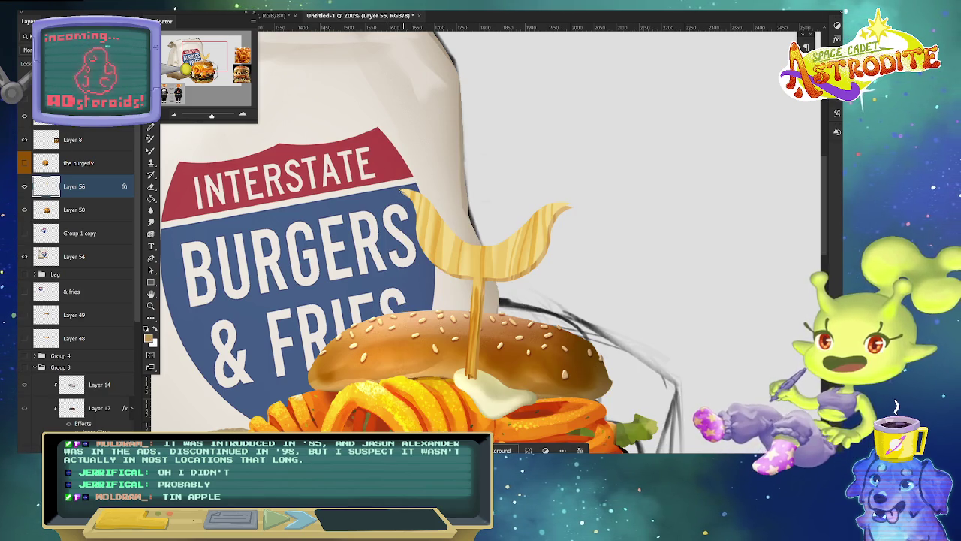
Unlock Layer 56's transparent pixels, then review the blend mode and foreground colour unchanged.
key(slash)
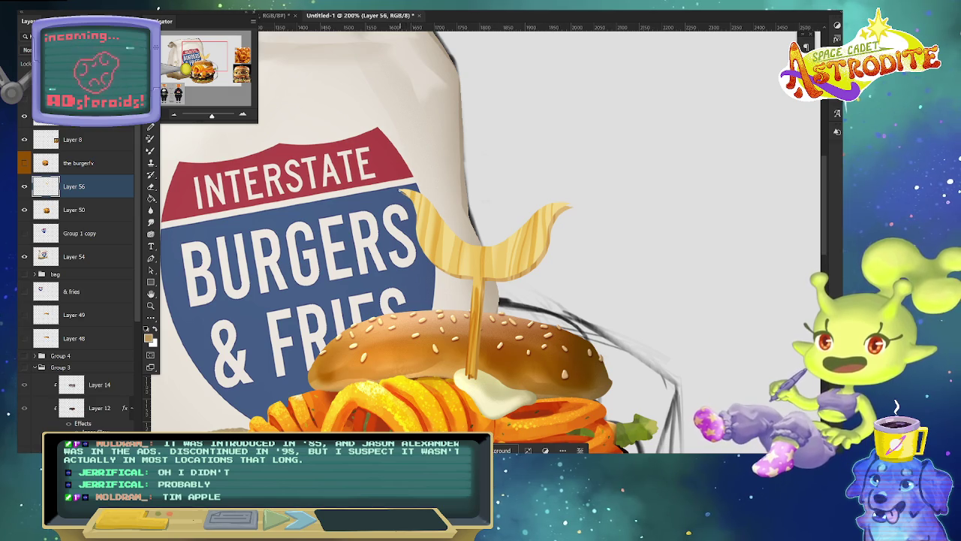
click(137, 21)
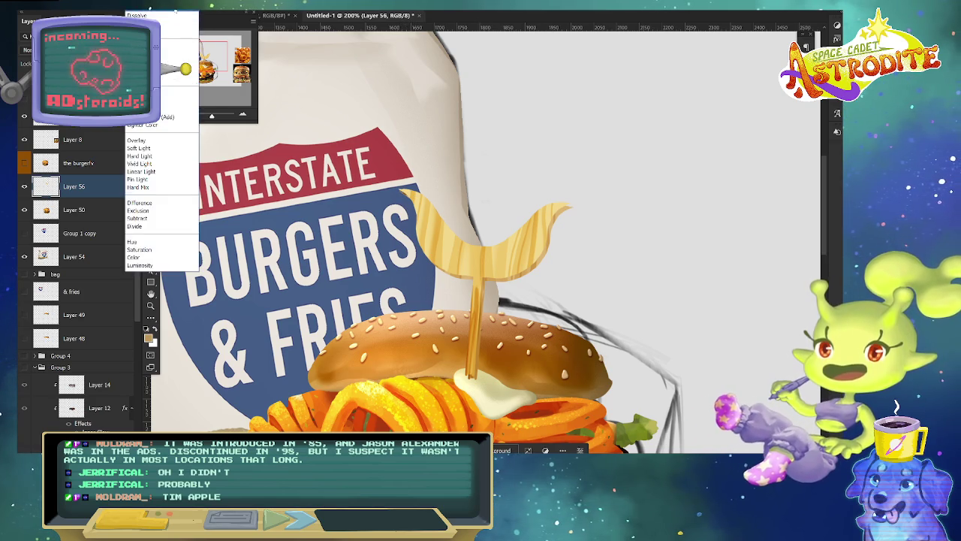
key(Escape)
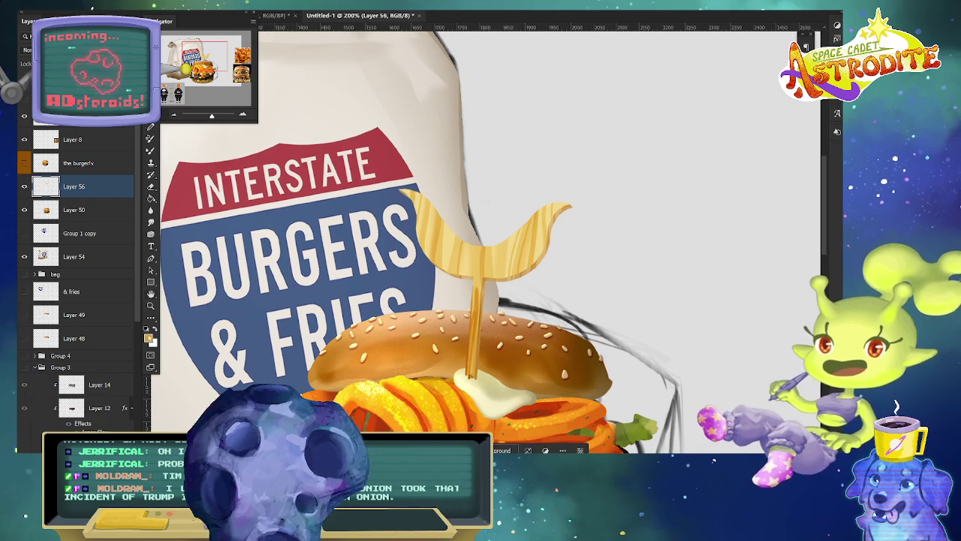
click(149, 336)
key(Return)
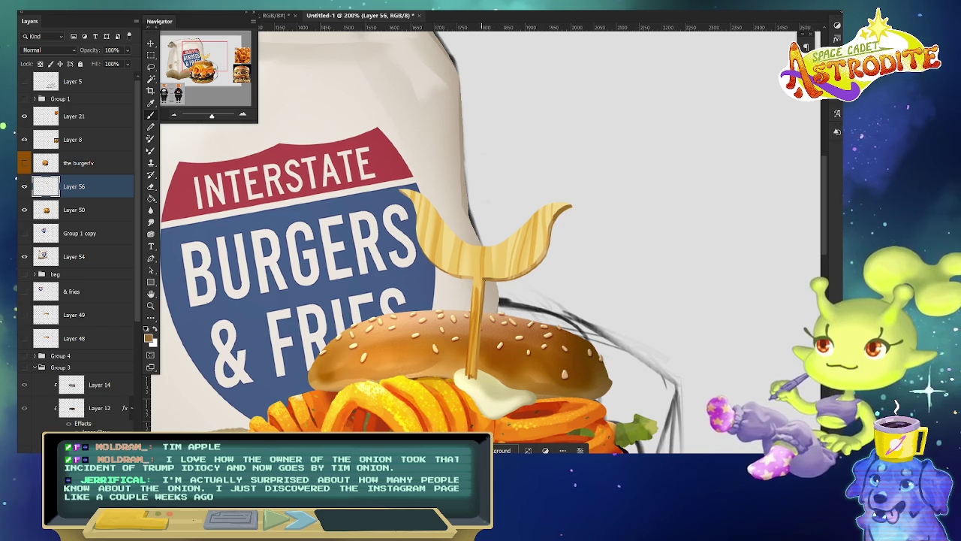
click(154, 328)
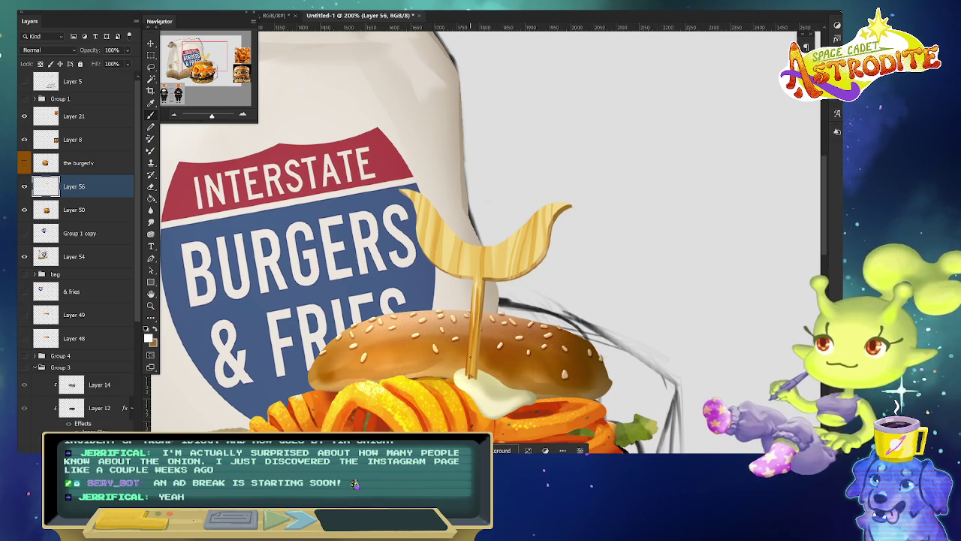
scroll(470, 359, down, 5)
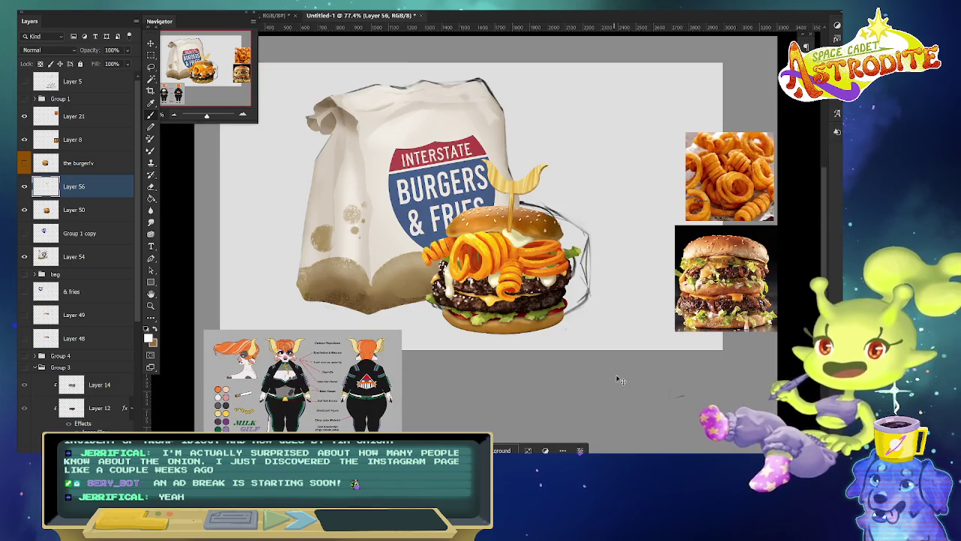
key(ctrl+1)
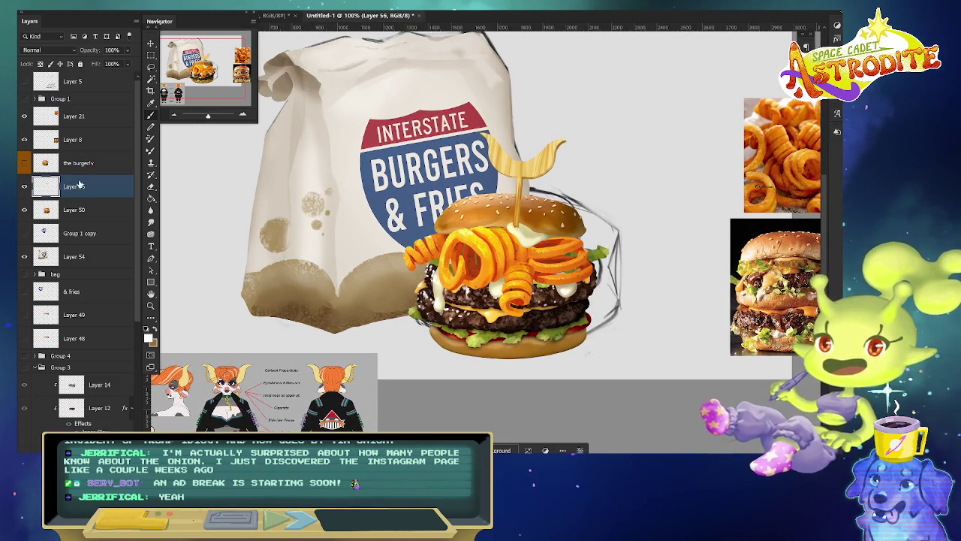
drag(94, 187, 97, 223)
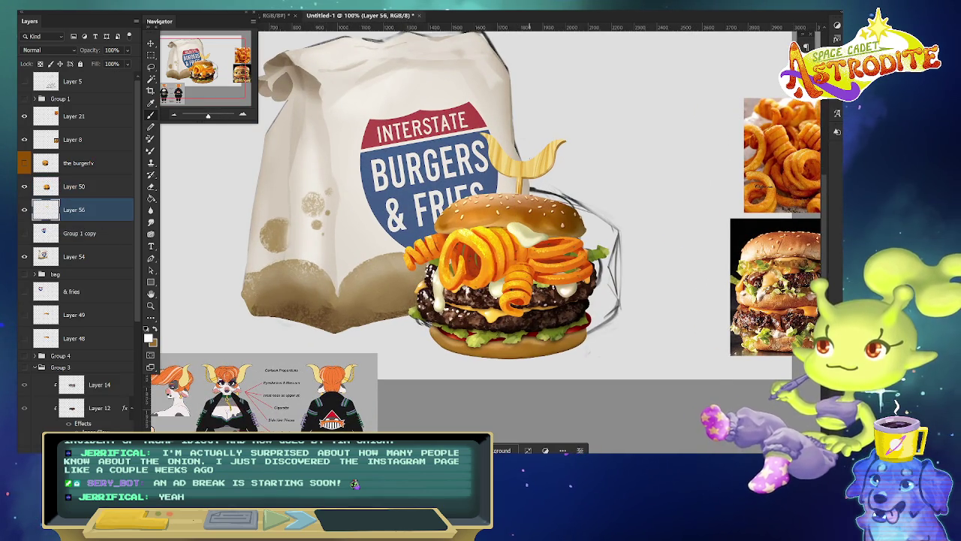
key(ctrl+t)
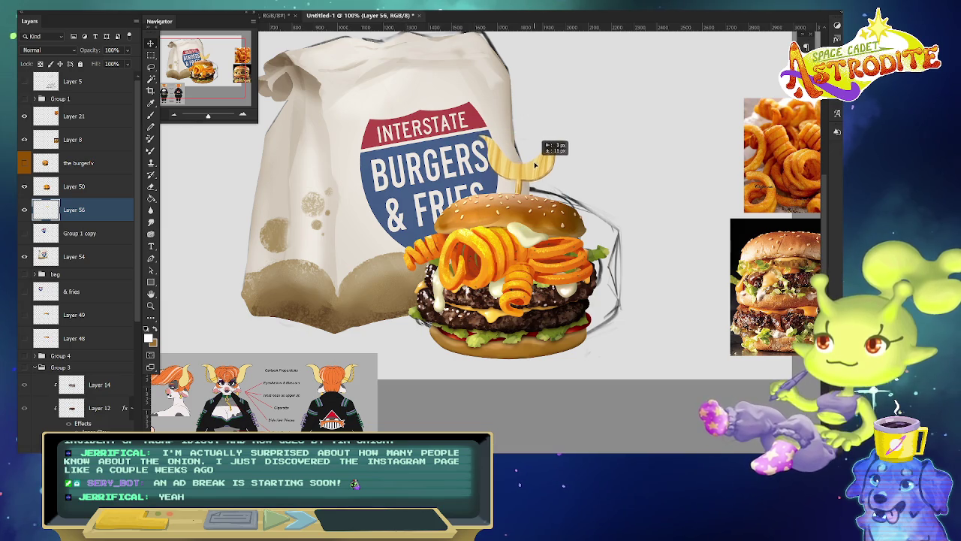
scroll(617, 218, up, 2)
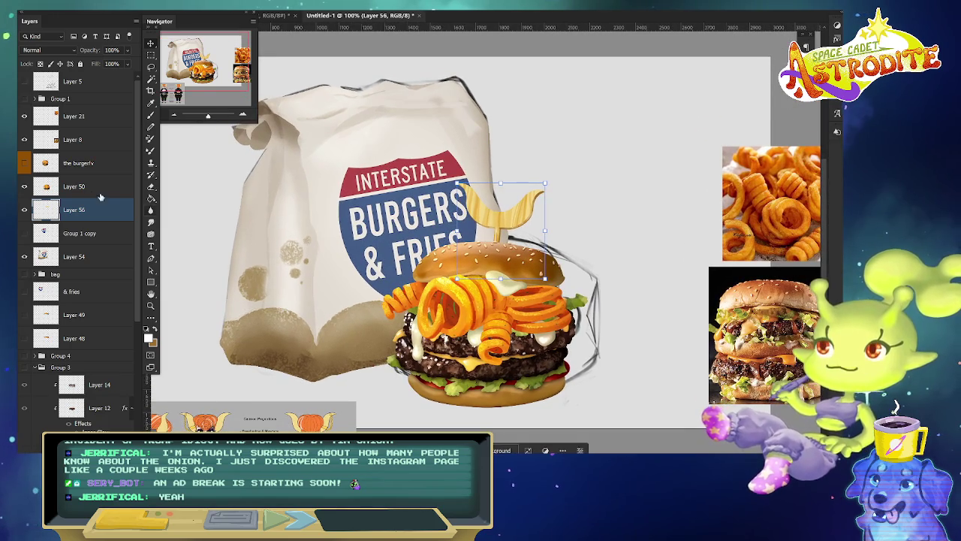
mouse_move(494, 208)
mouse_down()
mouse_move(501, 155)
mouse_move(484, 207)
mouse_move(491, 156)
mouse_up()
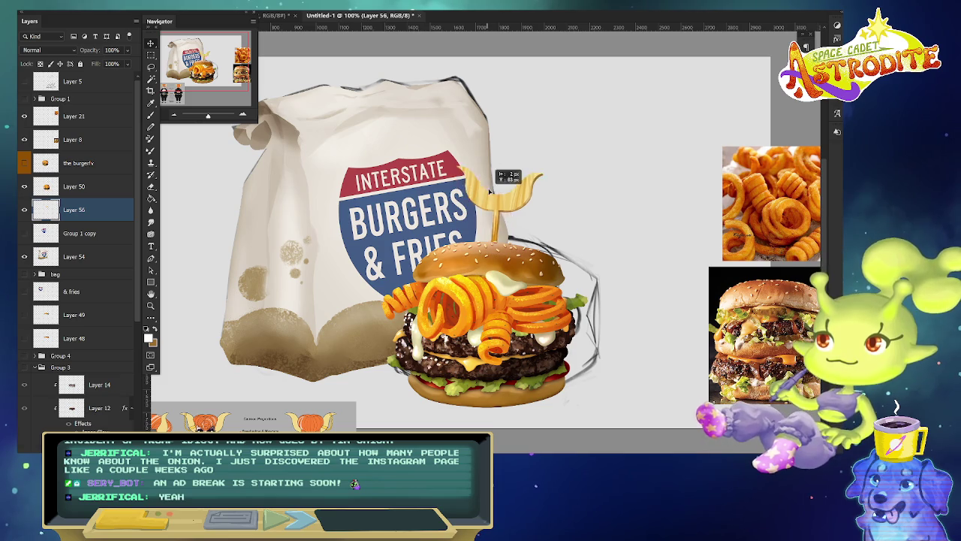
key(l)
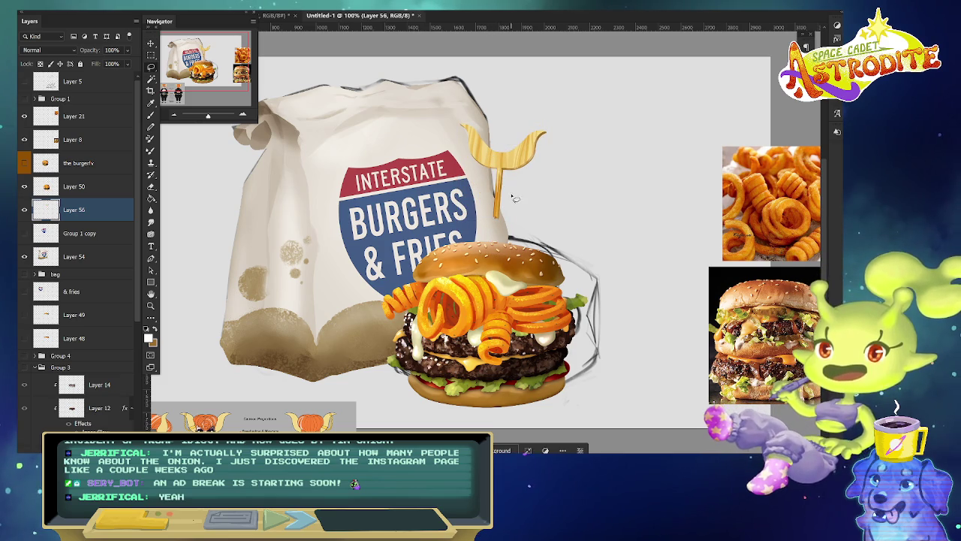
drag(515, 198, 637, 225)
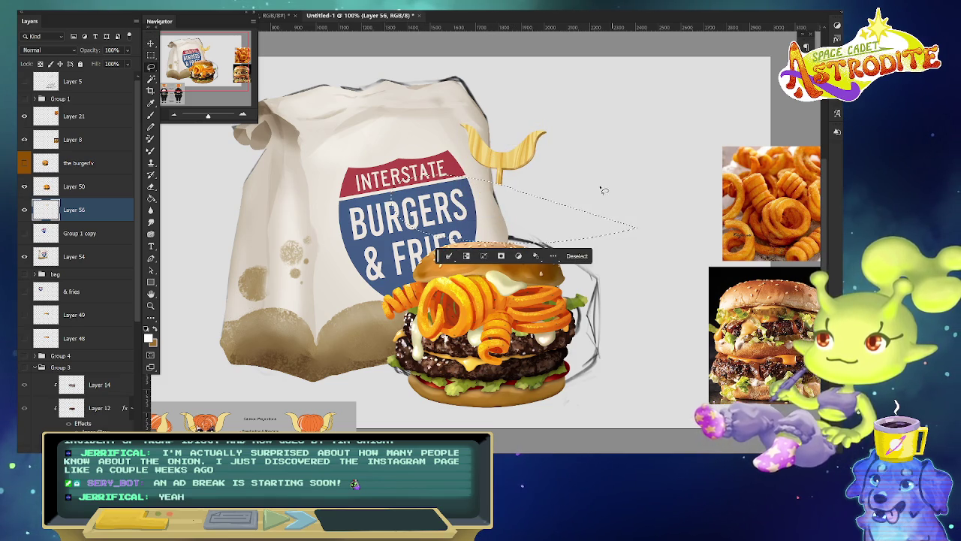
key(ctrl+d)
key(b)
drag(505, 150, 500, 223)
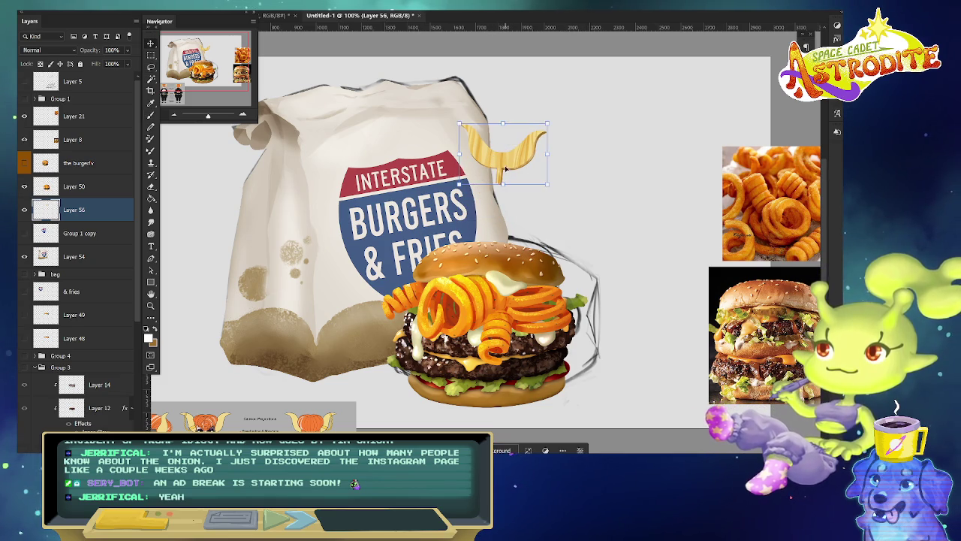
key(ctrl+bracketright)
ctrl+click(490, 207)
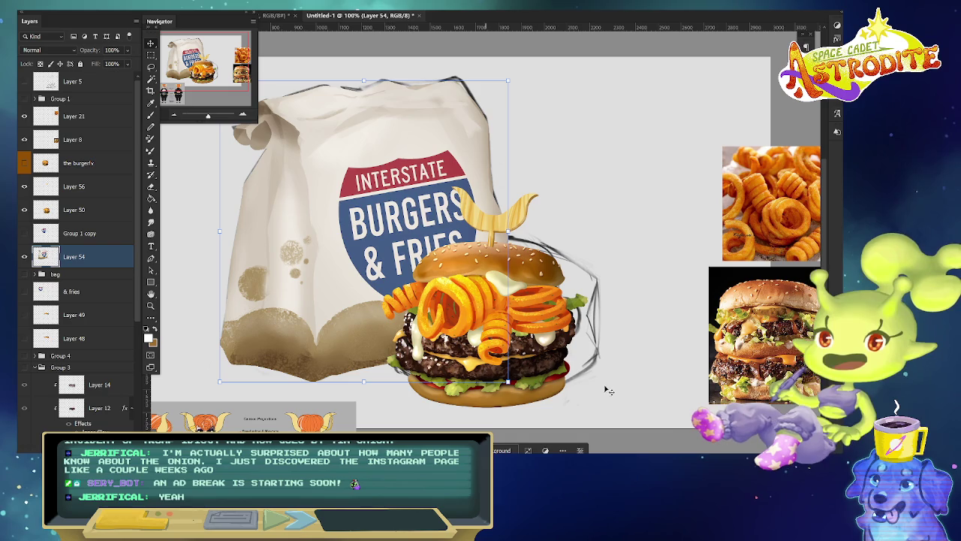
ctrl+click(717, 288)
scroll(624, 265, down, 1)
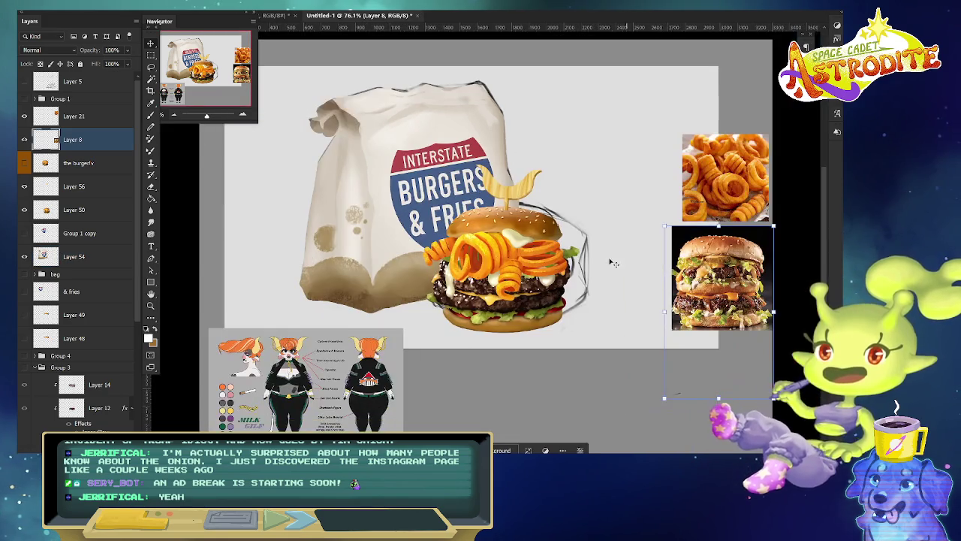
scroll(624, 265, up, 1)
scroll(687, 271, up, 1)
scroll(682, 271, up, 1)
scroll(680, 272, down, 2)
scroll(678, 272, up, 1)
scroll(674, 272, up, 1)
scroll(668, 266, down, 1)
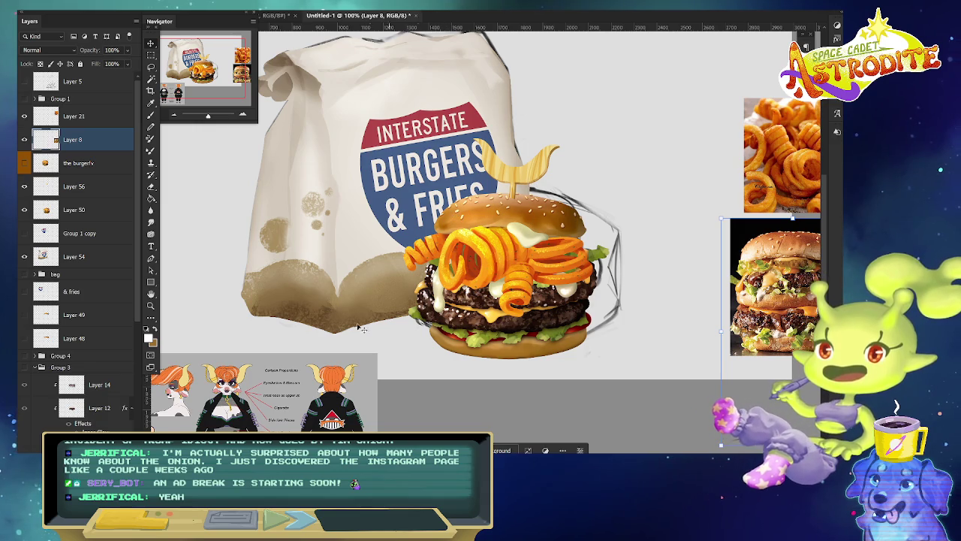
drag(278, 247, 325, 264)
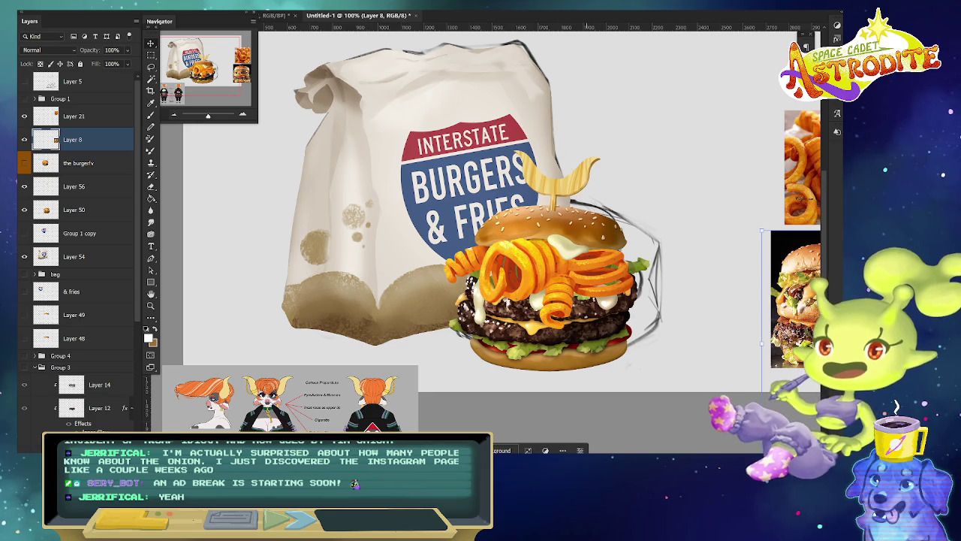
scroll(476, 357, down, 1)
scroll(477, 357, down, 1)
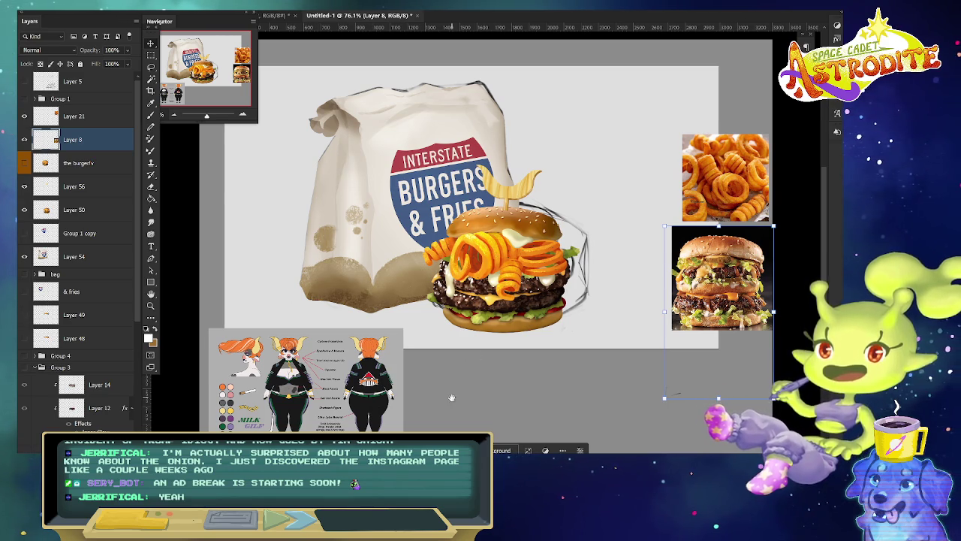
drag(453, 398, 467, 397)
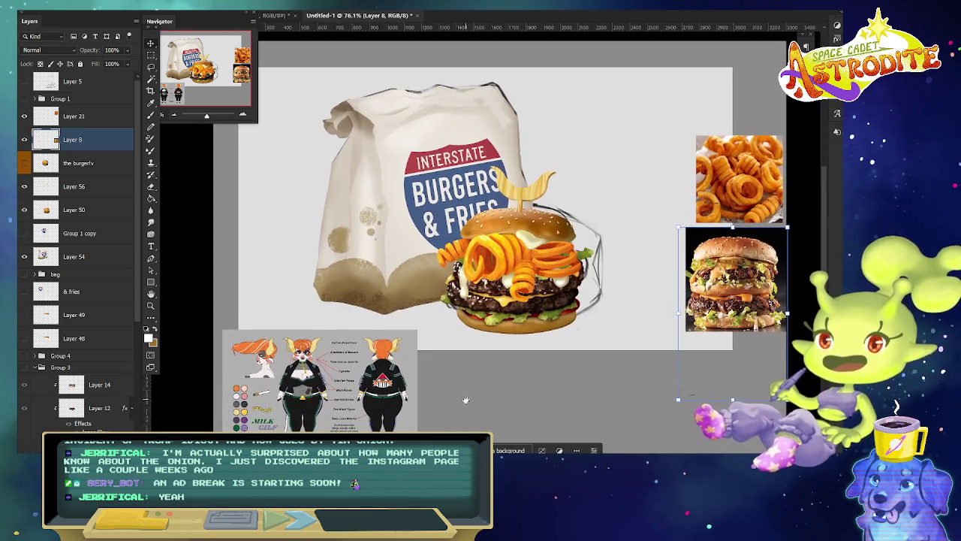
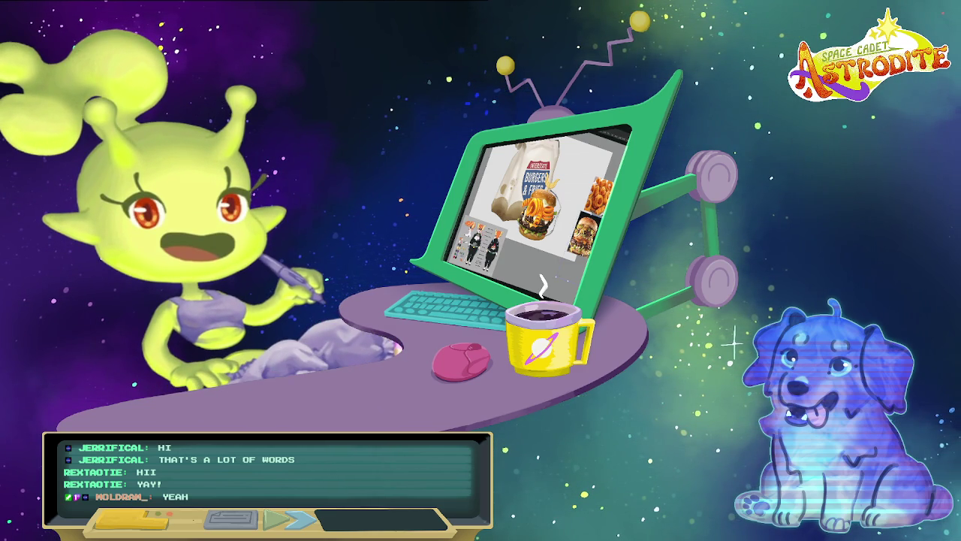
Switch the stream to the screen showing the Seterra Asia countries quiz.
key(alt+Tab)
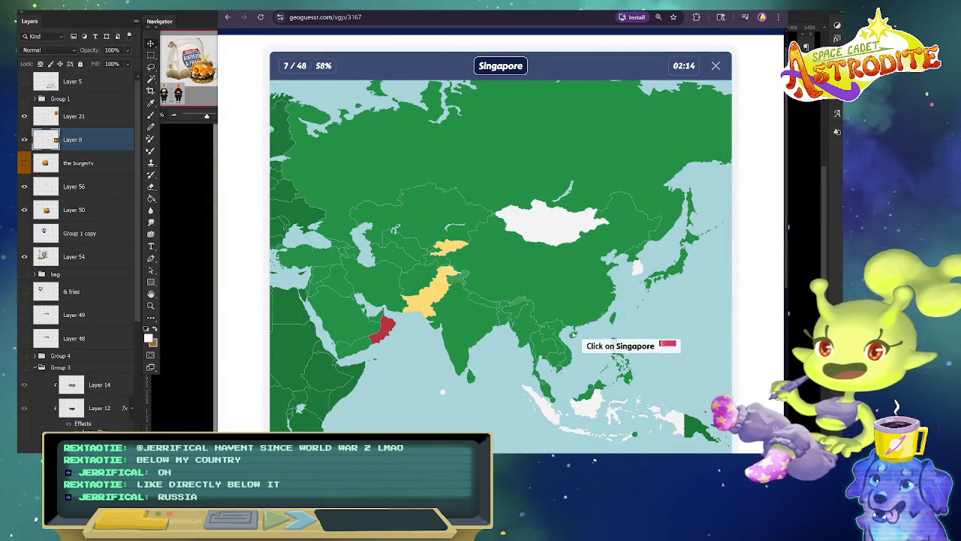
Guess Singapore's location on the Asia map, scrolling around; the score falls to 50%.
click(620, 339)
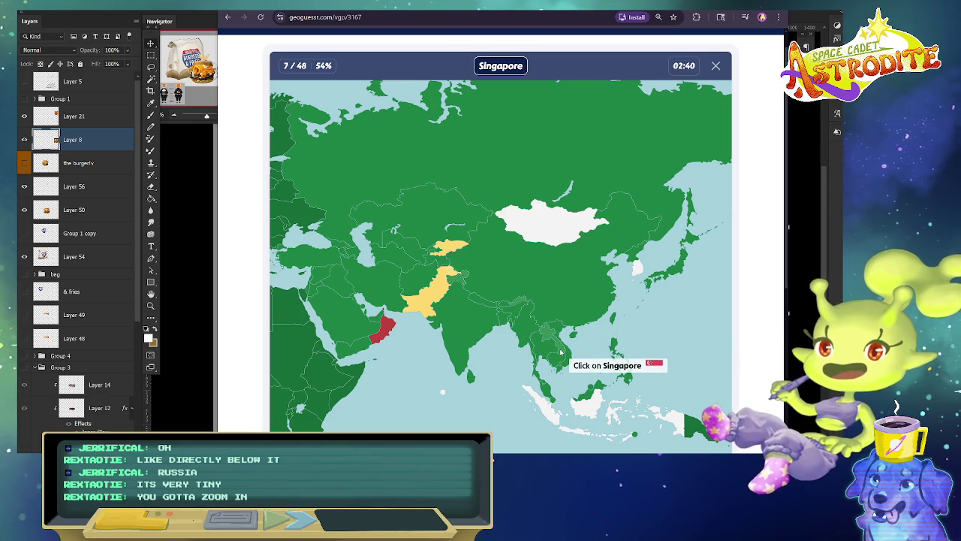
scroll(563, 353, up, 1)
scroll(585, 331, down, 5)
scroll(609, 289, up, 5)
scroll(661, 315, down, 1)
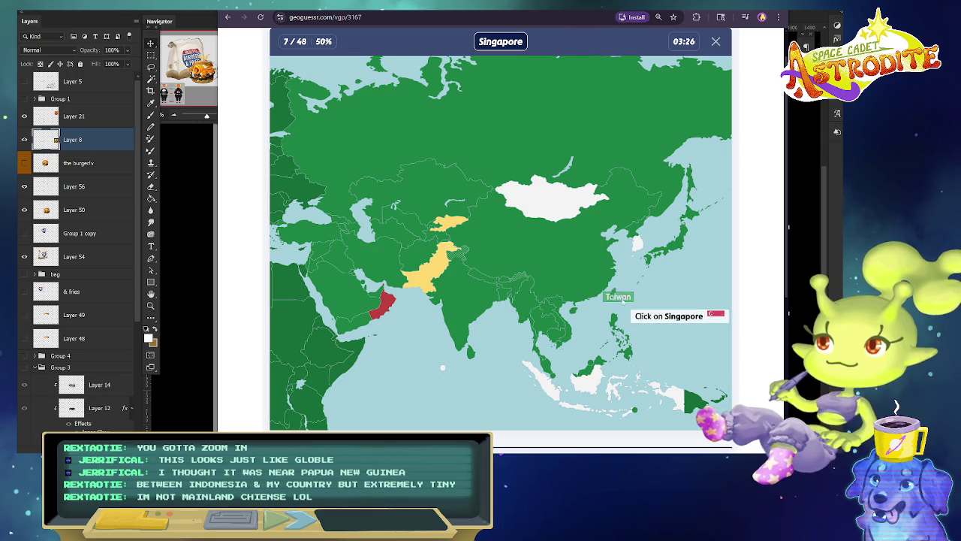
Place Singapore, North Korea, Russia, Georgia, Sri Lanka, Turkmenistan and Japan on the Asia map.
click(574, 315)
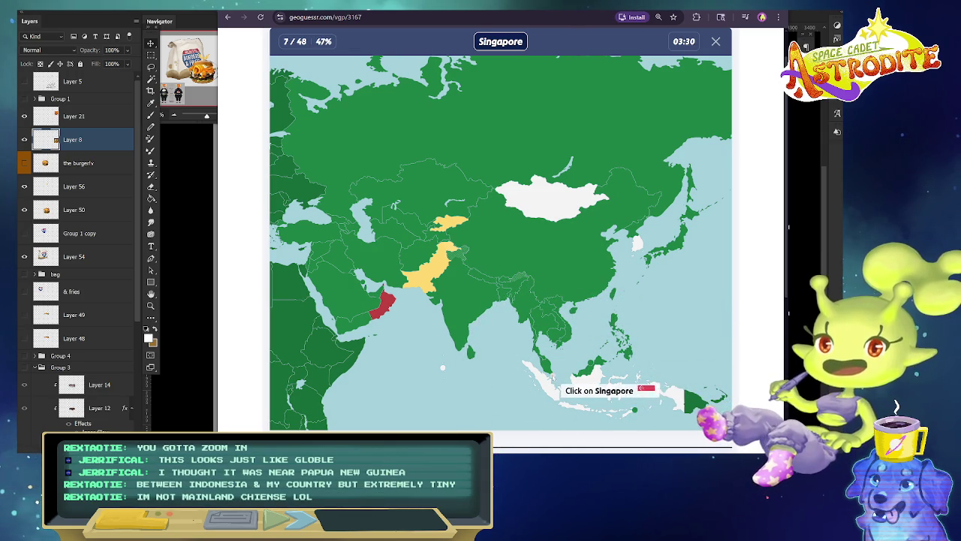
click(556, 382)
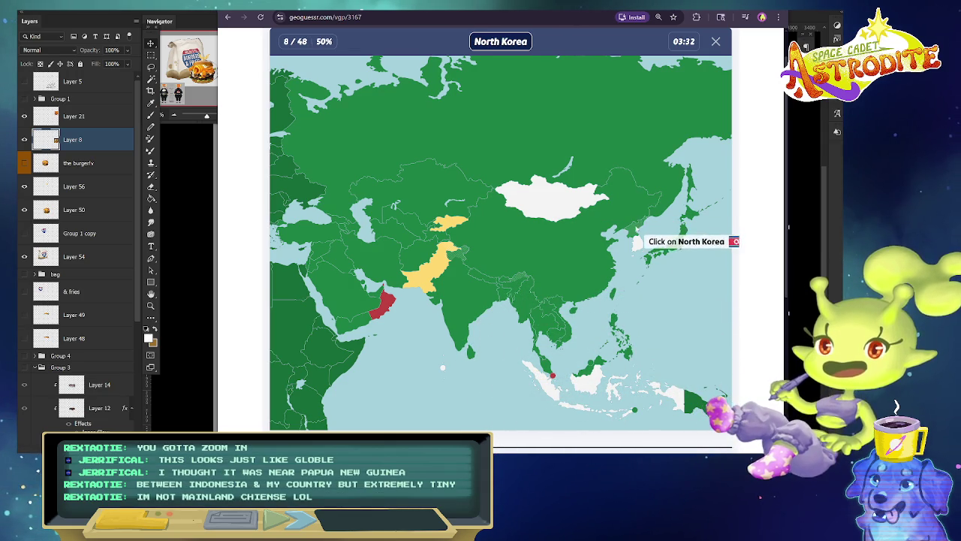
click(638, 238)
click(608, 166)
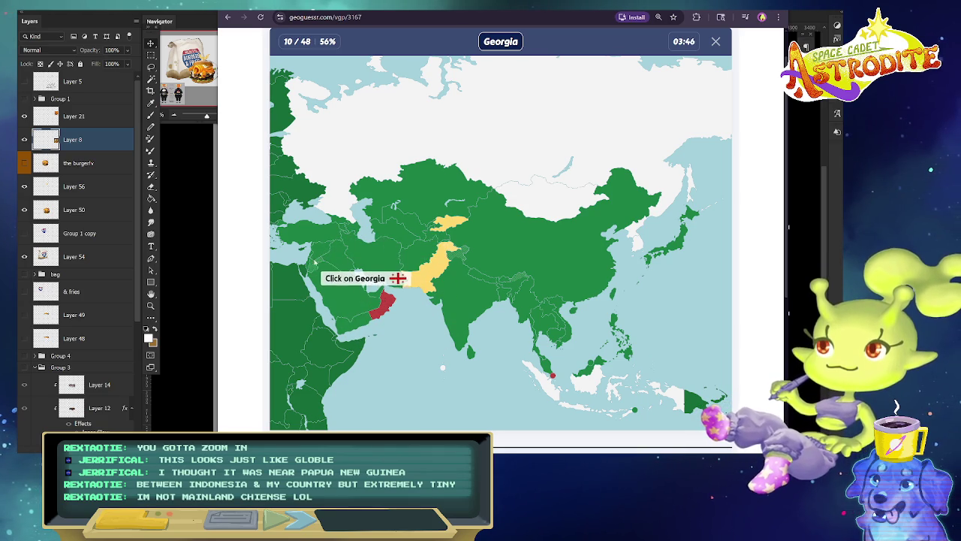
click(340, 260)
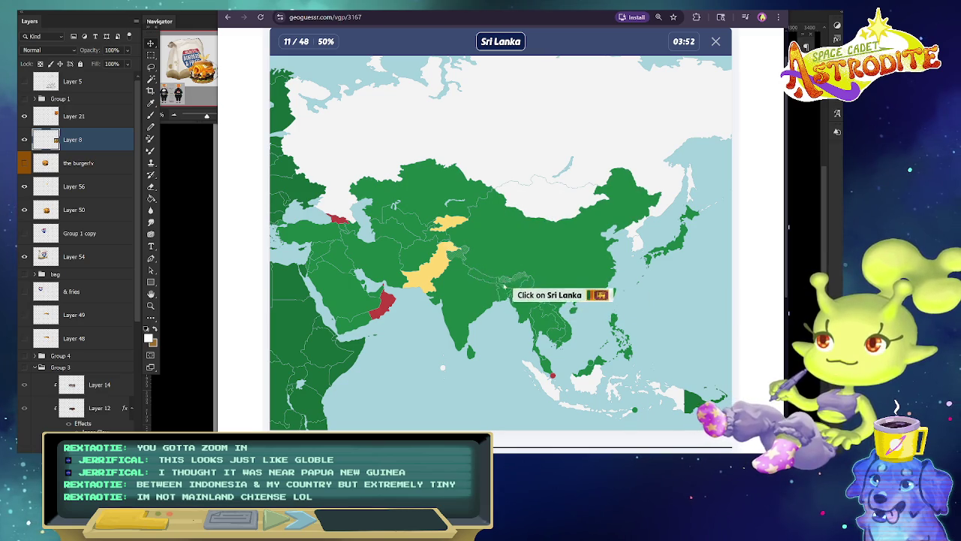
click(471, 348)
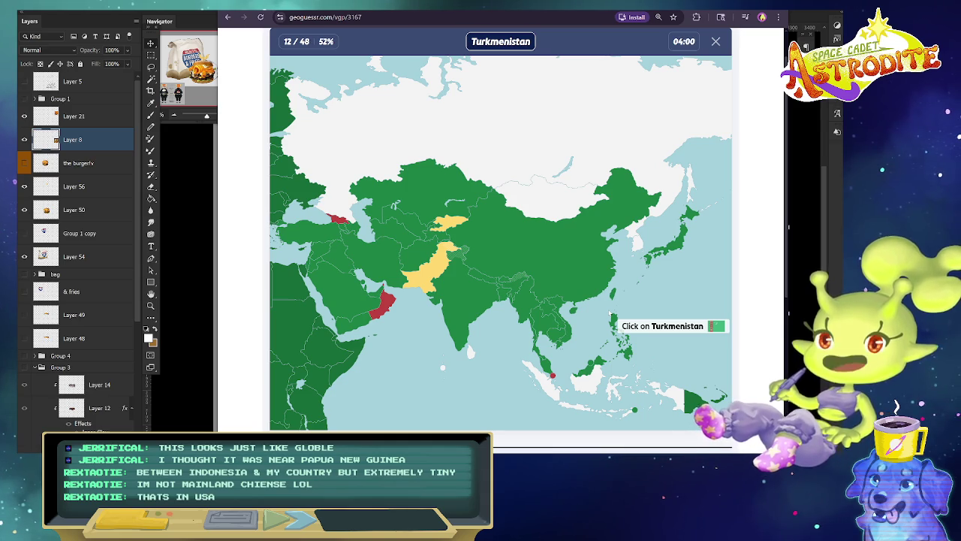
click(410, 221)
click(398, 239)
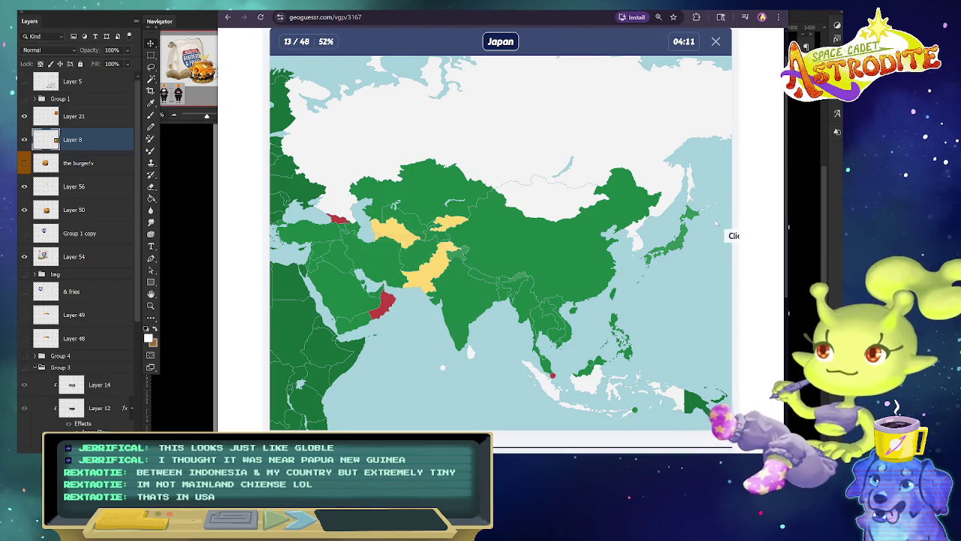
click(685, 240)
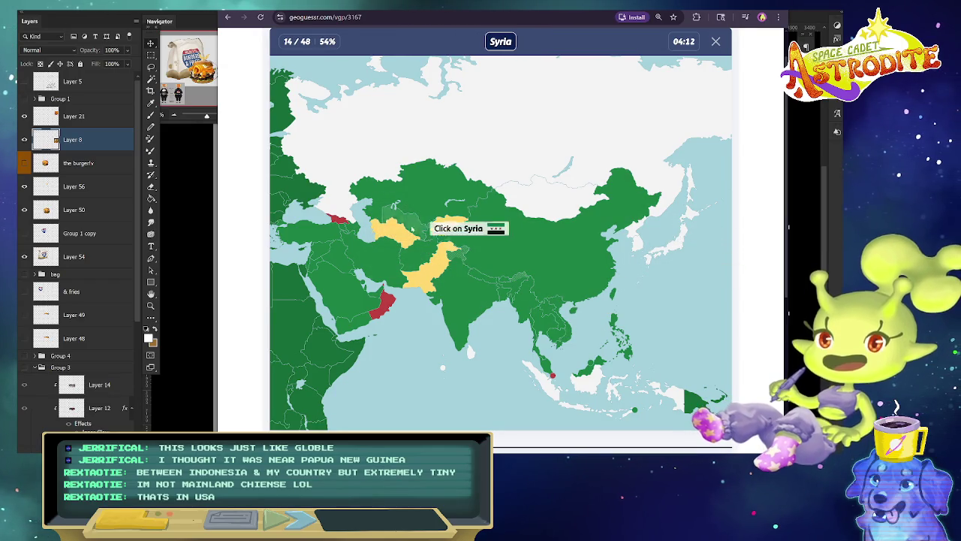
Place Syria, Armenia, Laos and China, missing Laos after a wrong Thailand guess.
click(342, 300)
click(347, 335)
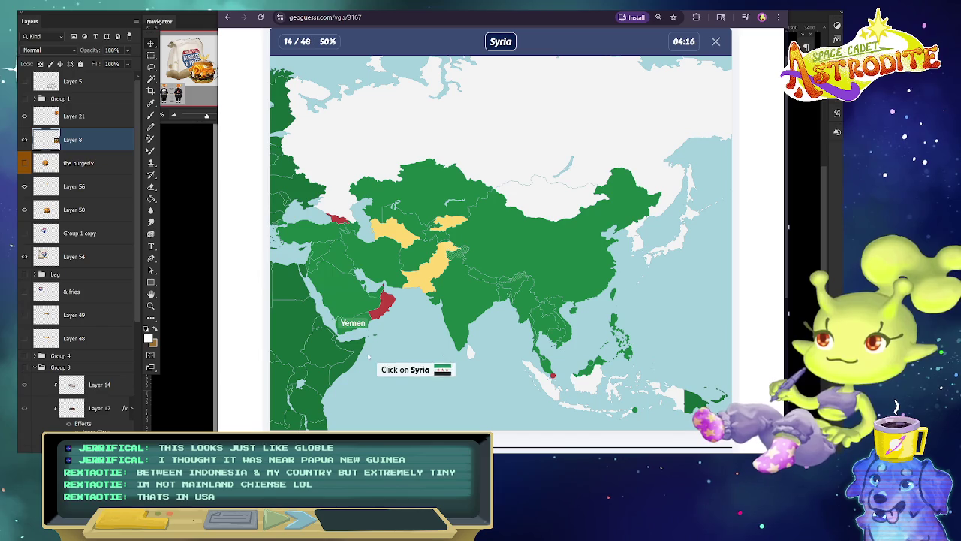
click(321, 255)
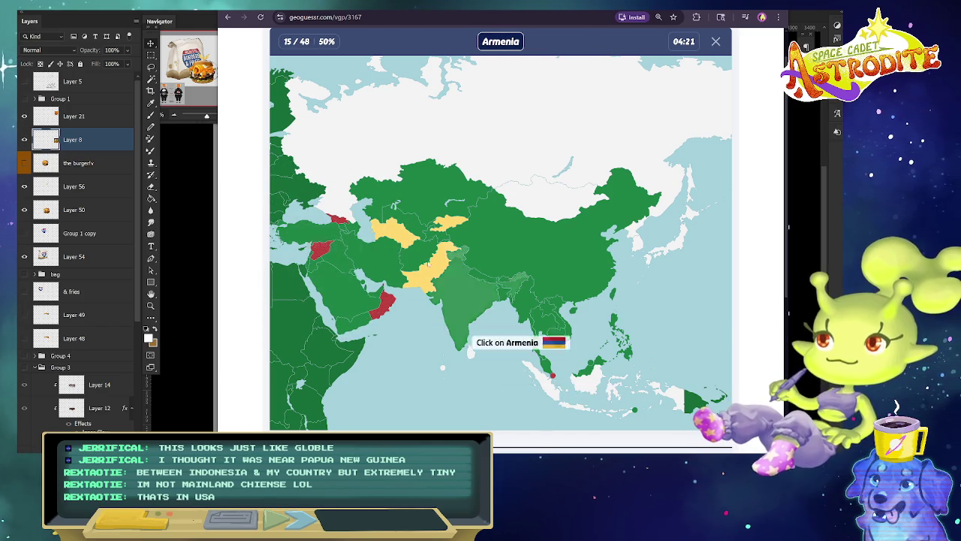
click(349, 225)
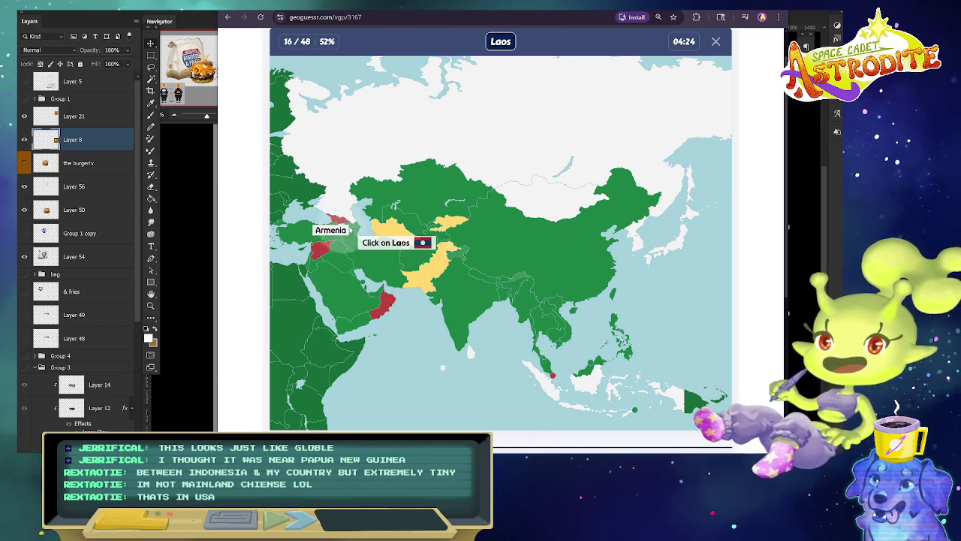
click(557, 329)
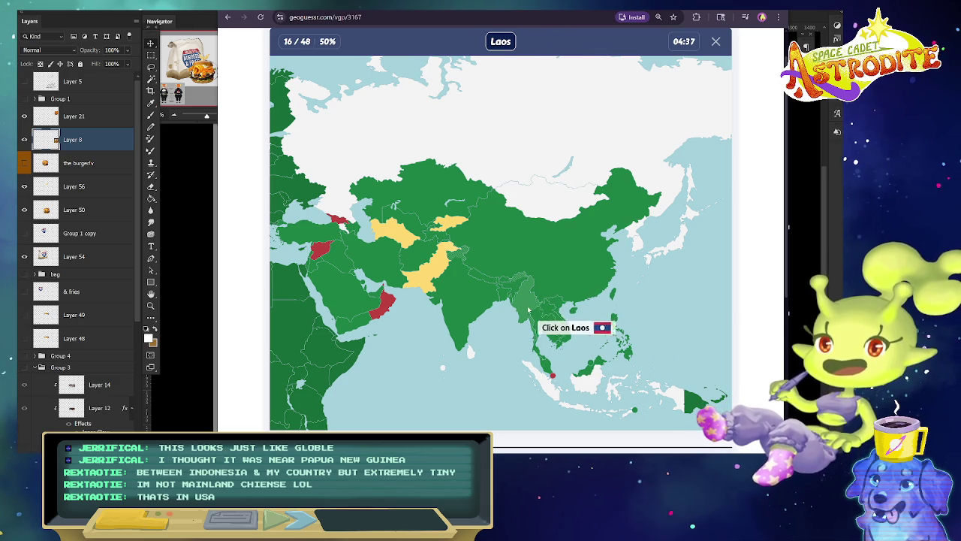
click(552, 326)
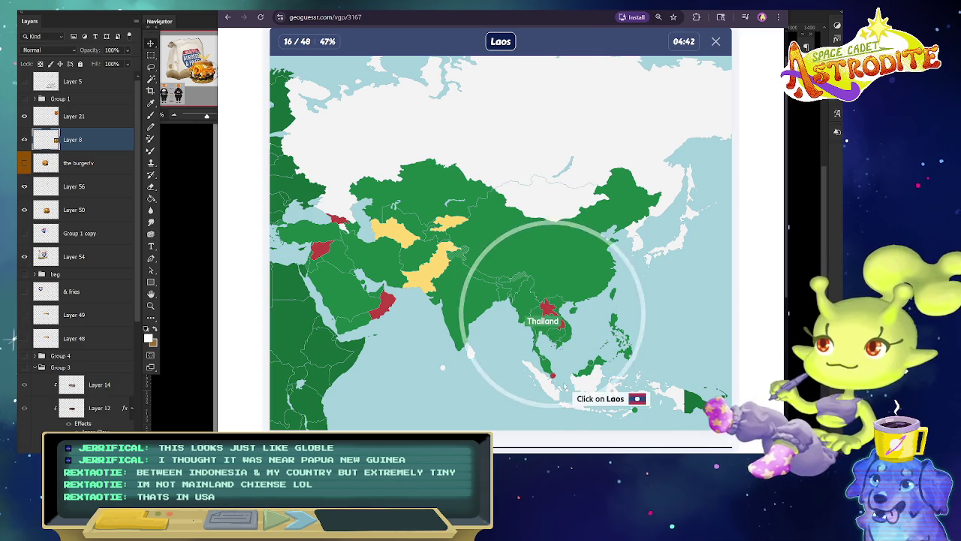
click(545, 325)
click(573, 352)
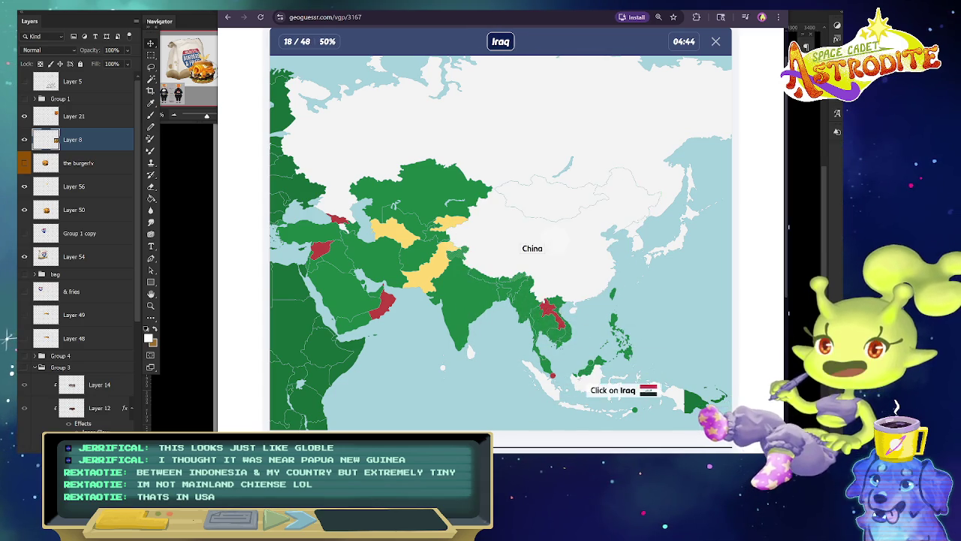
Place Iraq, Kazakhstan, Qatar and Bhutan on the Asia map.
click(375, 254)
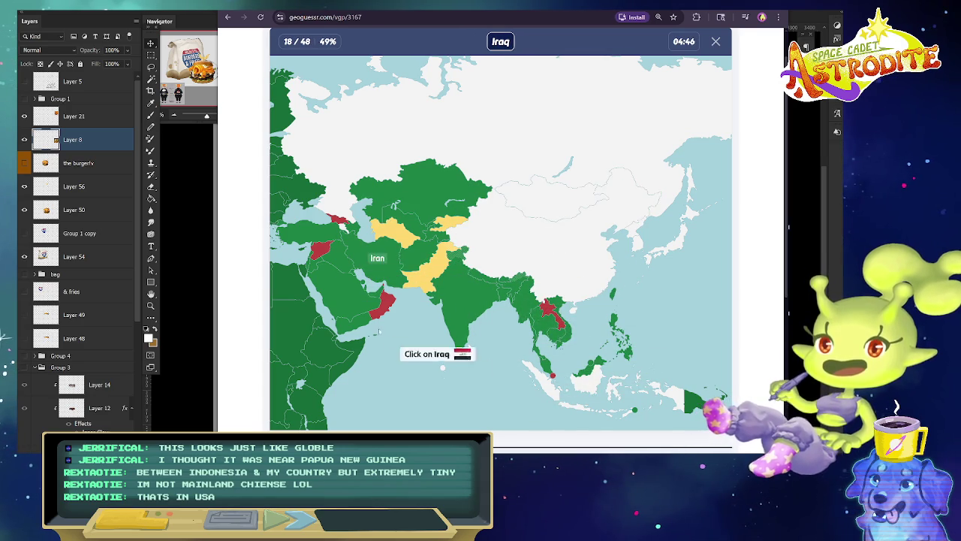
click(338, 255)
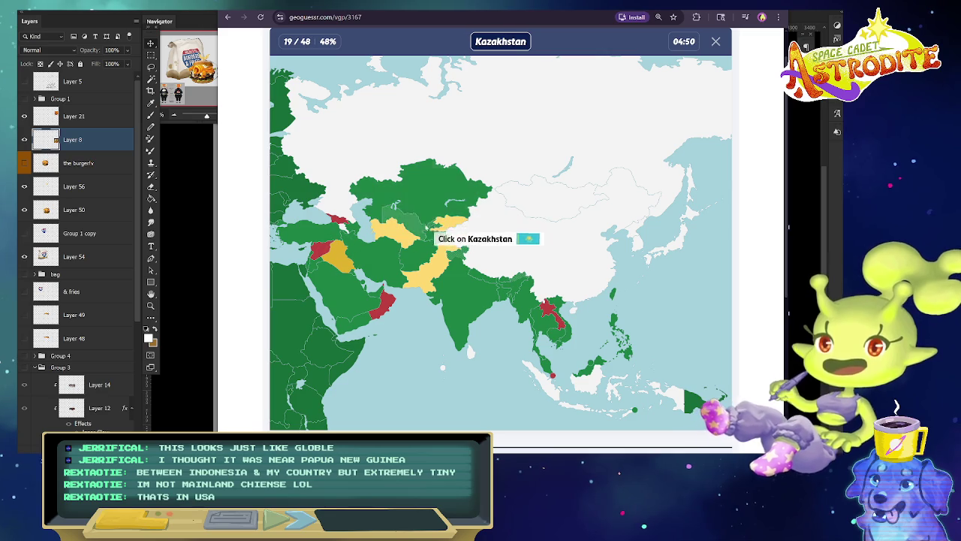
click(423, 211)
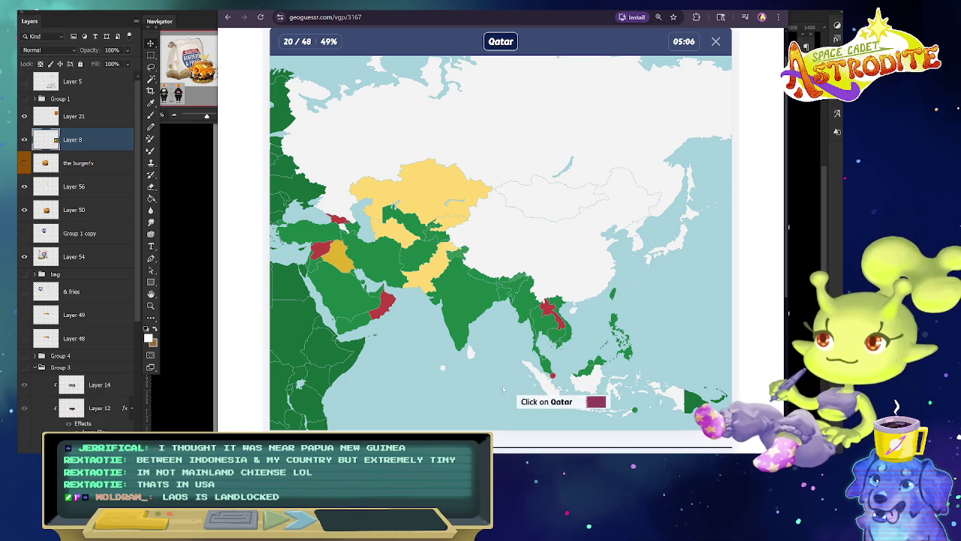
click(383, 304)
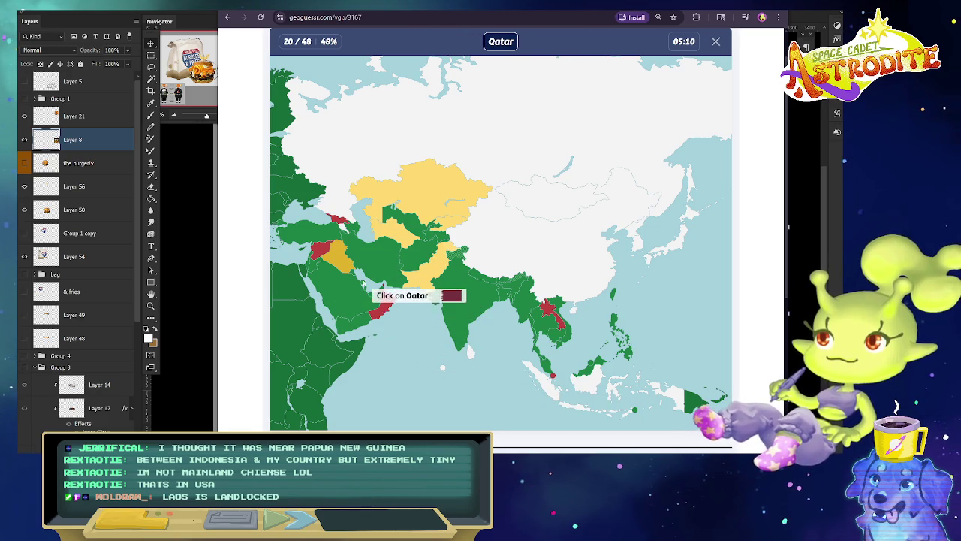
click(367, 295)
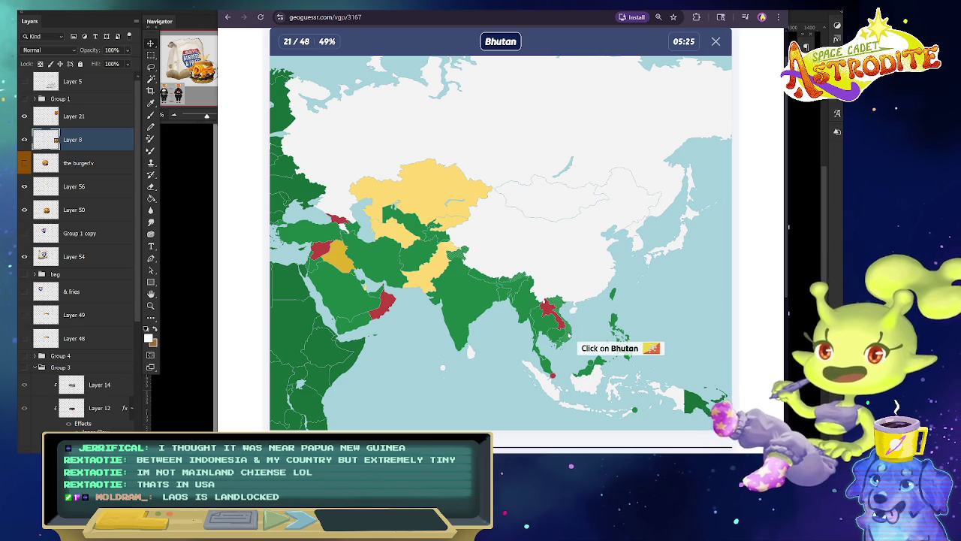
click(556, 335)
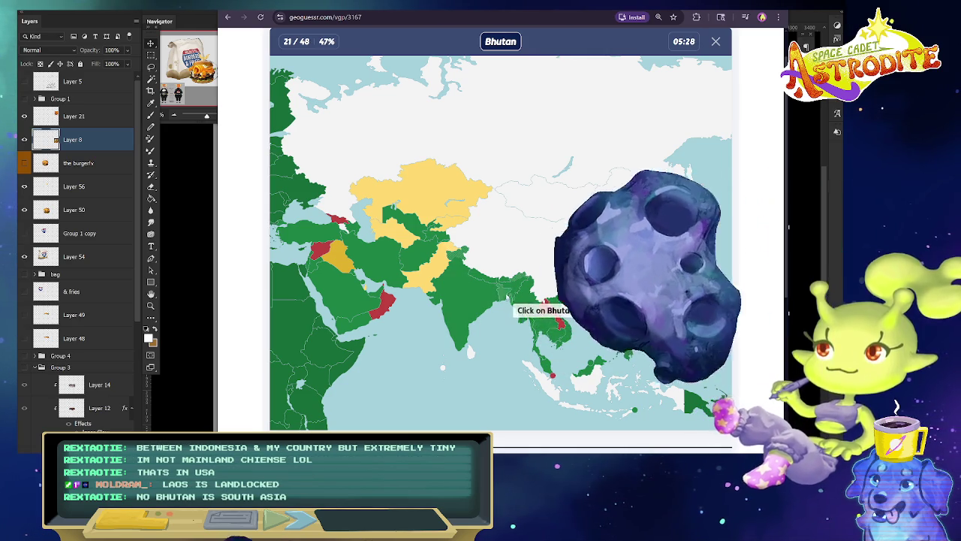
click(510, 291)
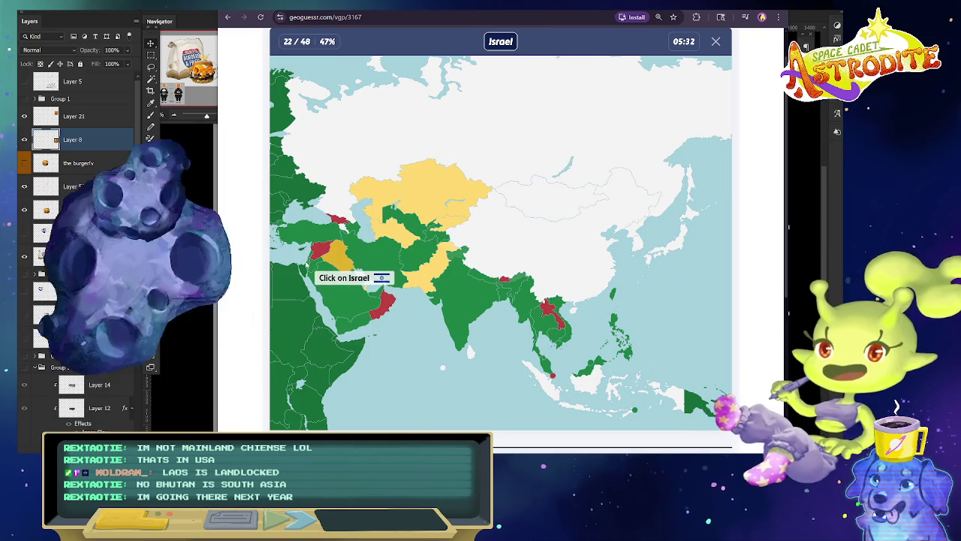
Place Israel, Taiwan, Vietnam, Yemen, Bangladesh and Lebanon on the map.
click(286, 272)
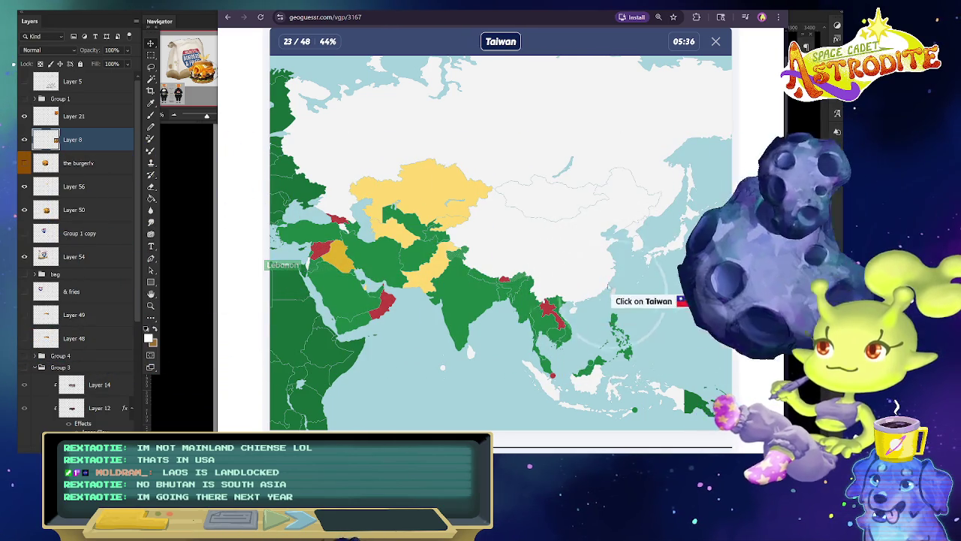
click(624, 308)
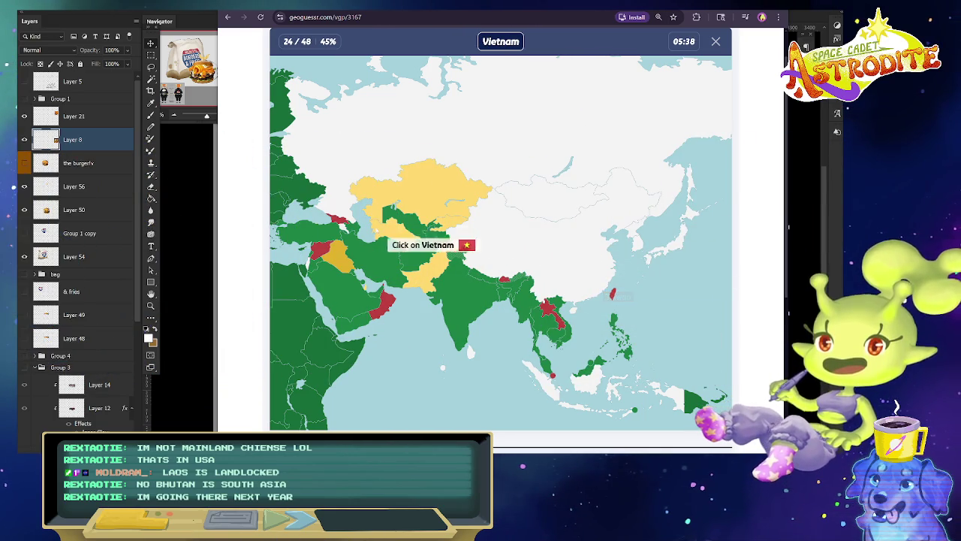
click(572, 329)
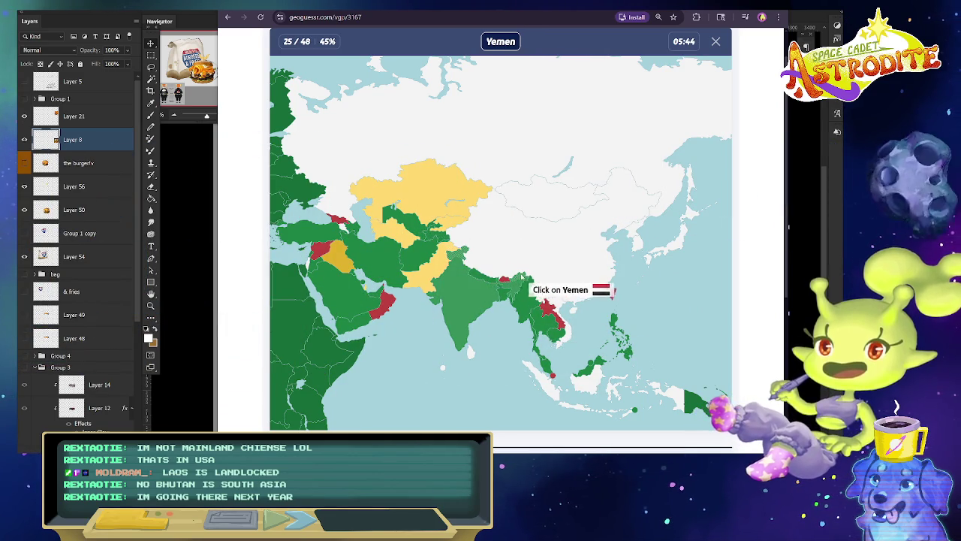
click(354, 278)
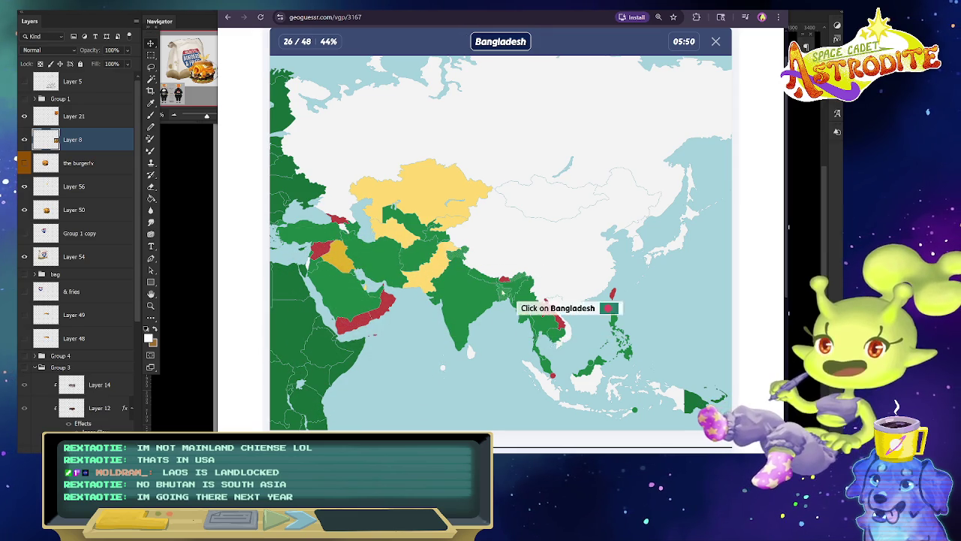
click(513, 294)
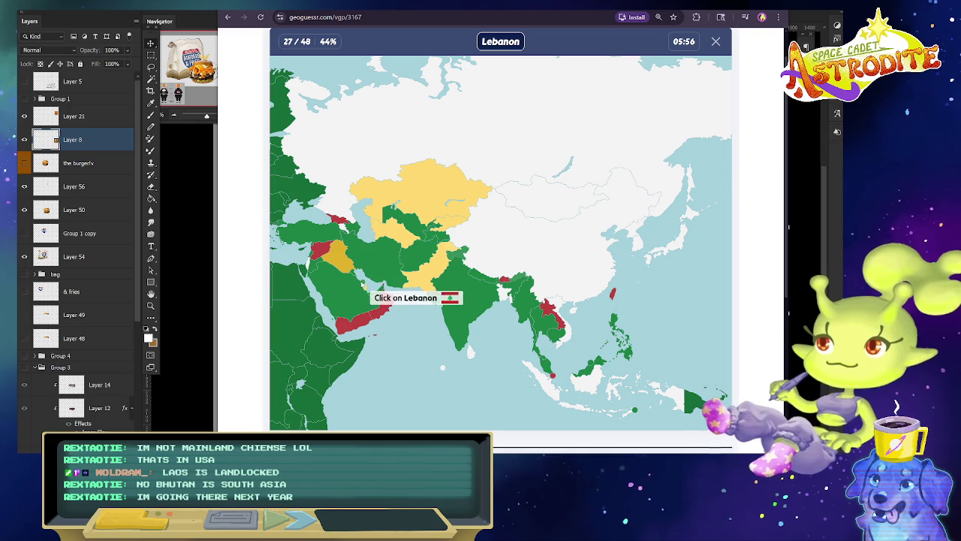
click(286, 226)
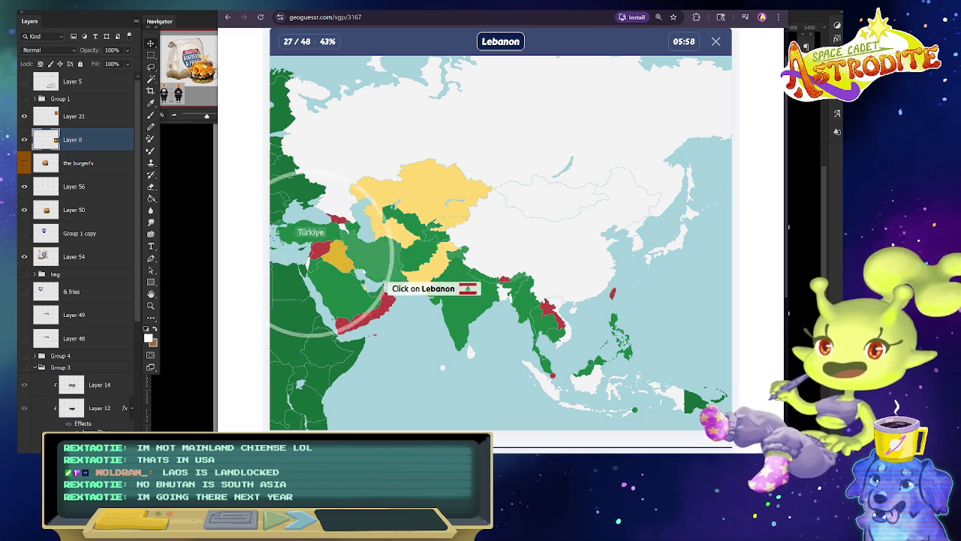
click(301, 274)
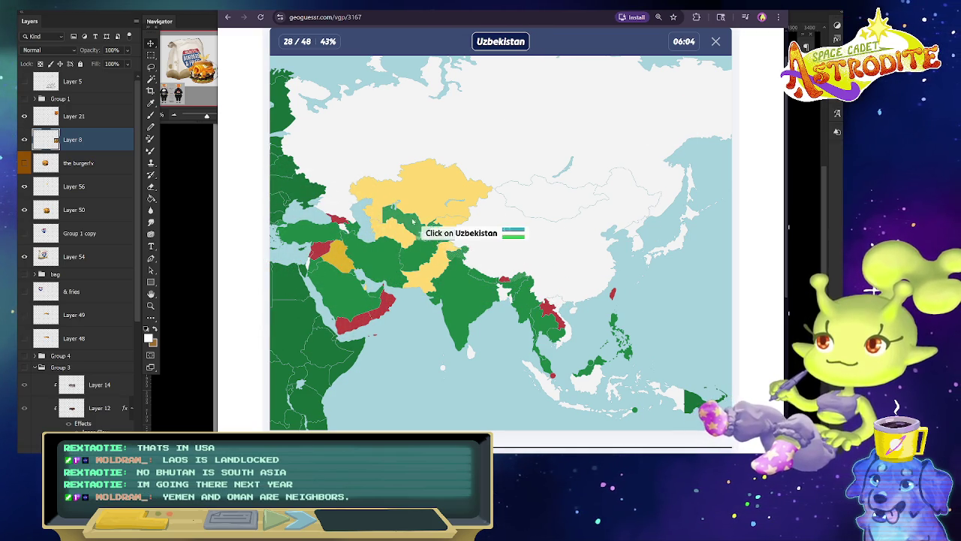
Place Uzbekistan, Iran, Türkiye and Saudi Arabia, reaching question 32 of 48 at 46%.
click(402, 219)
click(382, 259)
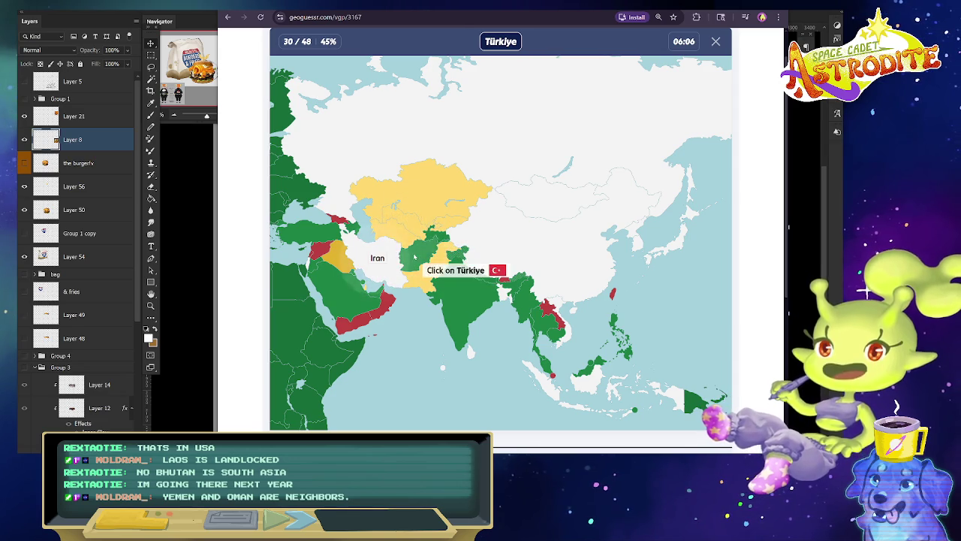
click(319, 224)
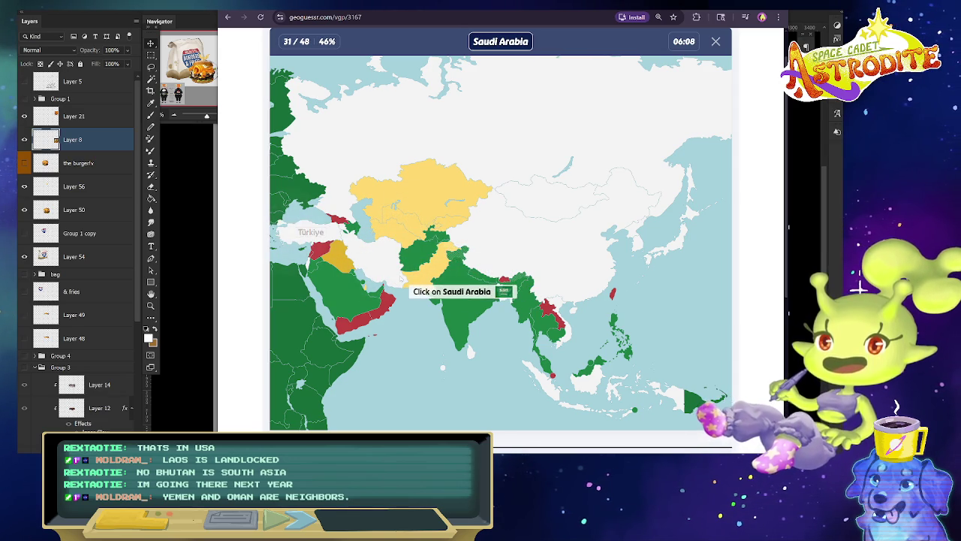
click(376, 301)
click(349, 301)
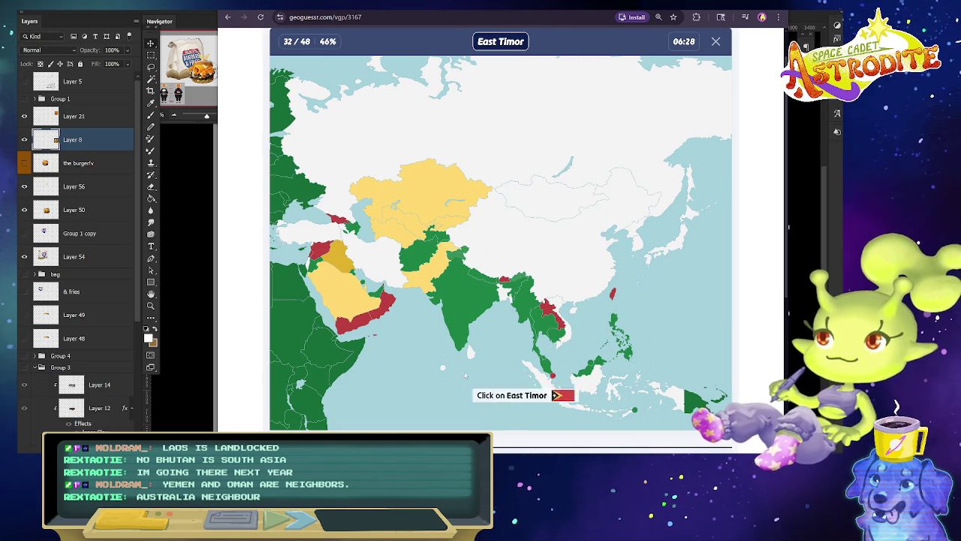
Place East Timor, Malaysia, Afghanistan, the Philippines, Jordan and Myanmar on the map.
click(625, 347)
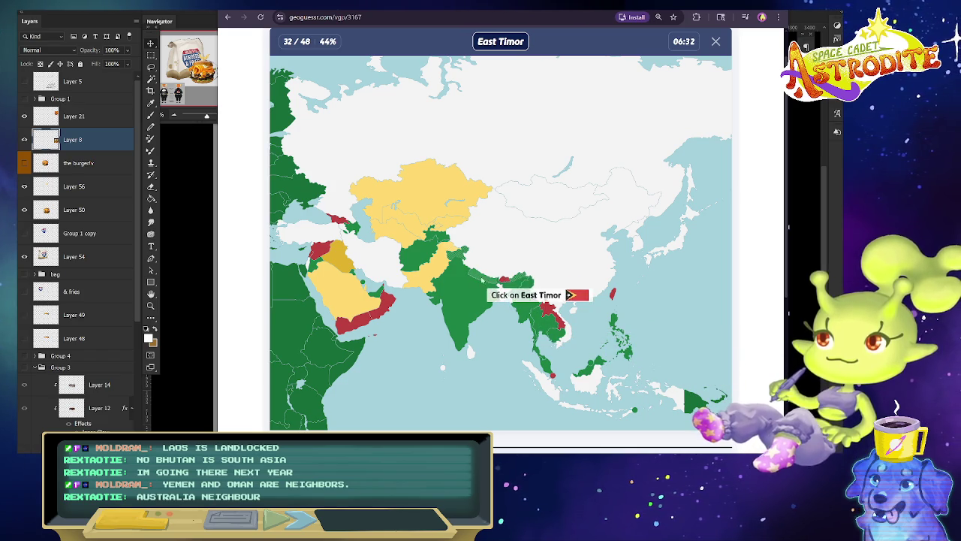
click(635, 405)
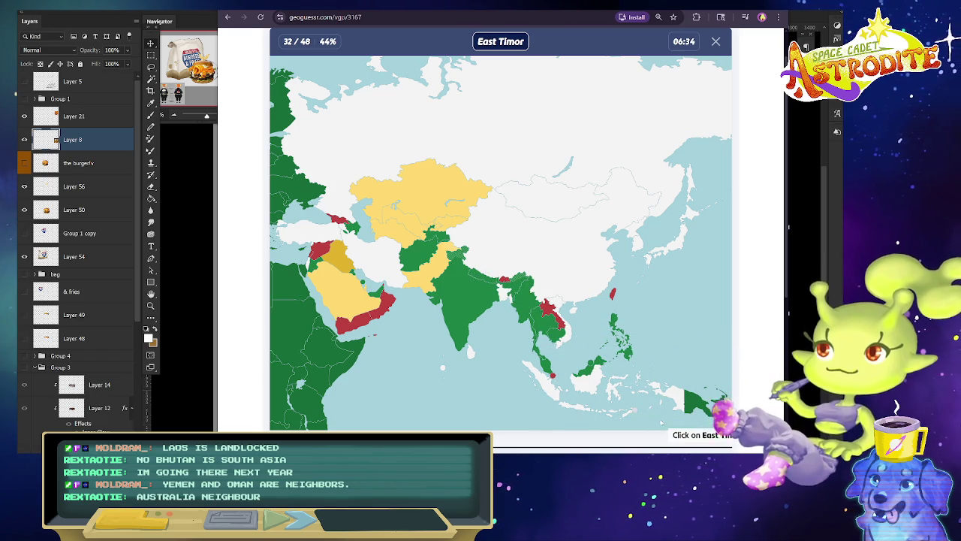
click(637, 412)
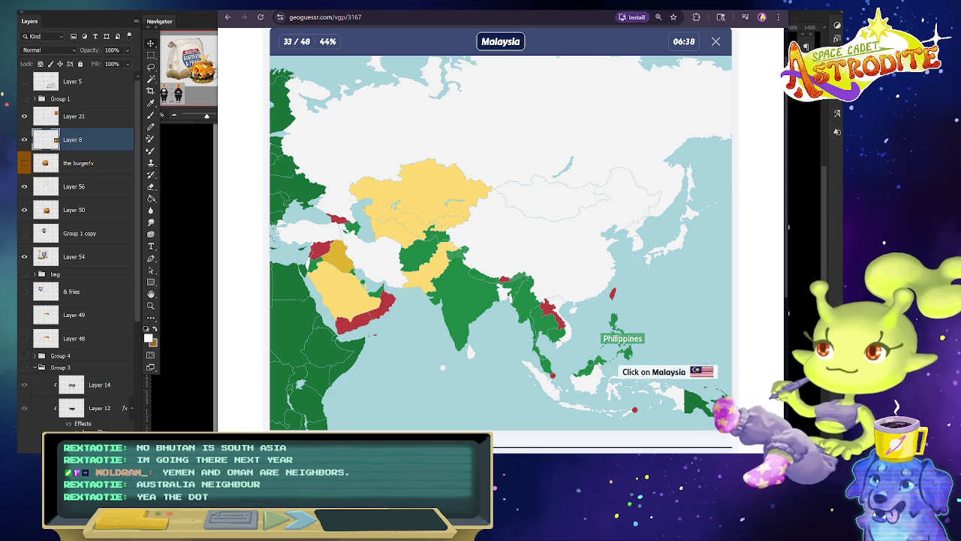
click(601, 365)
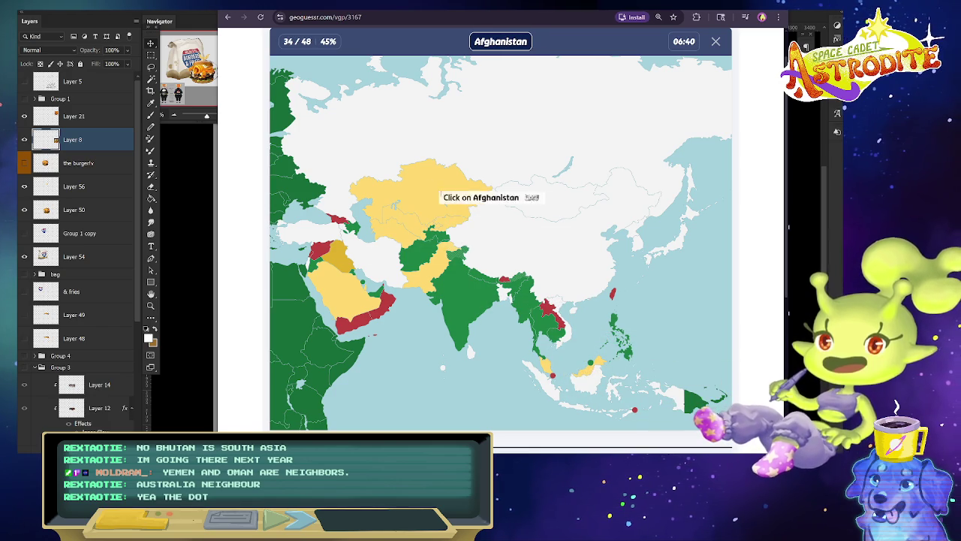
click(435, 241)
click(621, 341)
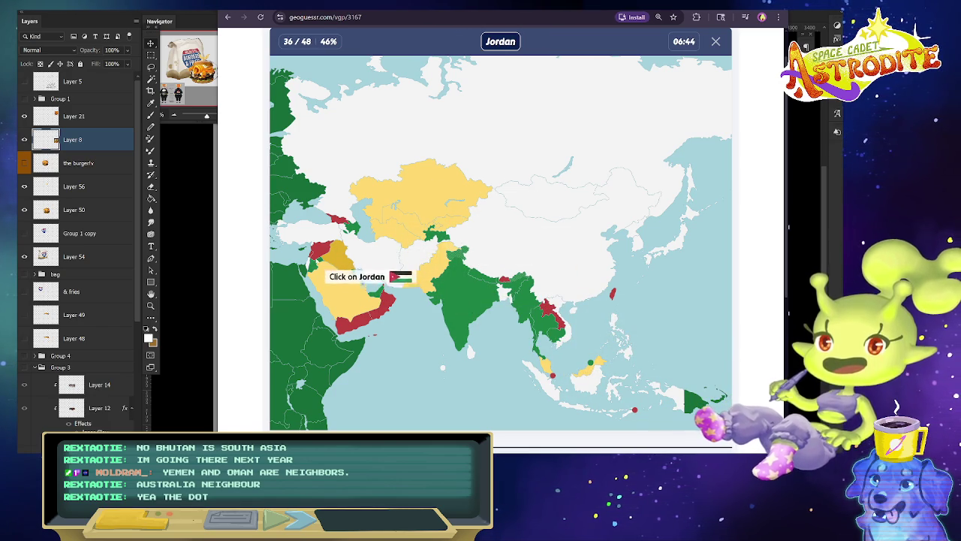
click(317, 267)
click(535, 327)
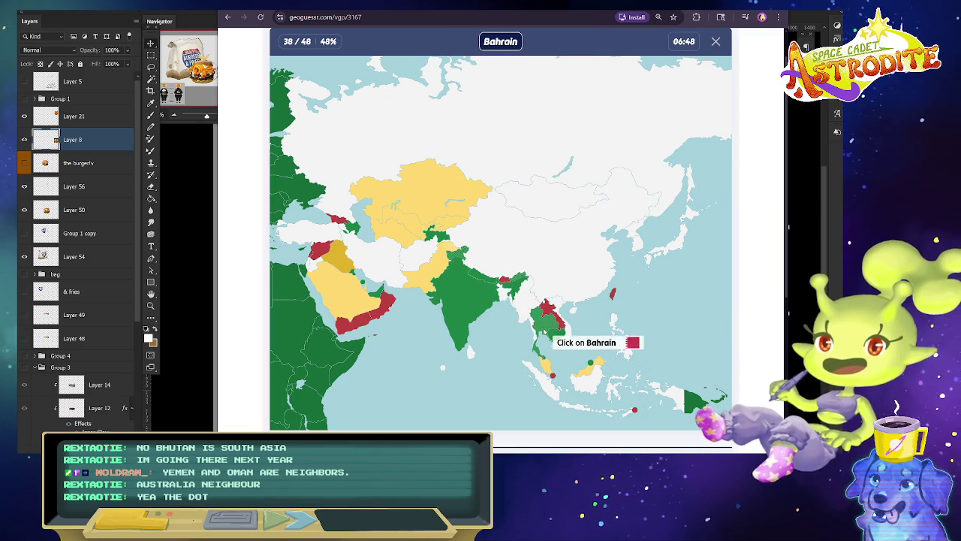
Place Bahrain, Cambodia, the United Arab Emirates and Thailand on the map.
click(554, 335)
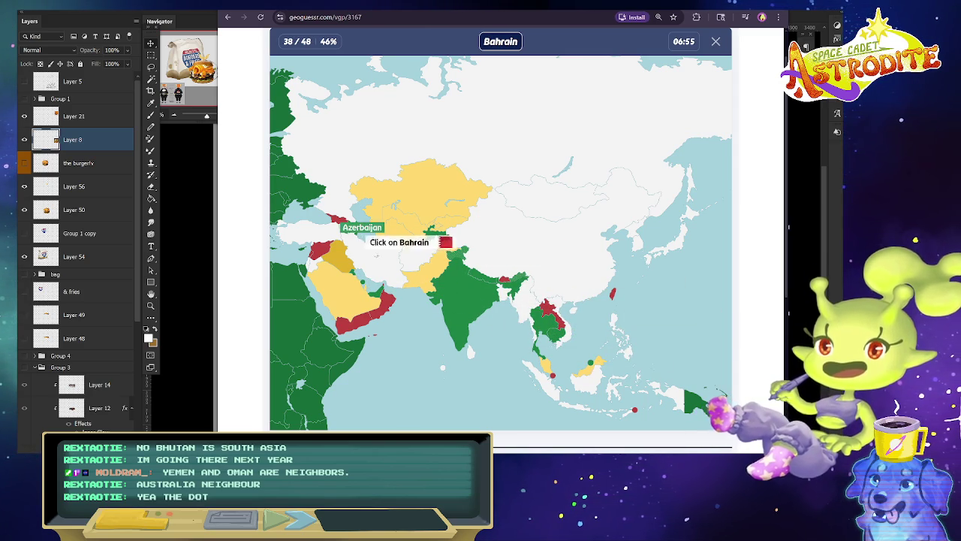
click(359, 278)
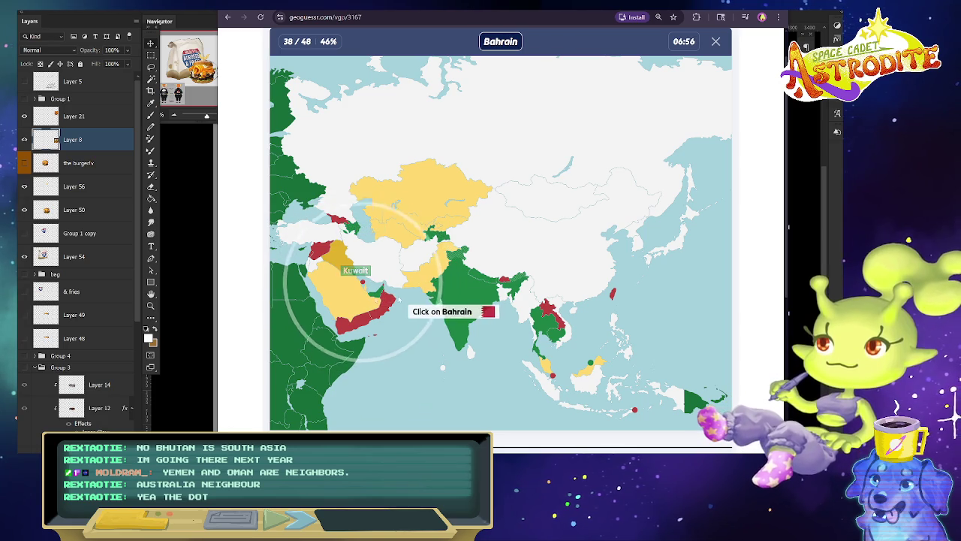
click(363, 284)
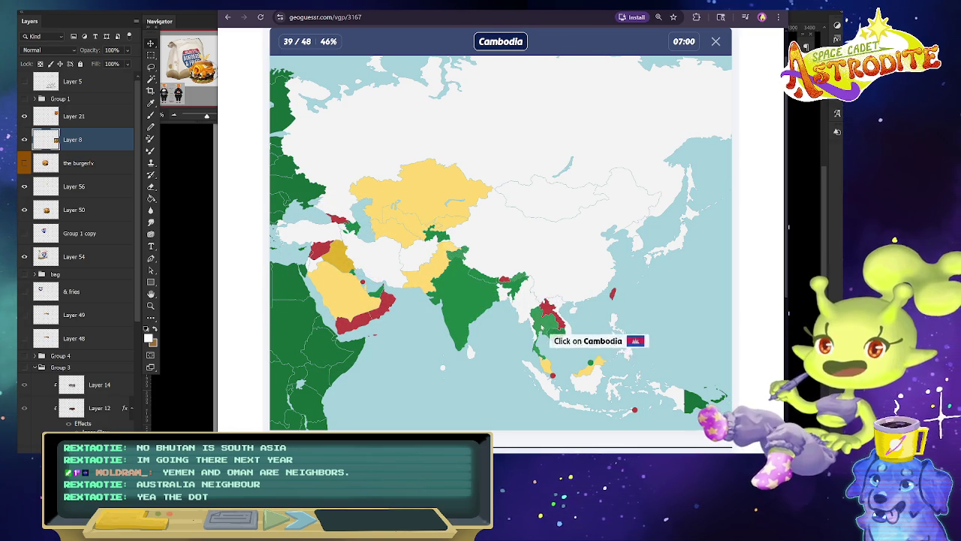
click(553, 346)
click(556, 340)
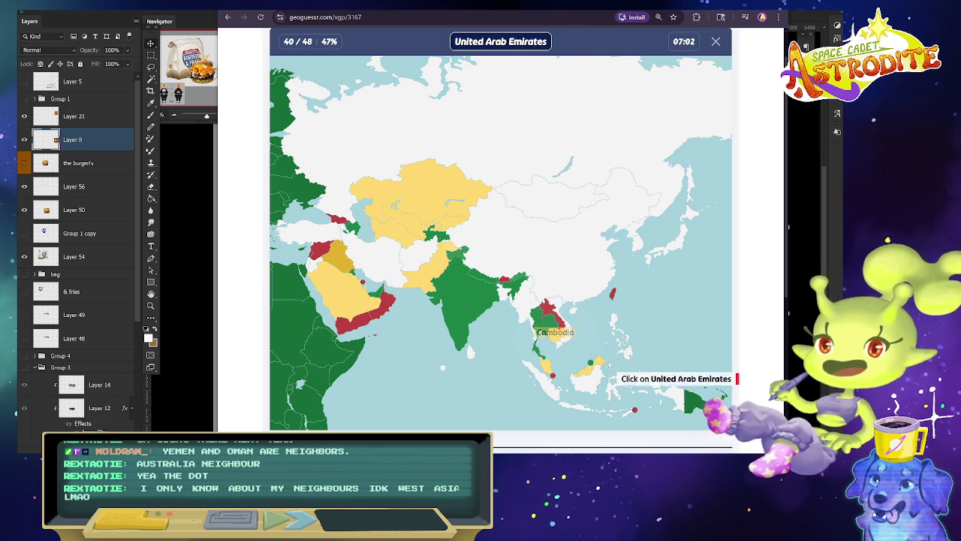
click(375, 294)
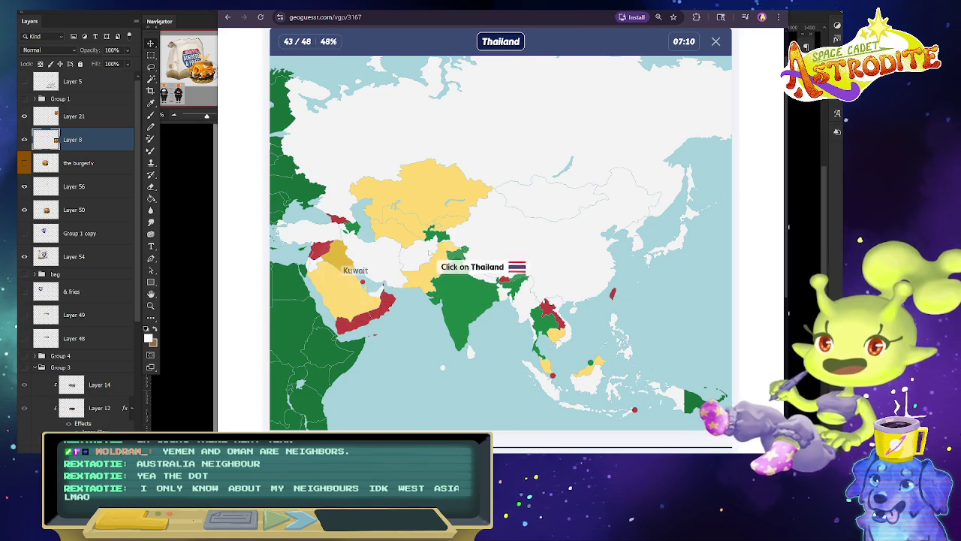
click(554, 331)
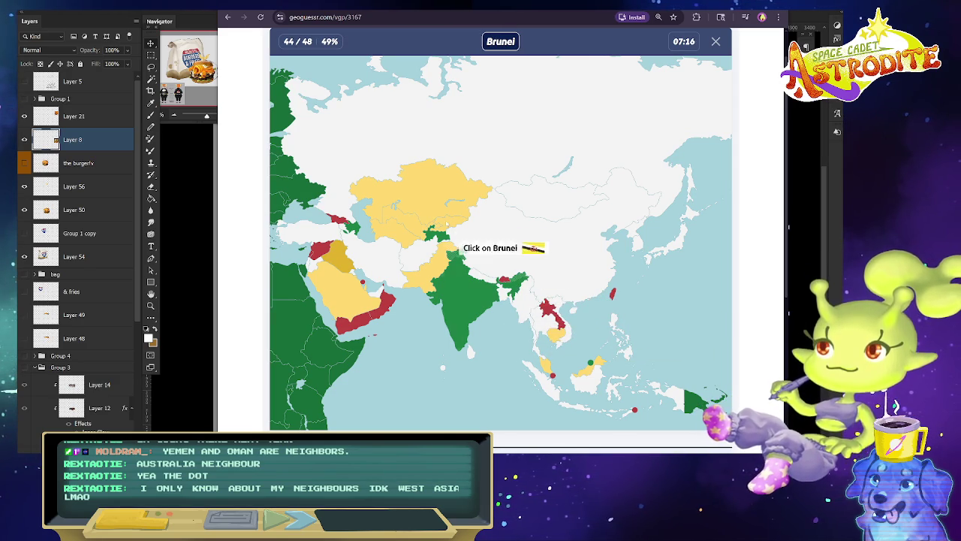
Place Brunei, India and Azerbaijan to finish the quiz at 51% in 07:46.
click(635, 409)
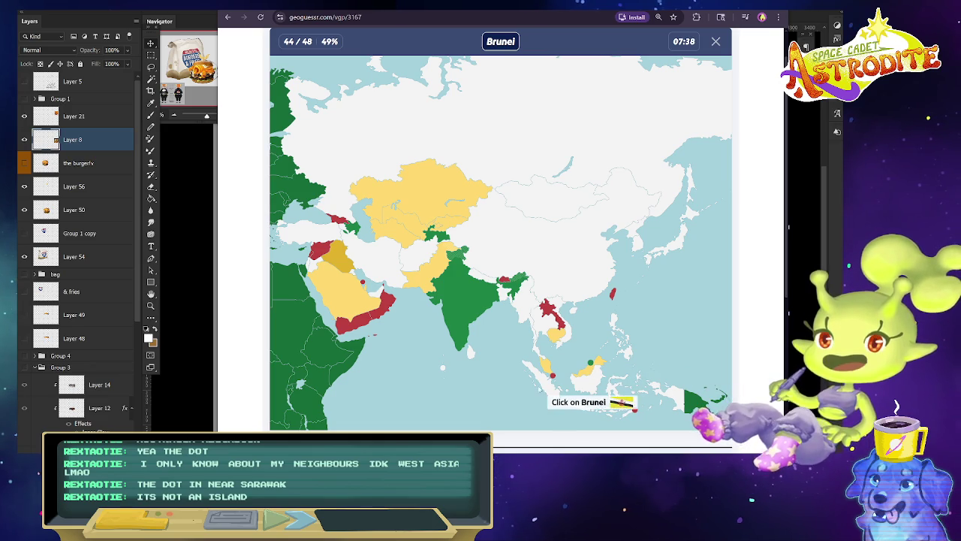
click(591, 363)
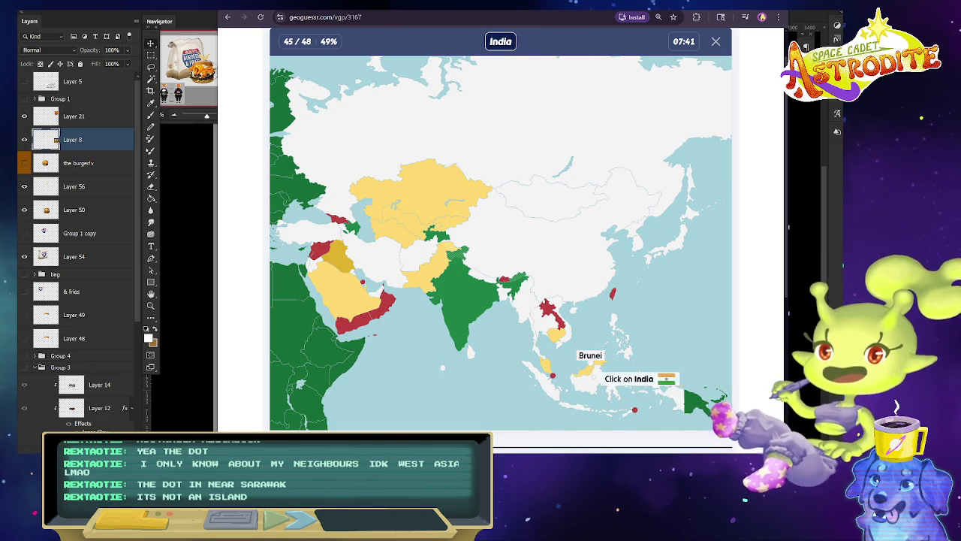
click(460, 248)
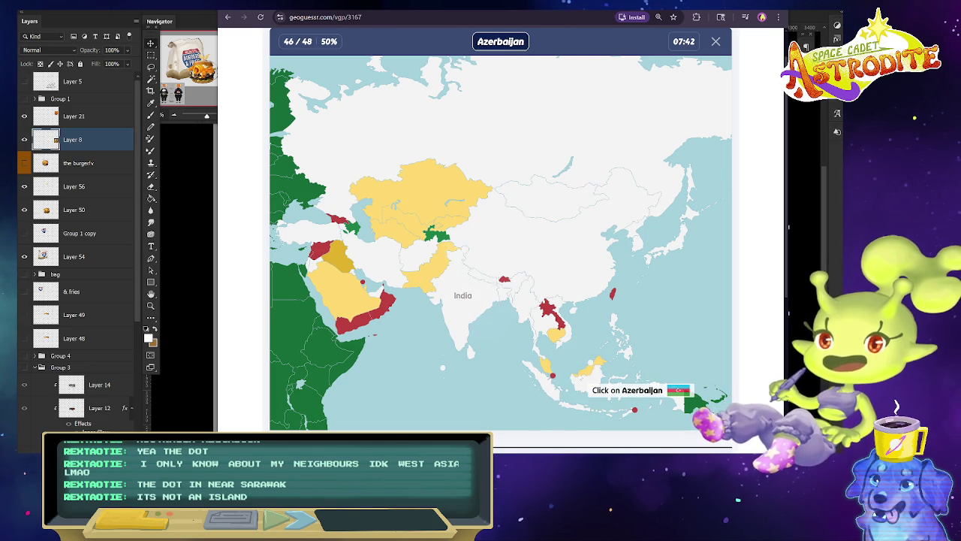
click(353, 227)
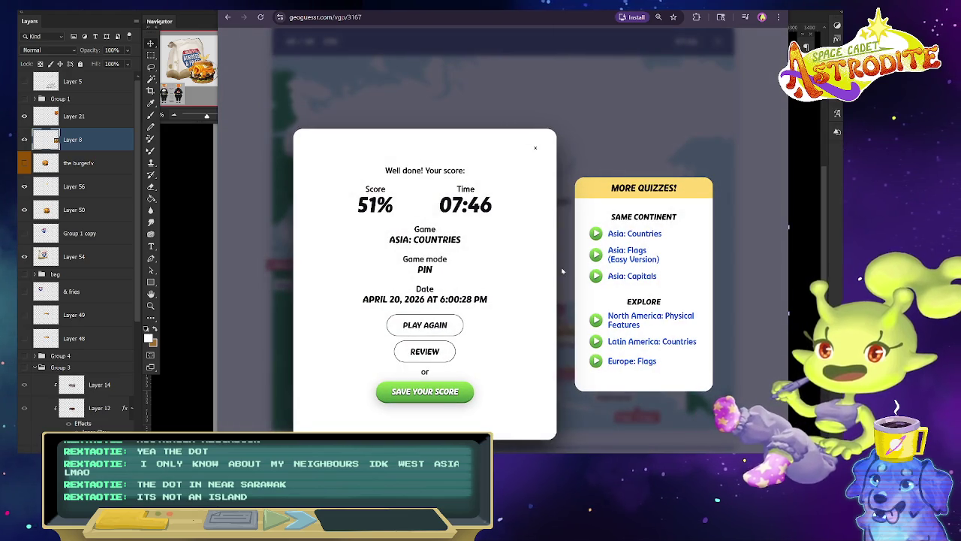
Bring up the World Geography Games Canada: Provinces game full-screen at its start screen.
key(ctrl+l)
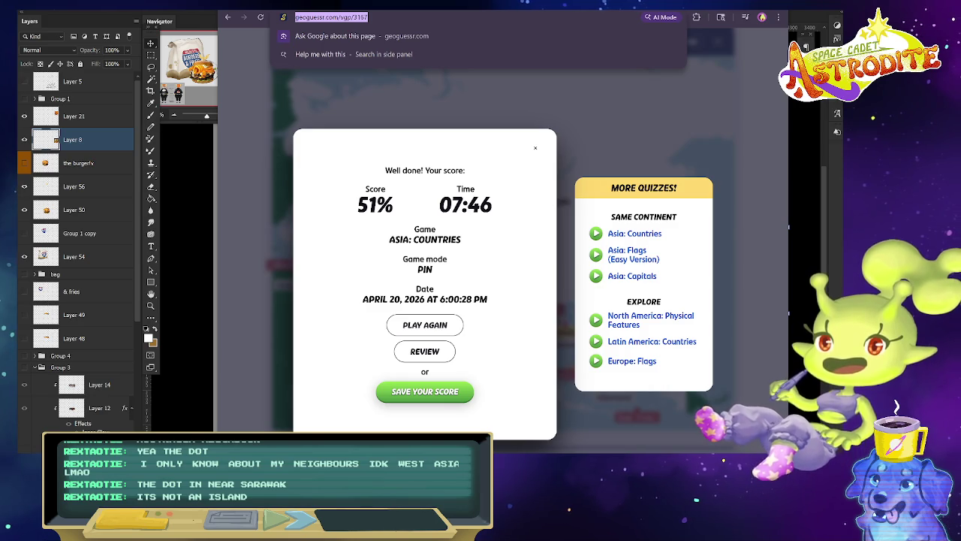
text(ge)
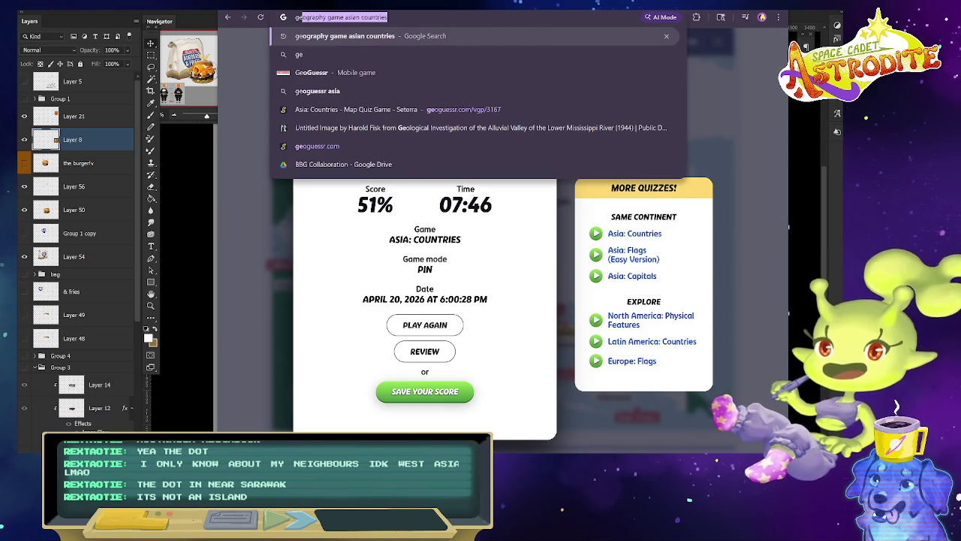
key(alt+Tab)
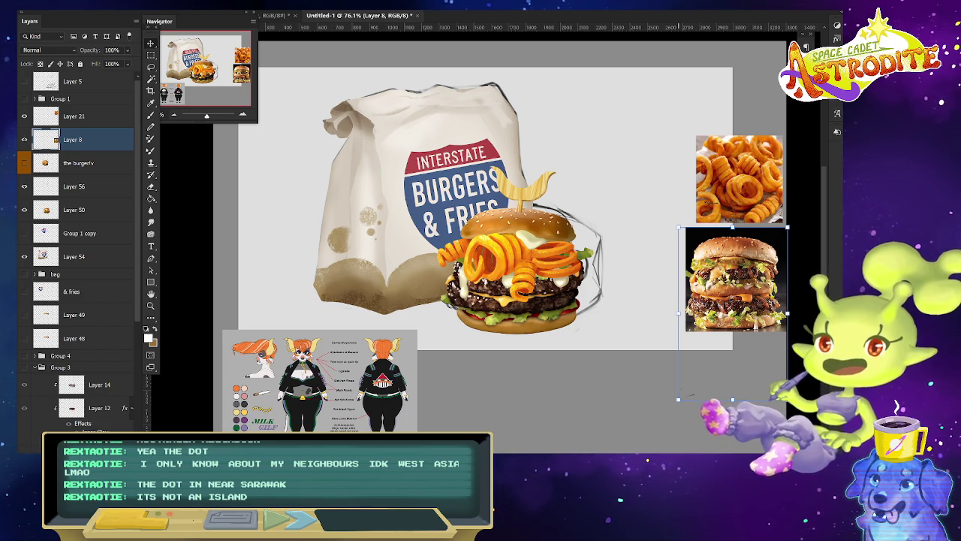
key(alt+Tab)
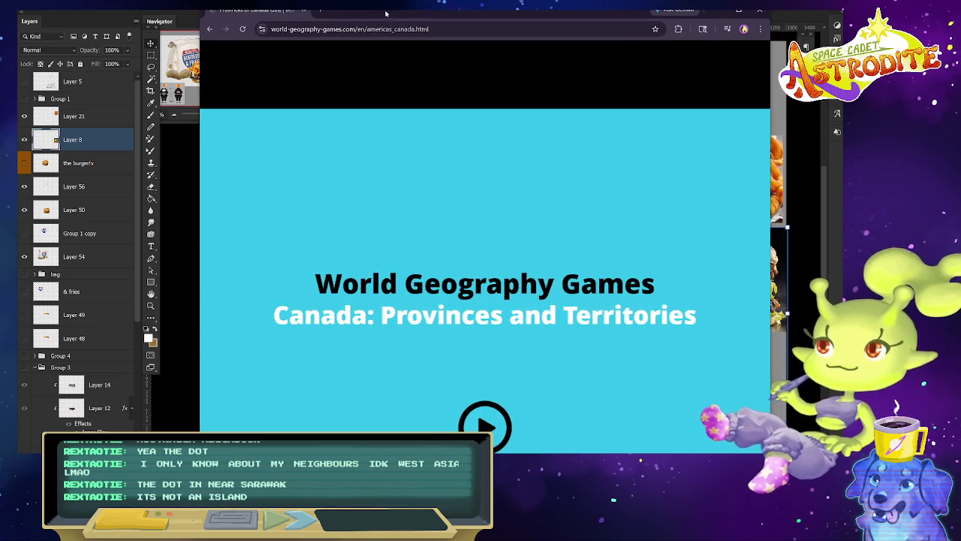
drag(469, 3, 469, 130)
drag(496, 140, 511, 10)
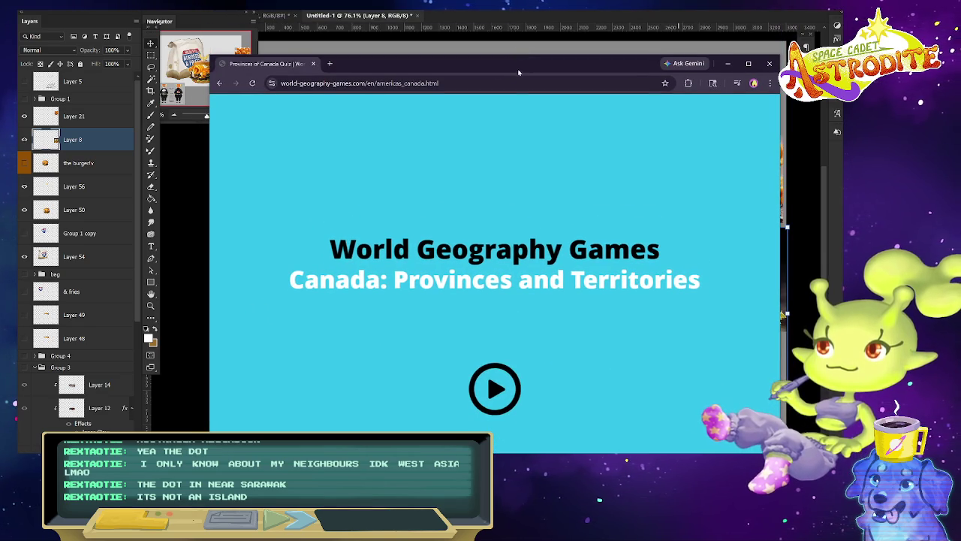
key(F11)
click(494, 311)
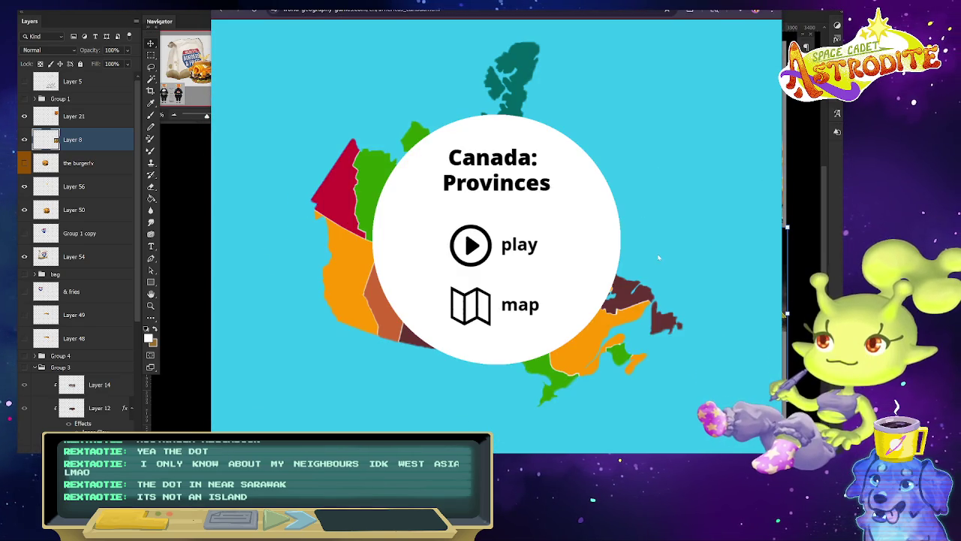
Start the provinces quiz and place Quebec, Saskatchewan, the Northwest Territories and Alberta.
click(476, 254)
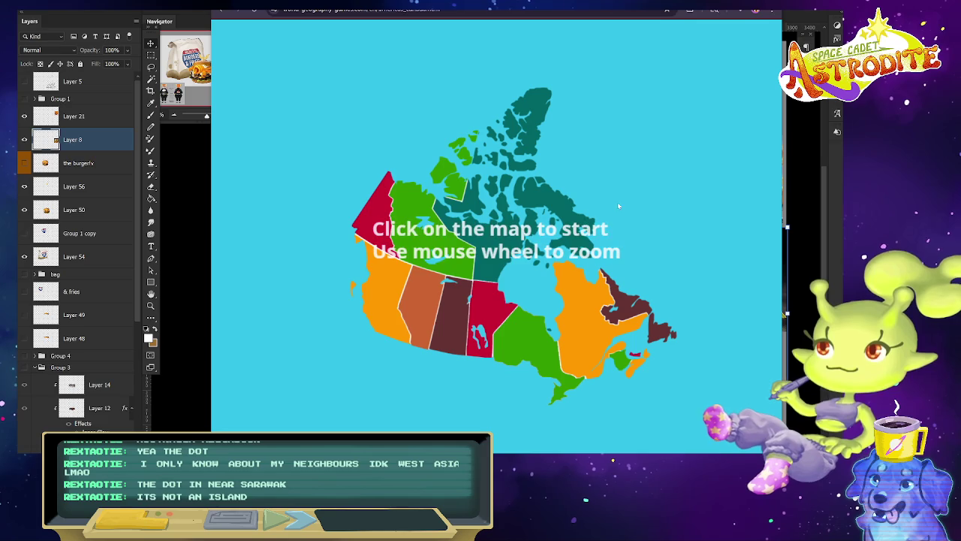
click(514, 270)
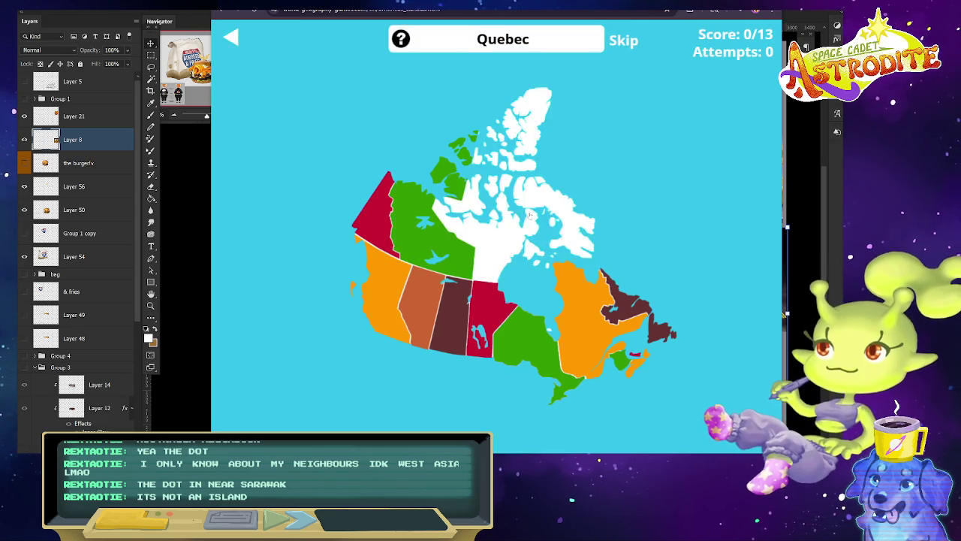
click(588, 371)
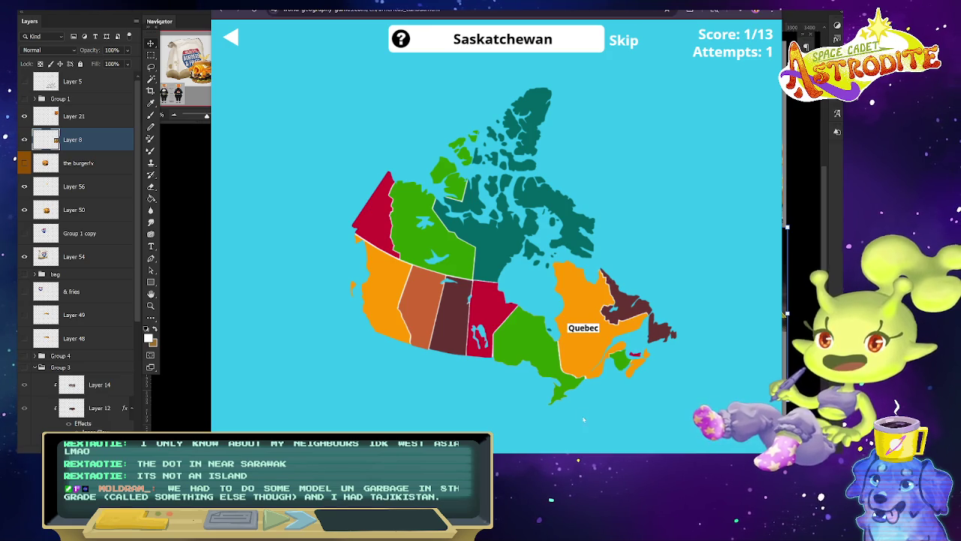
click(432, 241)
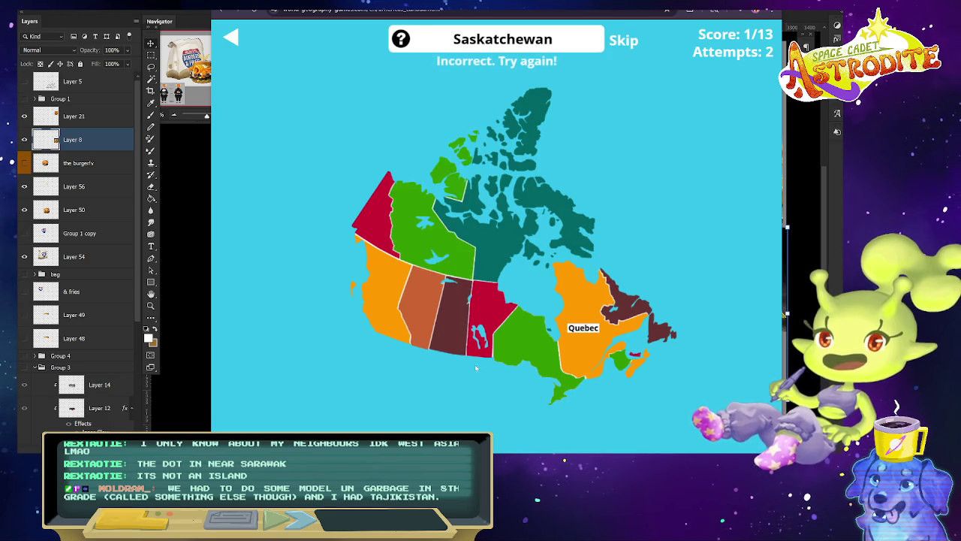
click(480, 308)
click(492, 315)
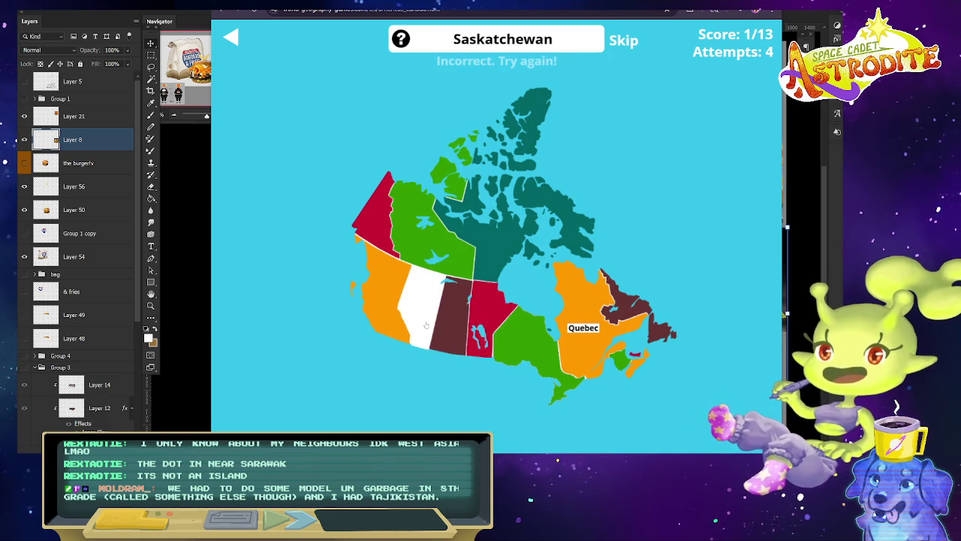
click(455, 315)
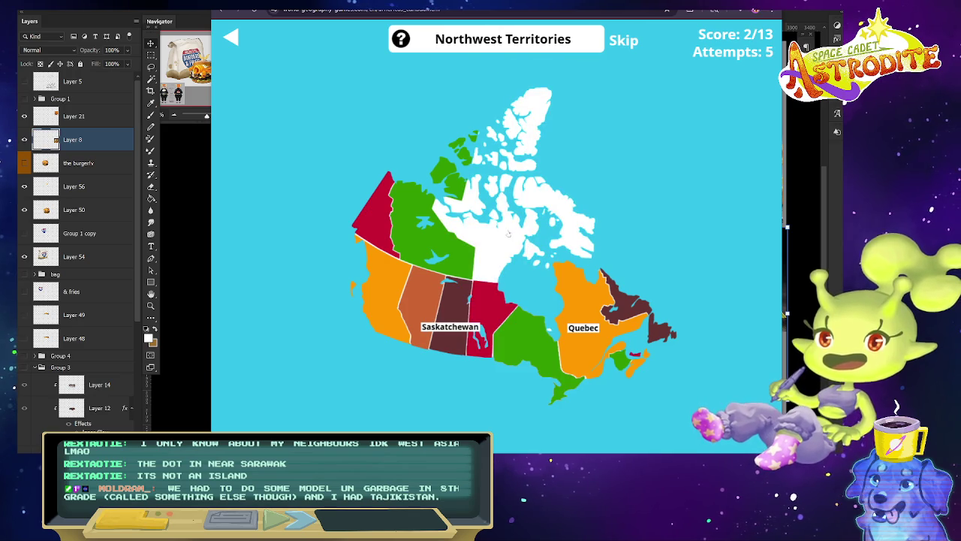
click(427, 235)
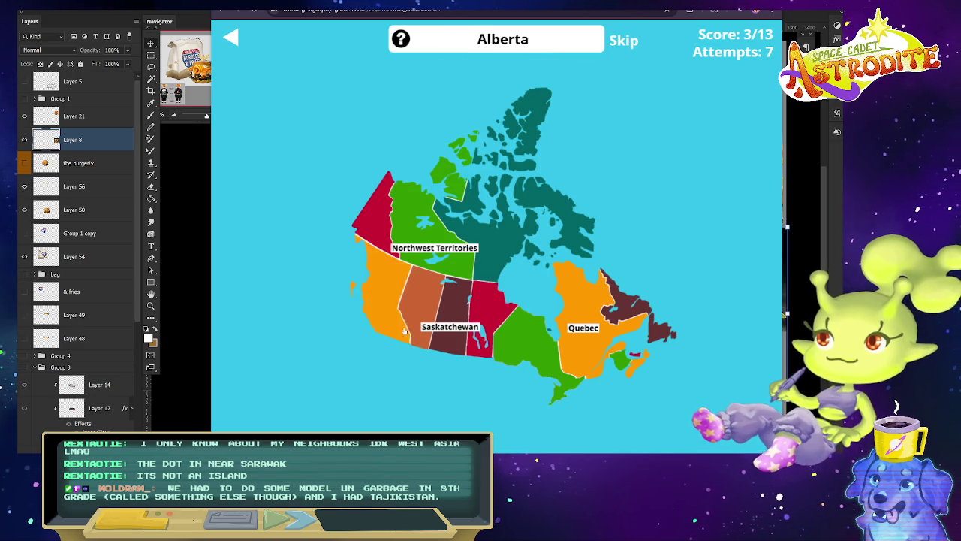
click(542, 350)
click(492, 315)
click(421, 305)
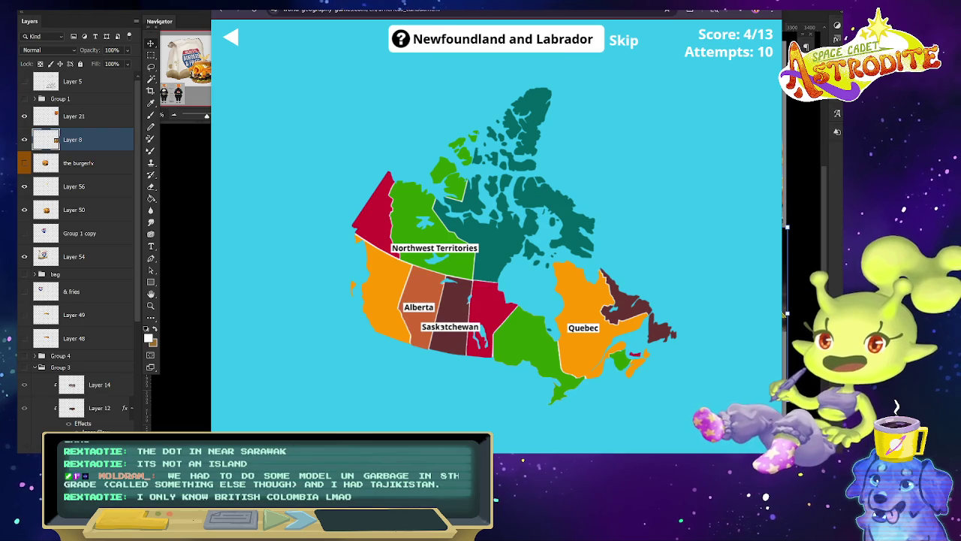
Place Newfoundland and Labrador, Yukon, Nunavut, New Brunswick and Prince Edward Island.
click(633, 369)
click(622, 361)
click(634, 353)
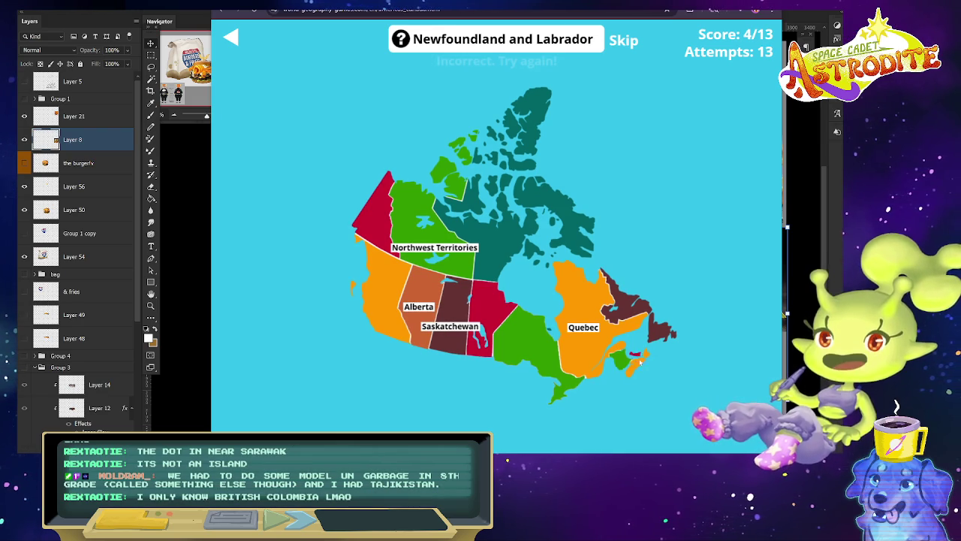
click(662, 321)
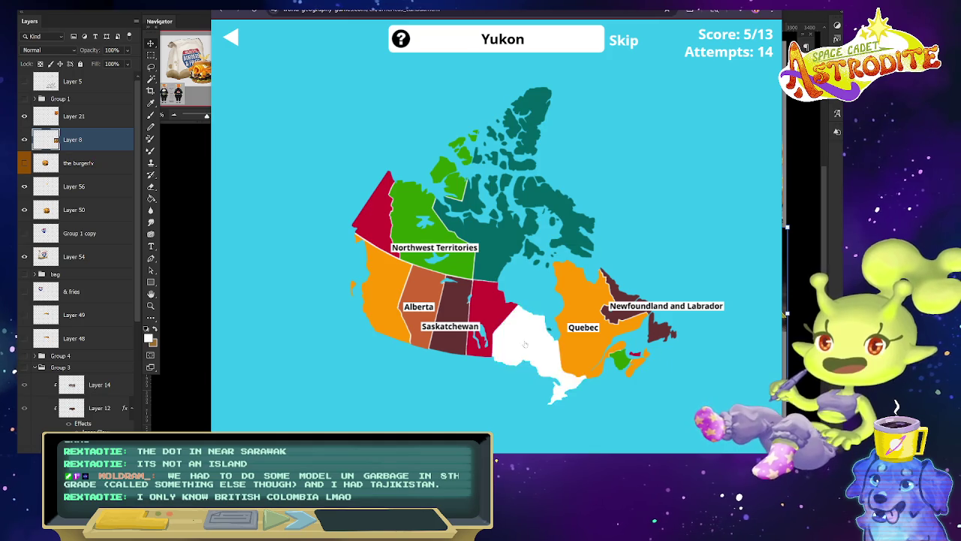
click(388, 308)
click(525, 347)
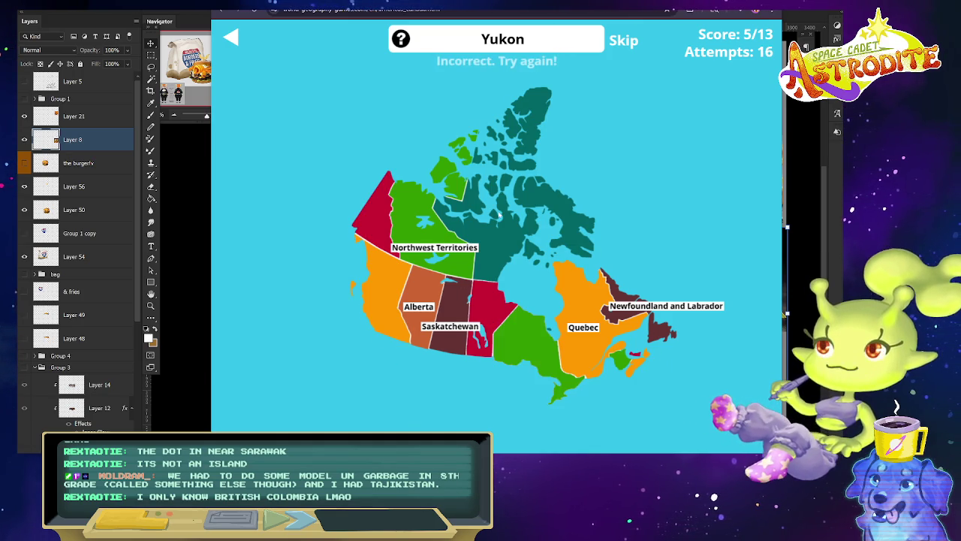
click(372, 207)
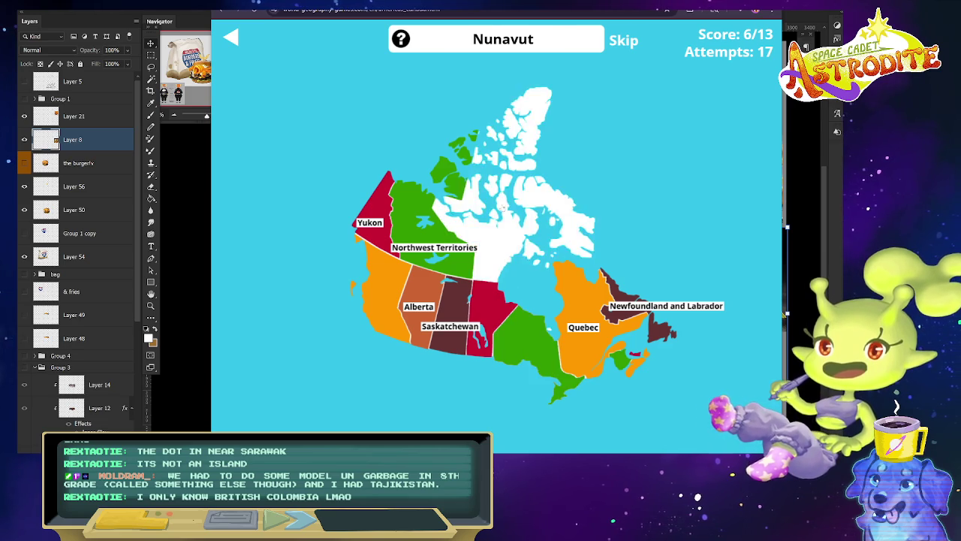
click(502, 208)
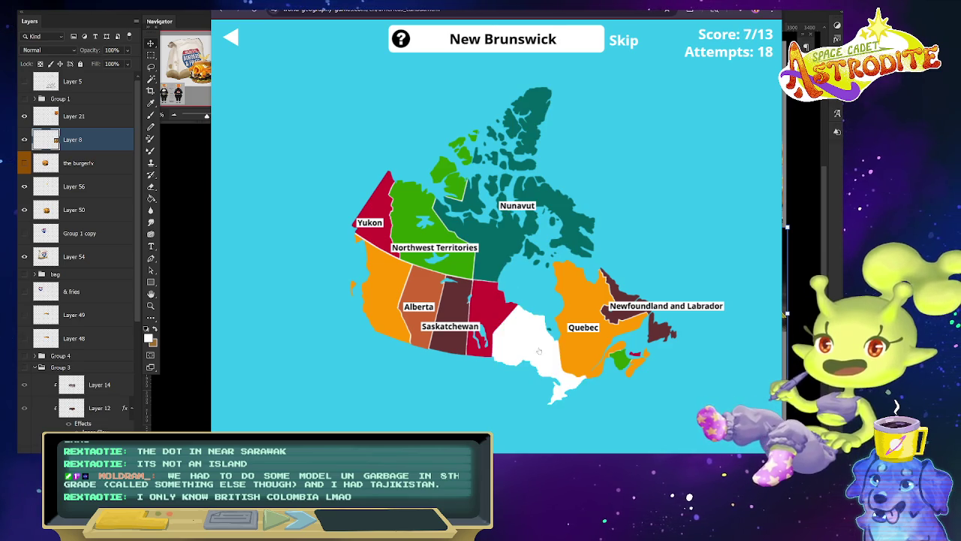
click(620, 362)
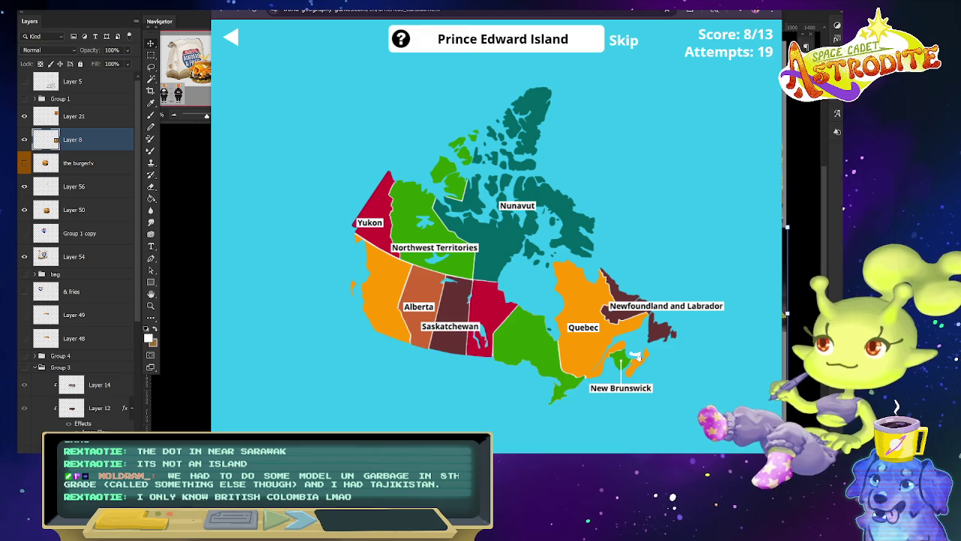
click(637, 354)
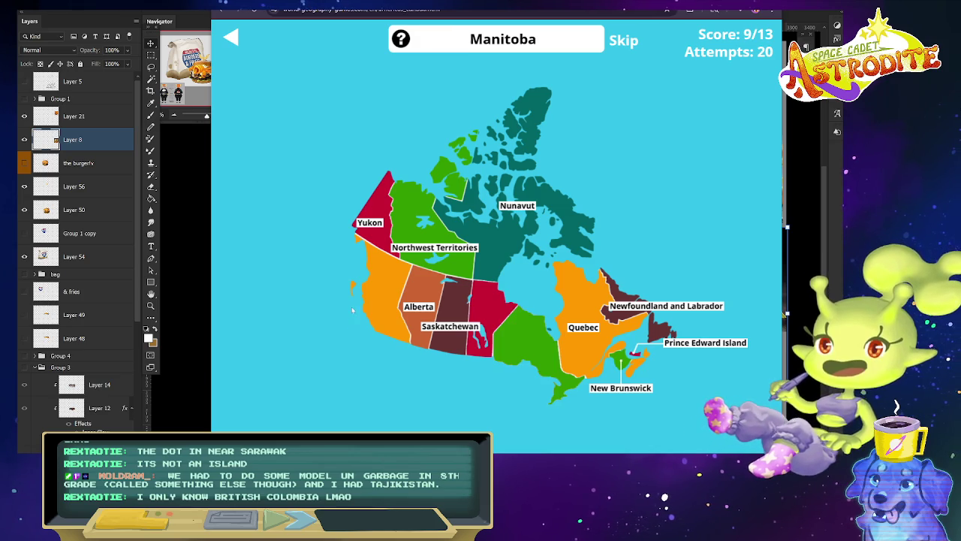
Place Manitoba and British Columbia on the Canada map.
click(531, 347)
click(476, 343)
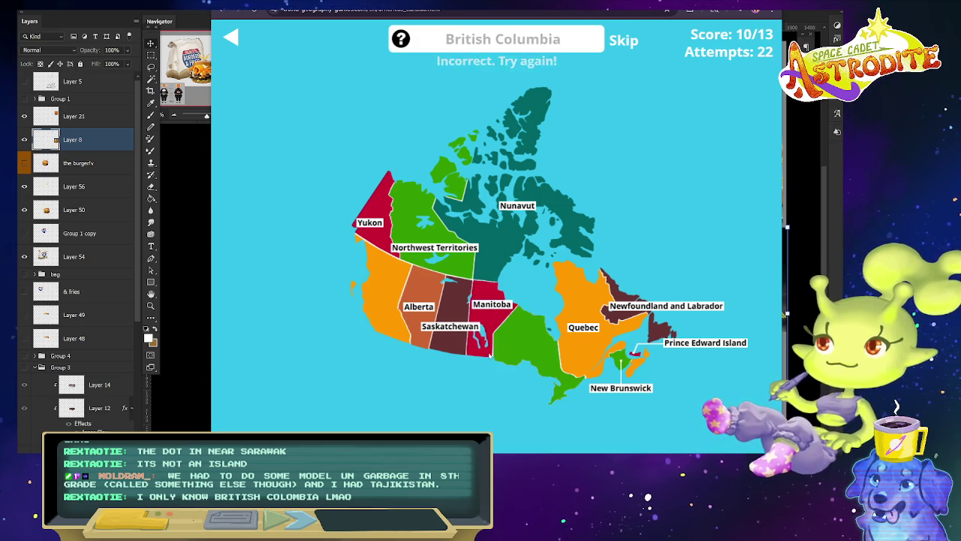
click(523, 346)
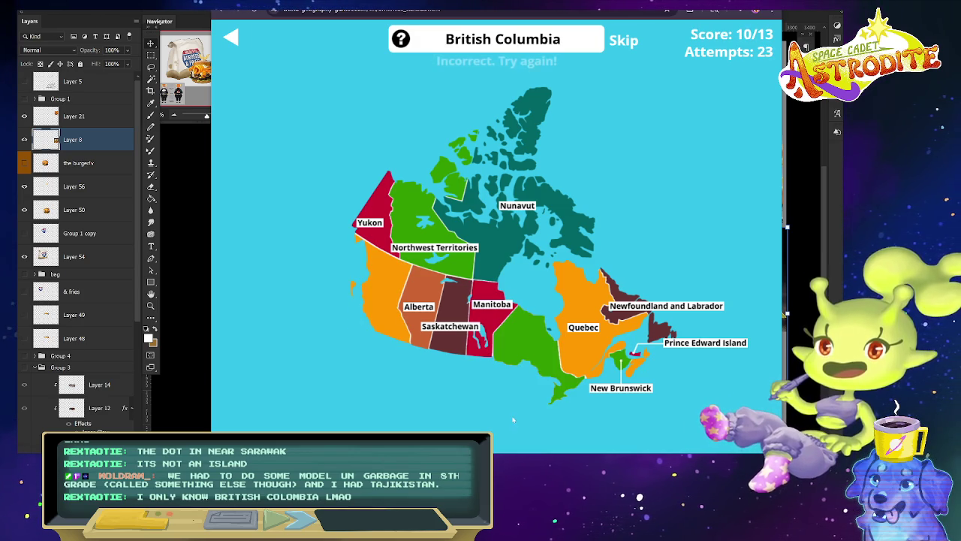
click(383, 327)
Place Nova Scotia and Ontario to finish, then open Britannica's Geography of Canada quiz.
click(518, 359)
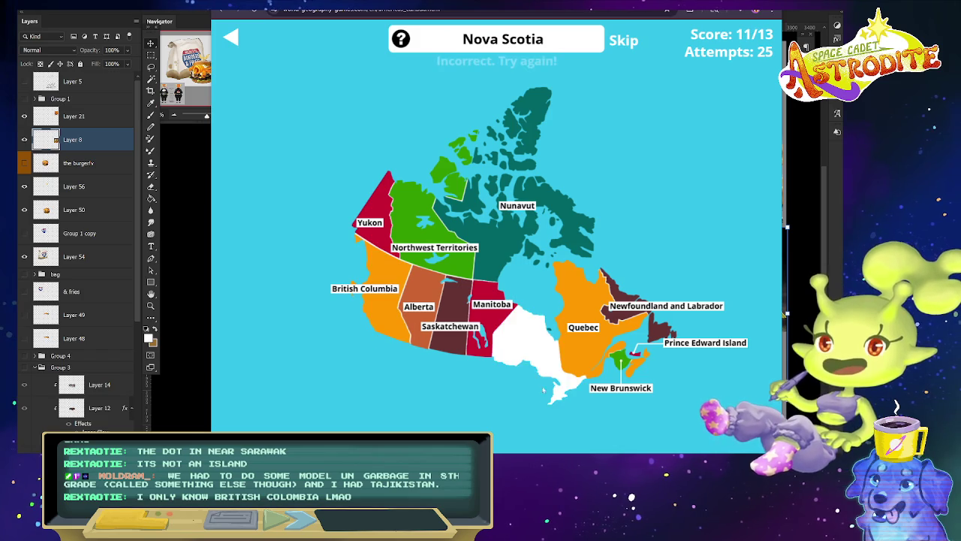
click(634, 369)
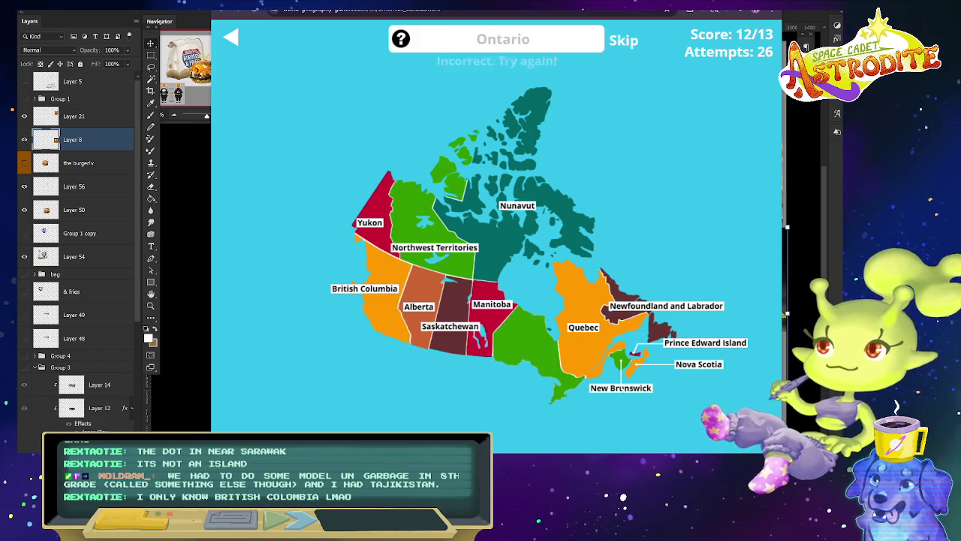
click(559, 383)
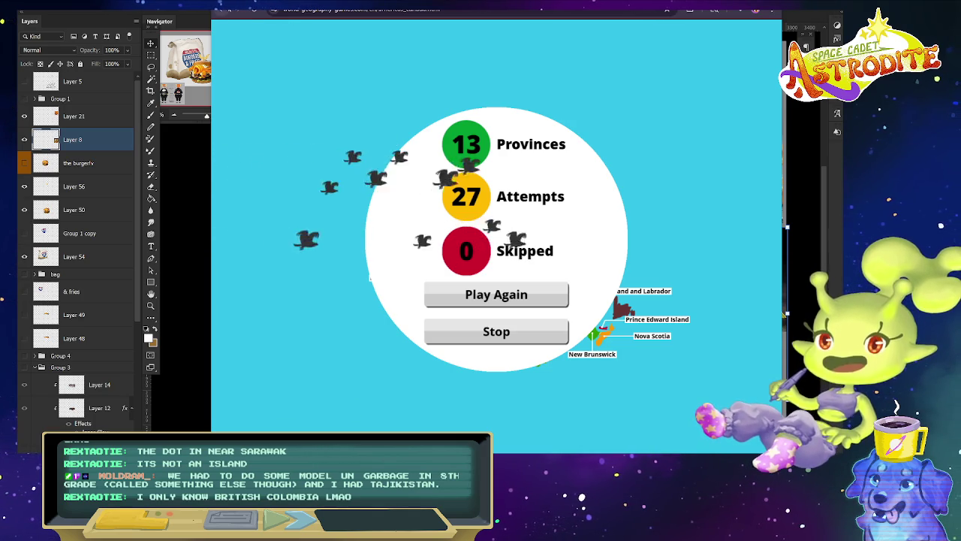
click(226, 10)
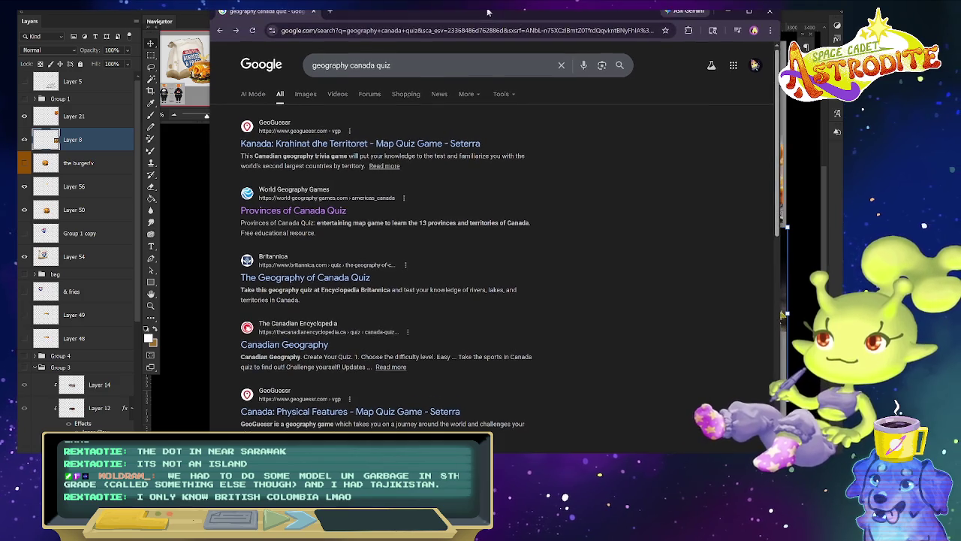
click(332, 280)
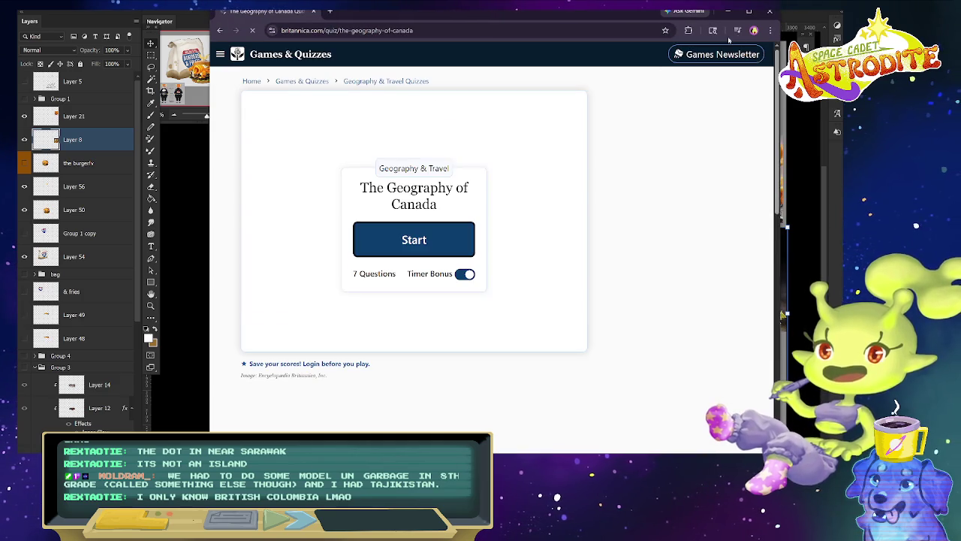
Start the Canada quiz, dismiss the newsletter popup, and answer 9 provinces and Superior.
click(416, 241)
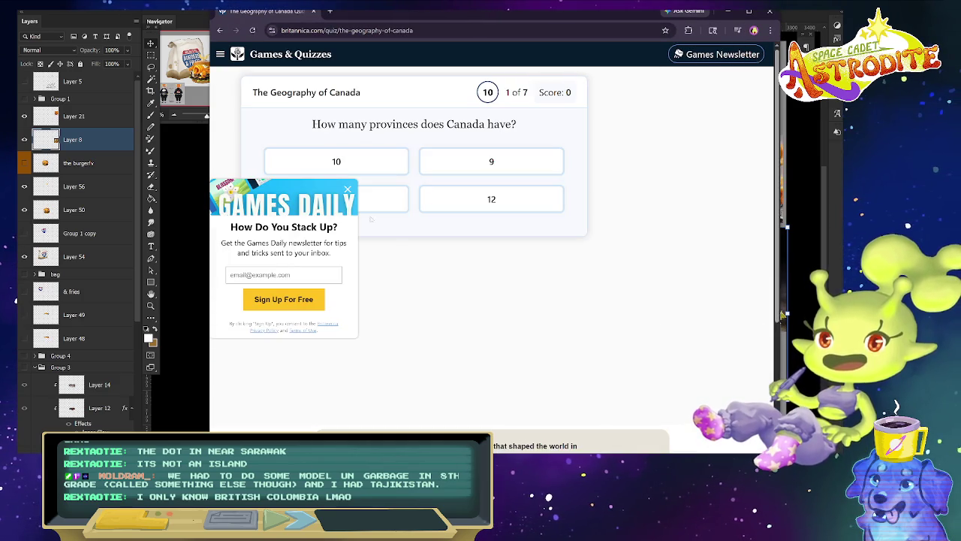
click(347, 189)
click(375, 194)
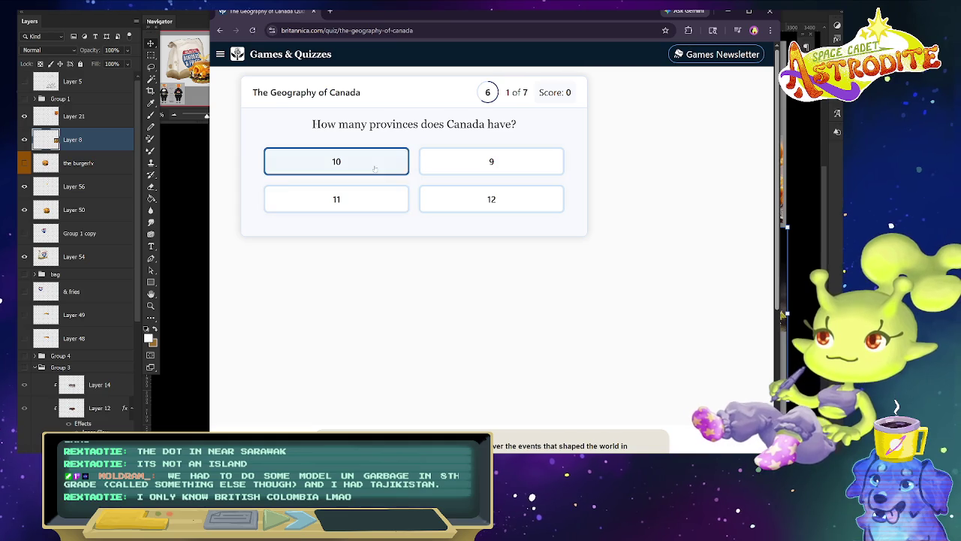
click(491, 161)
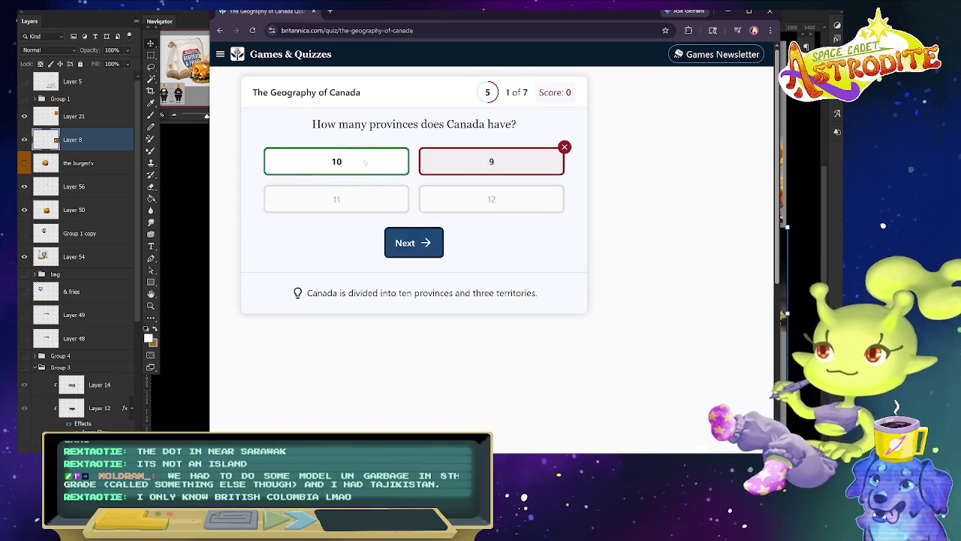
click(414, 255)
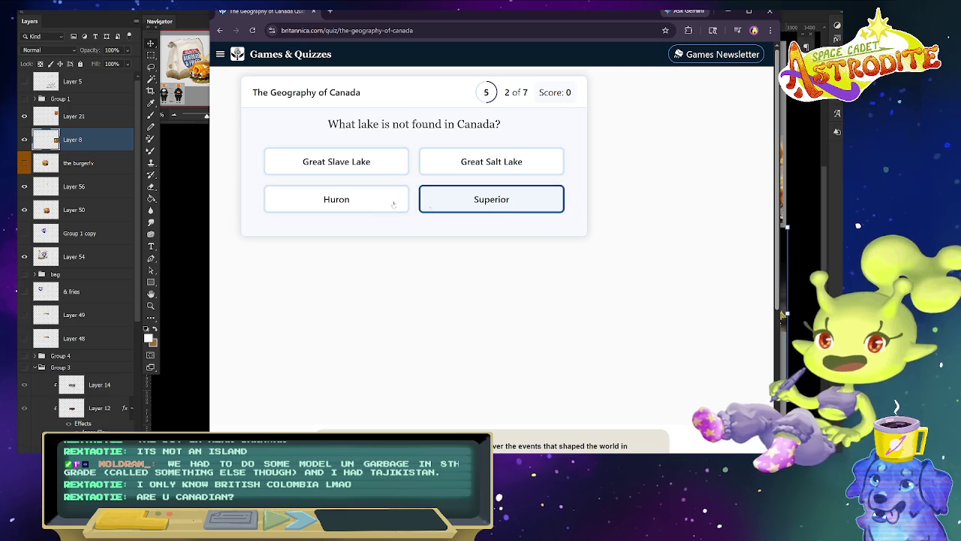
click(492, 199)
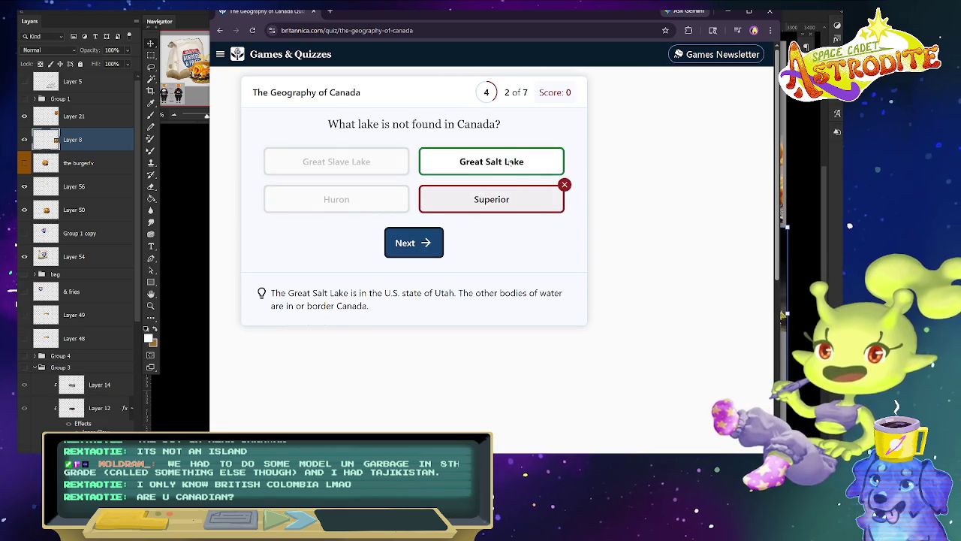
click(414, 243)
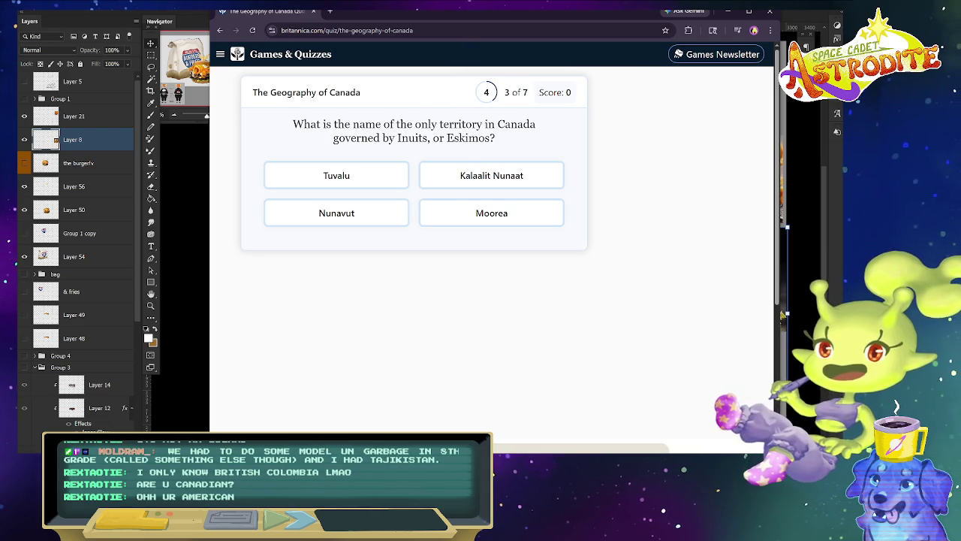
Answer Nunavut, St. Lawrence and Montreal for the next three Canada questions.
click(365, 214)
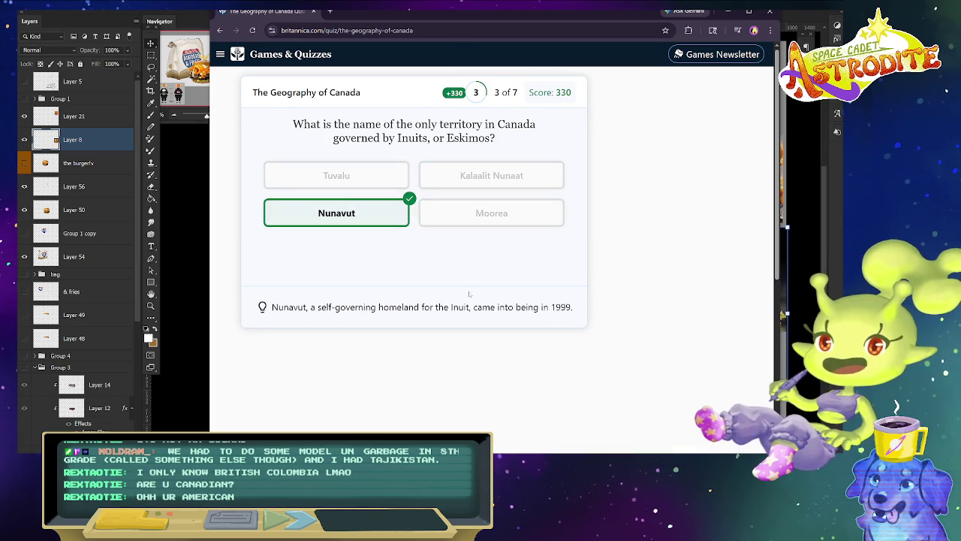
click(409, 258)
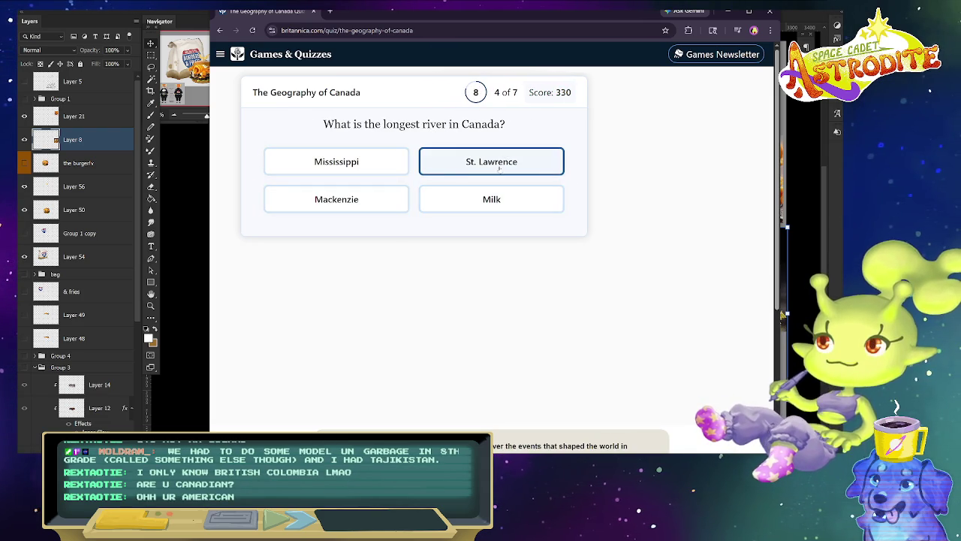
click(474, 172)
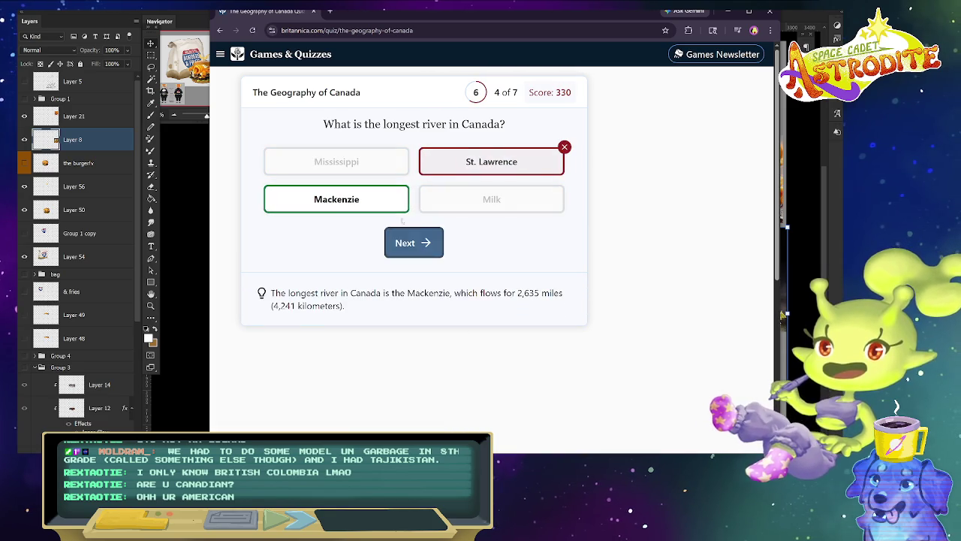
click(414, 243)
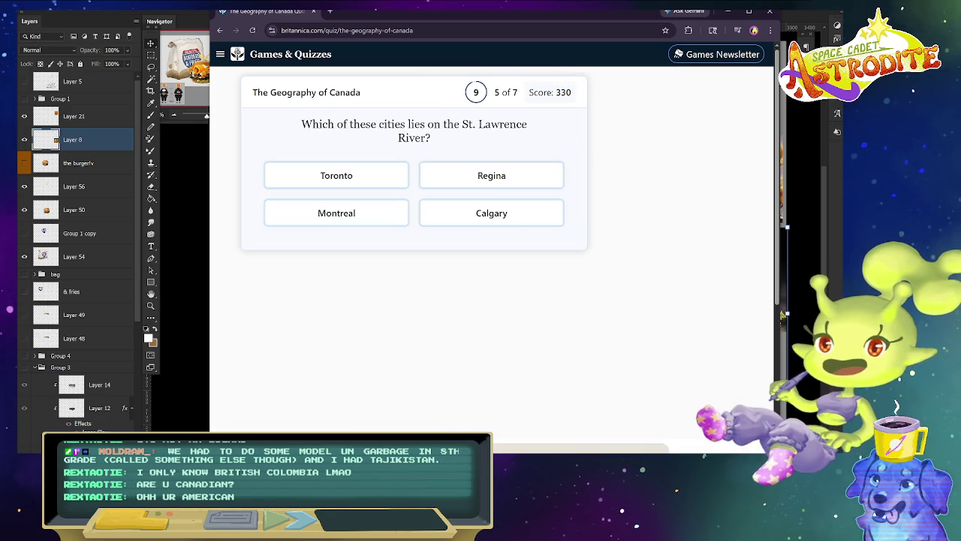
click(361, 213)
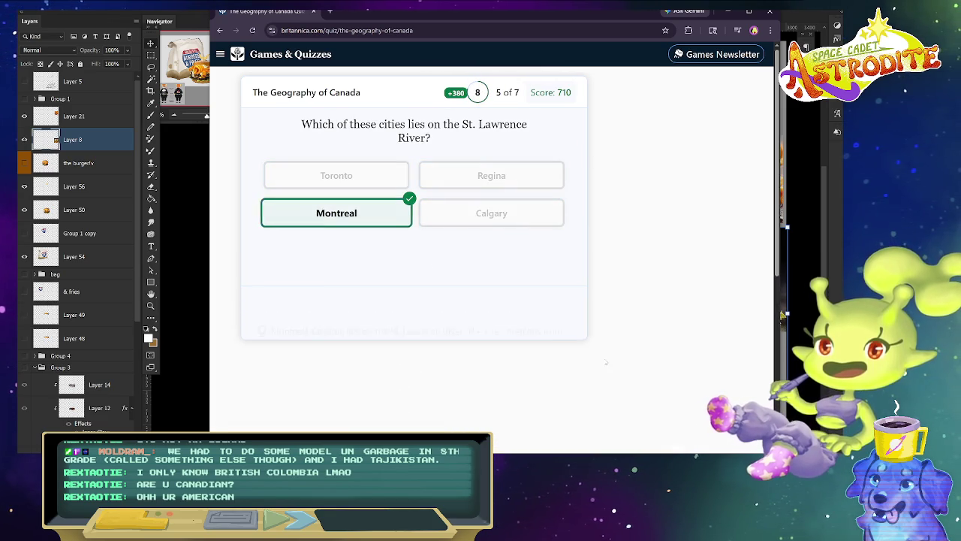
click(413, 256)
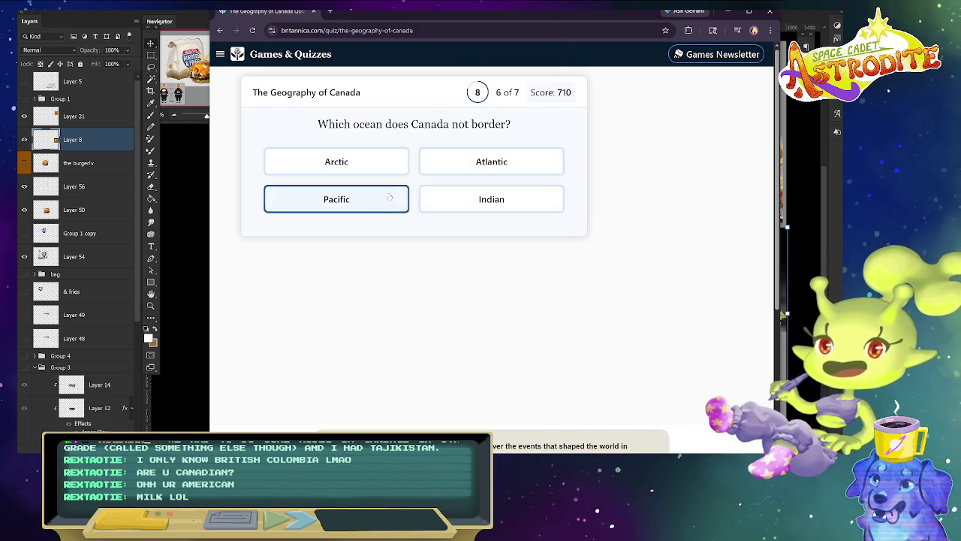
Answer the ocean and Hudson Bay questions, finishing at 4/7, and return to search results.
click(467, 207)
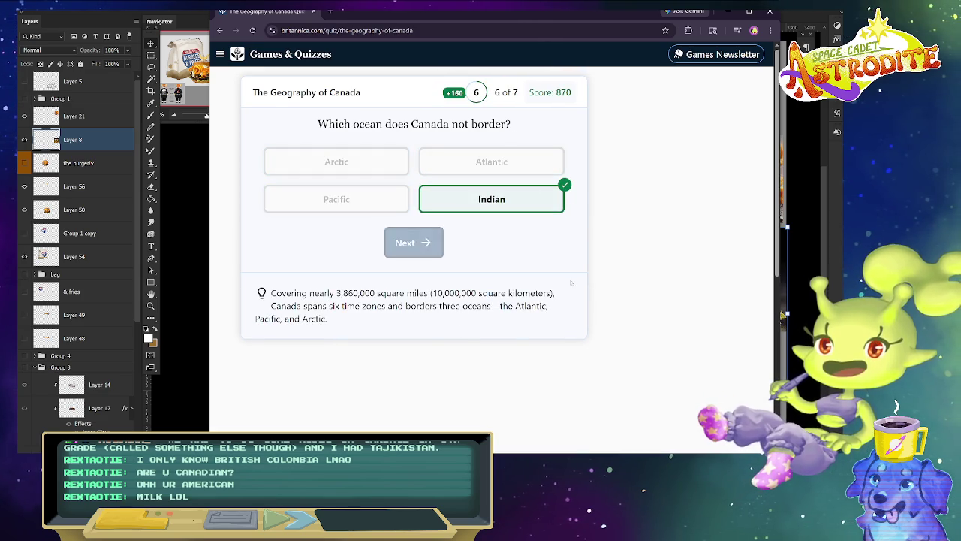
click(414, 243)
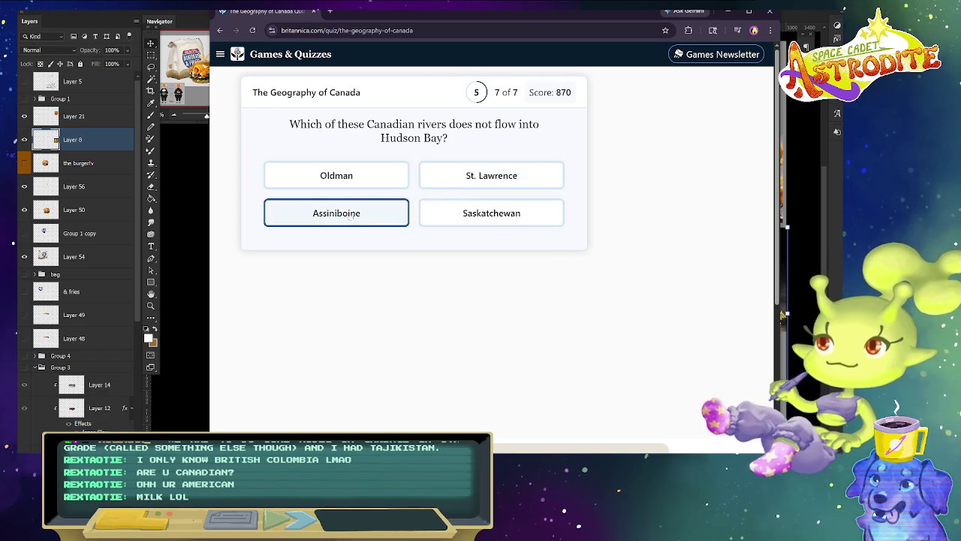
click(479, 176)
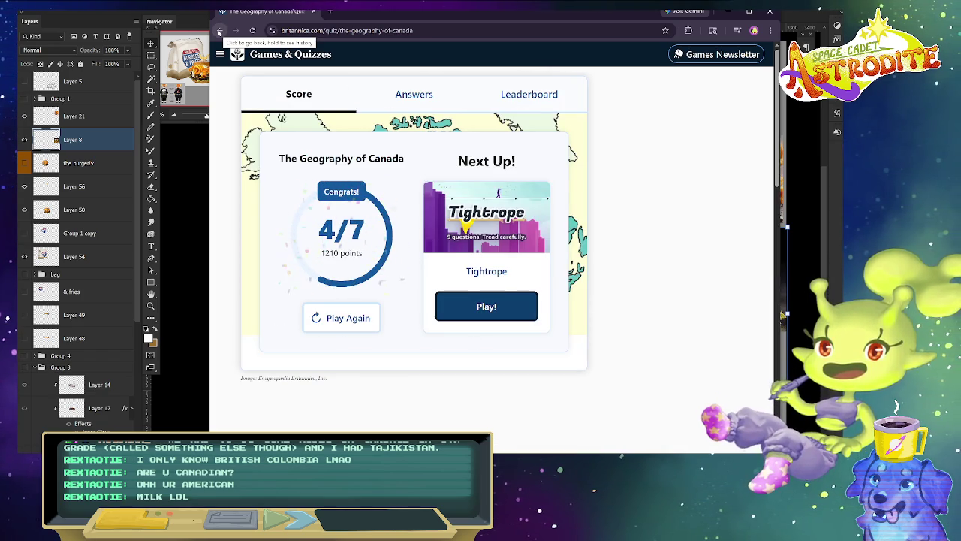
click(219, 31)
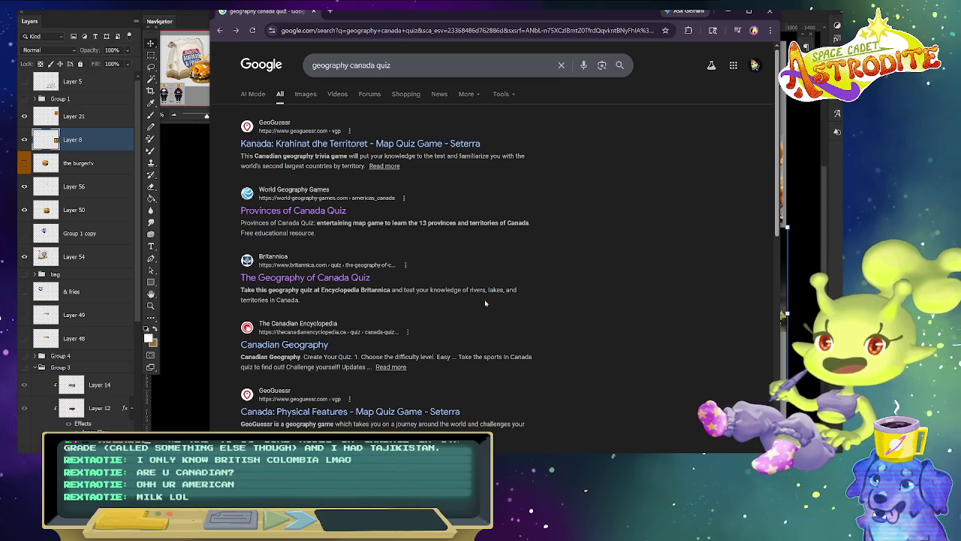
Search 'earth science quiz' and open Britannica's Earth Sciences: Fact or Fiction? quiz.
click(458, 31)
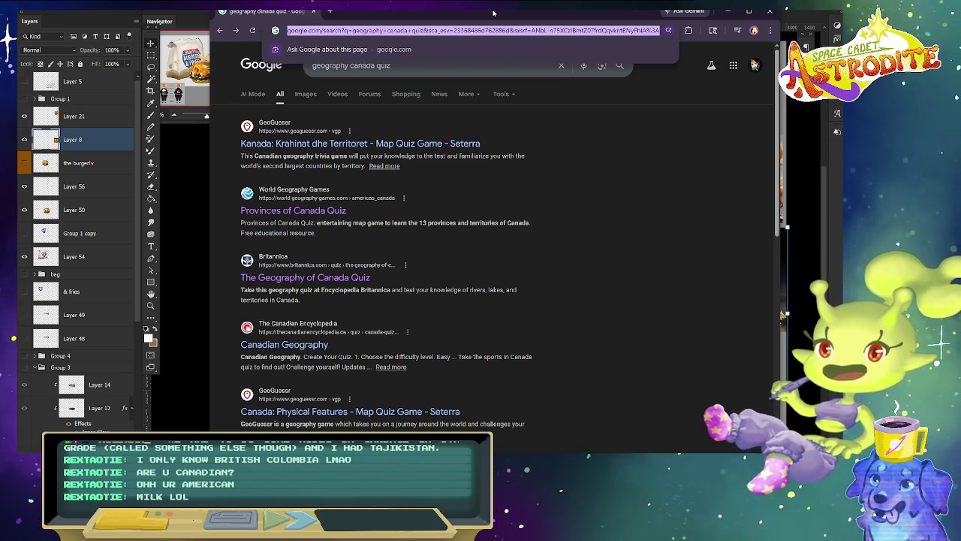
text(earth )
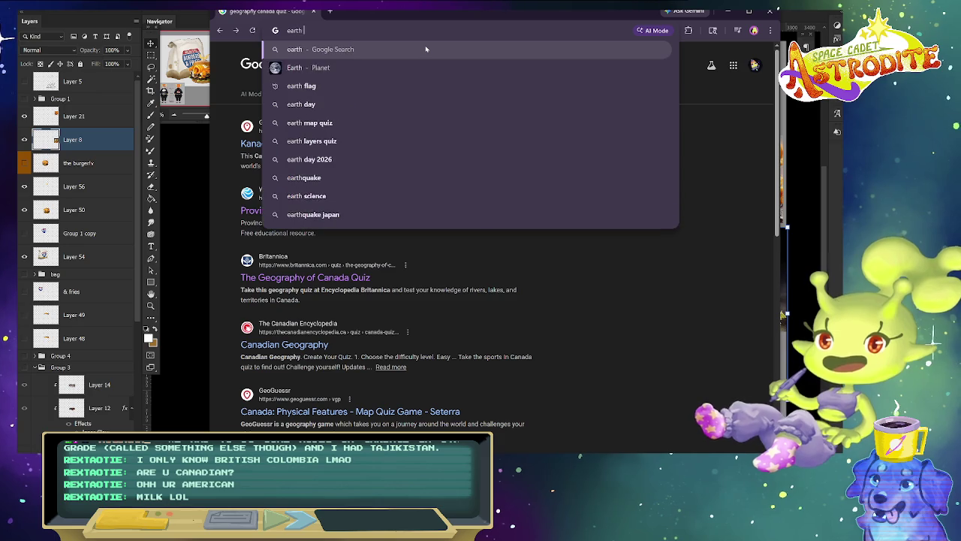
text(science q)
key(Return)
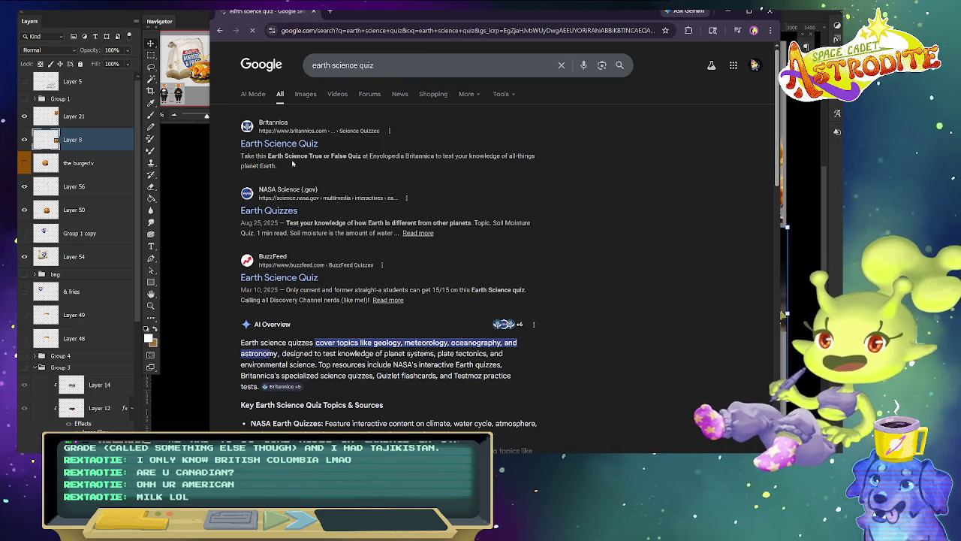
click(287, 143)
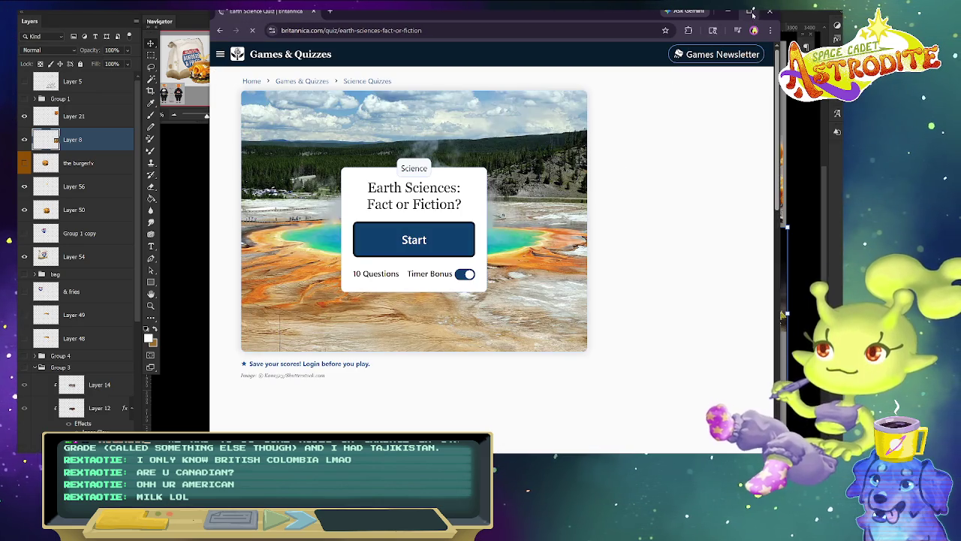
Start the Earth Sciences quiz and answer questions 1–3: True, True, False.
click(751, 12)
click(359, 248)
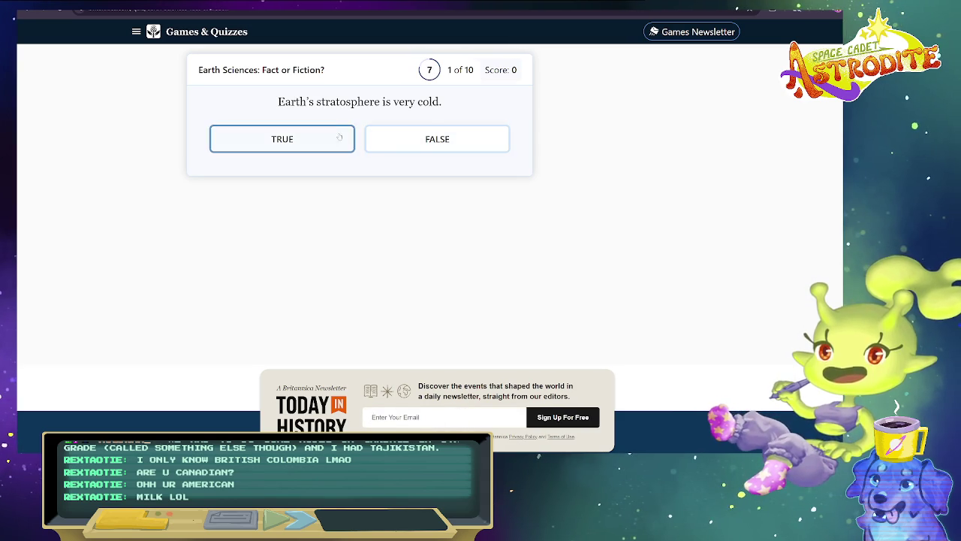
click(338, 135)
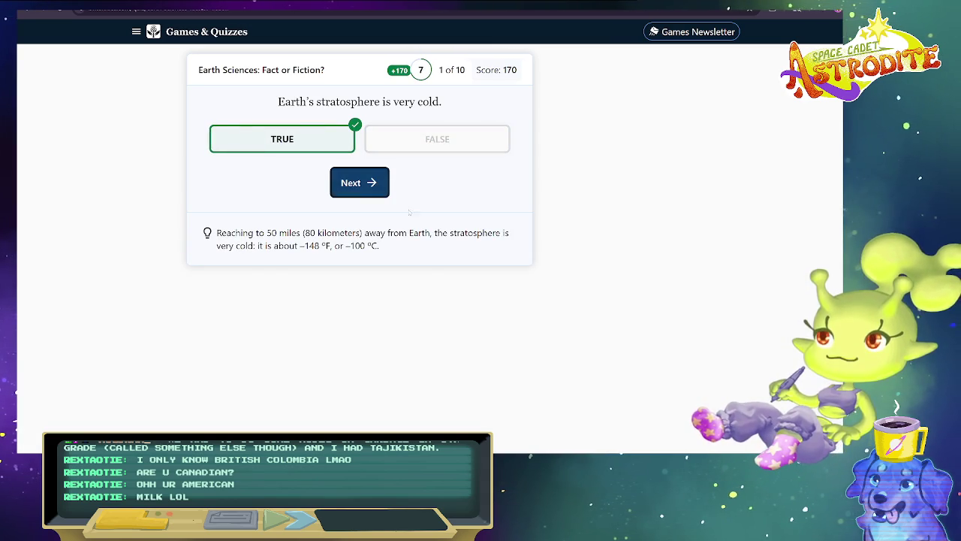
click(368, 184)
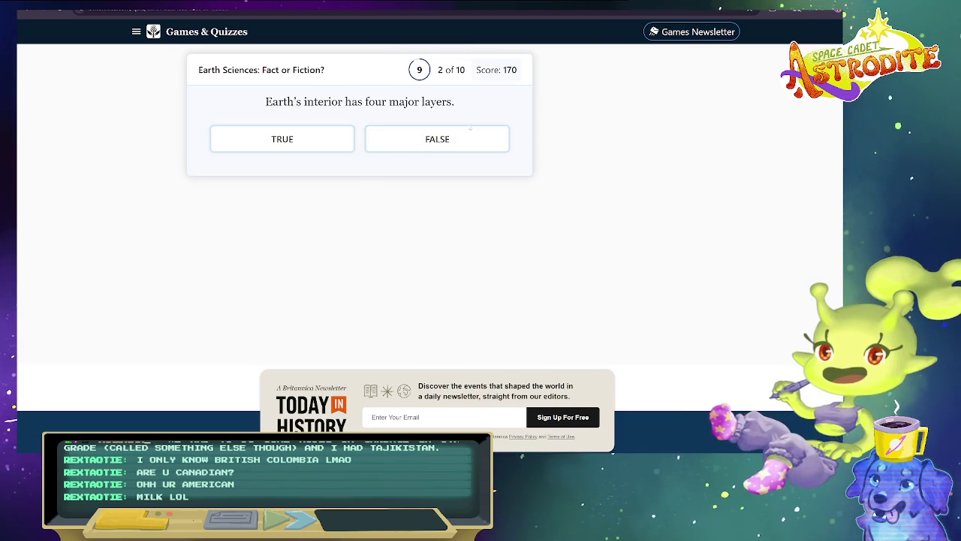
click(295, 141)
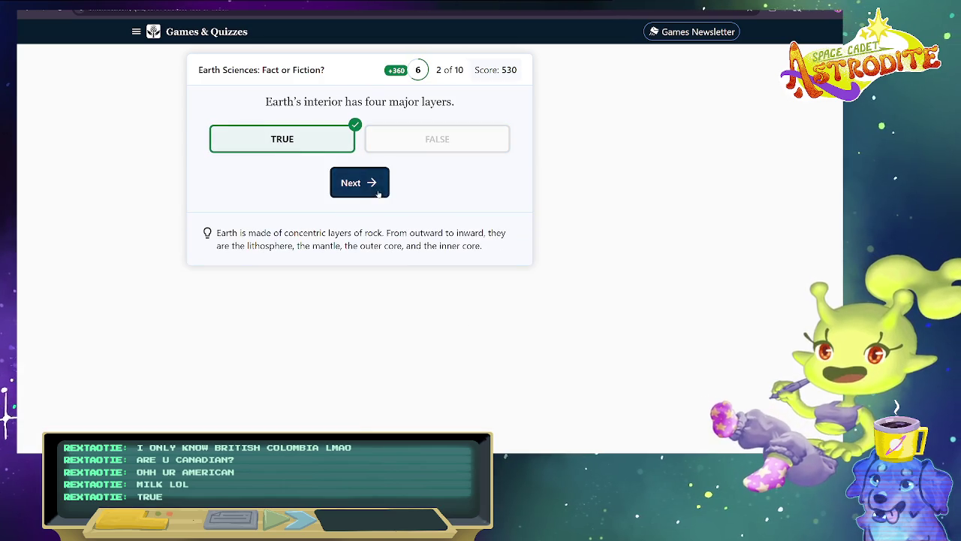
click(364, 183)
click(421, 141)
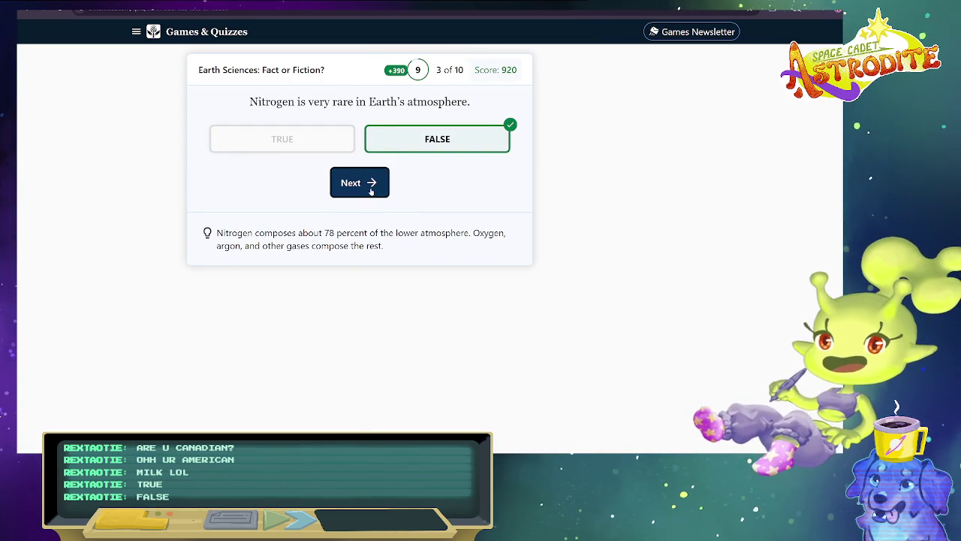
click(371, 184)
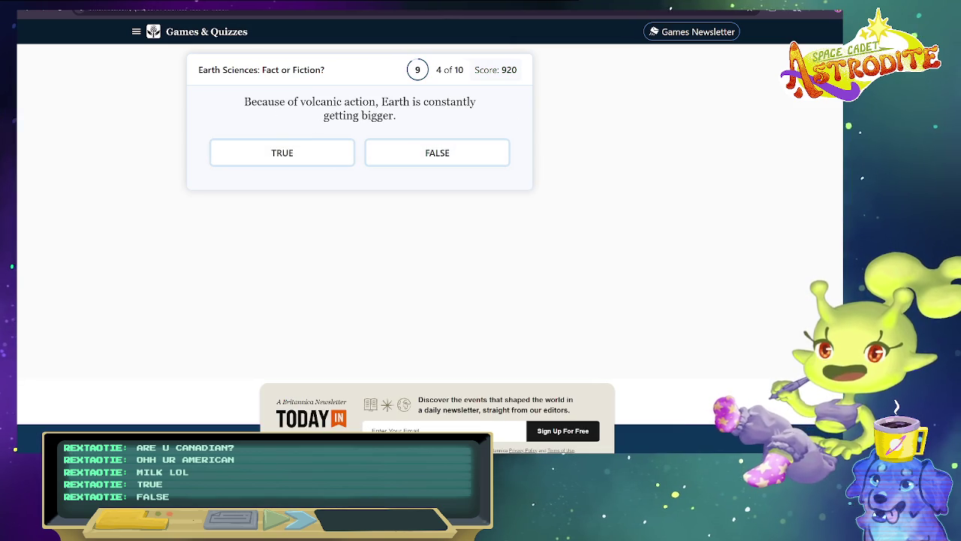
Answer questions 4–6 False: Earth growing, 100 atmosphere layers, Pacific plate speed.
click(437, 153)
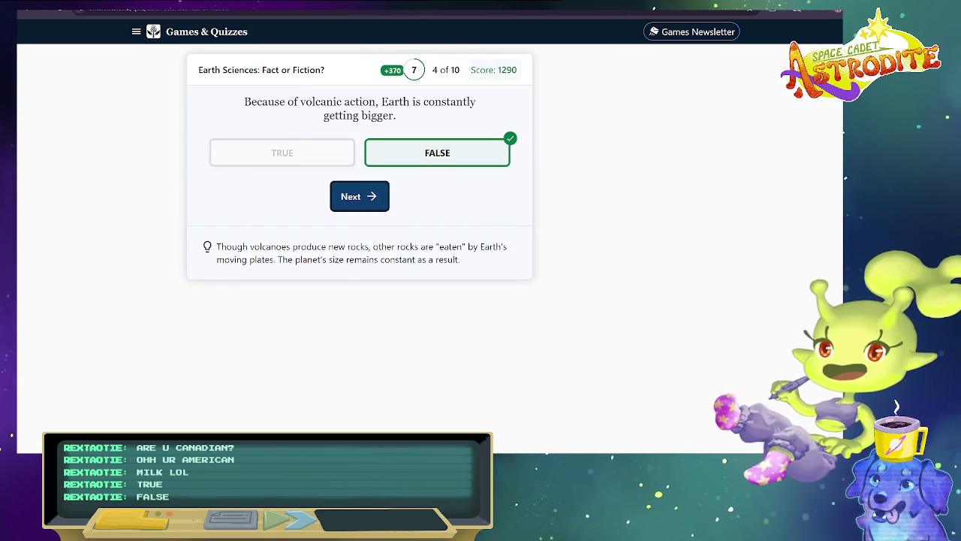
click(371, 204)
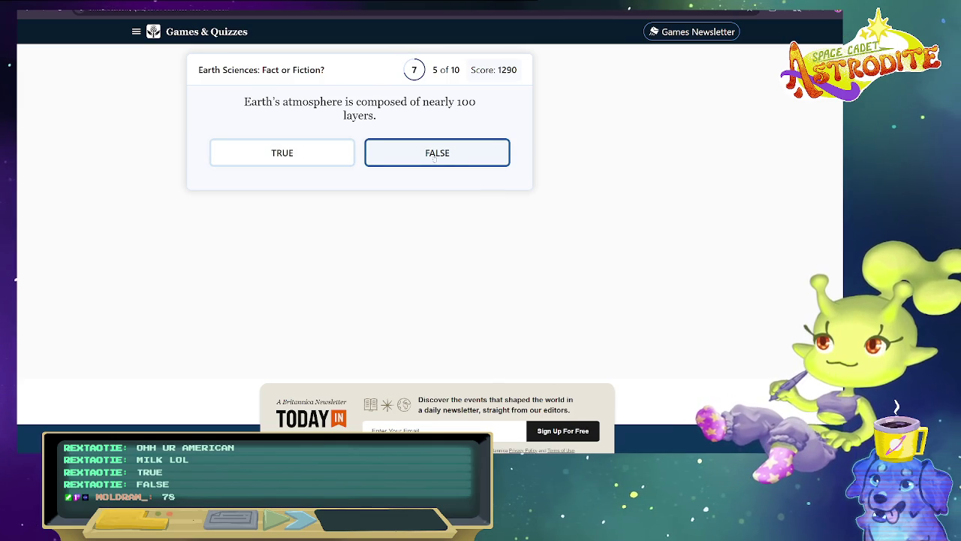
click(424, 162)
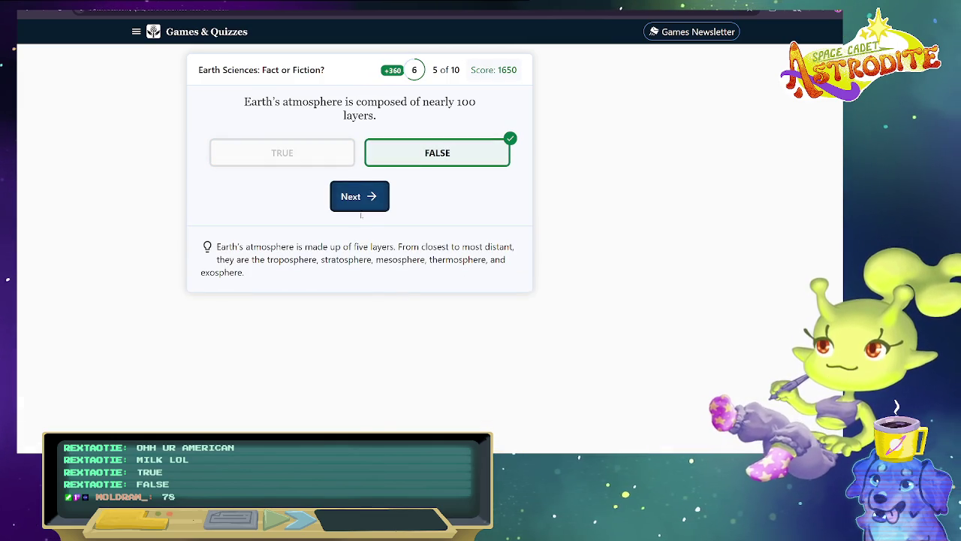
click(367, 204)
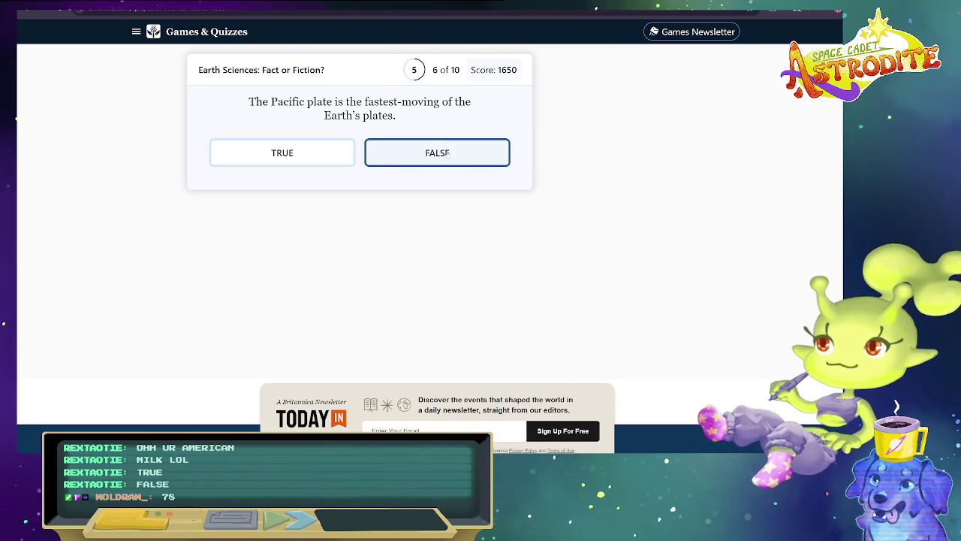
click(448, 152)
drag(248, 246, 456, 274)
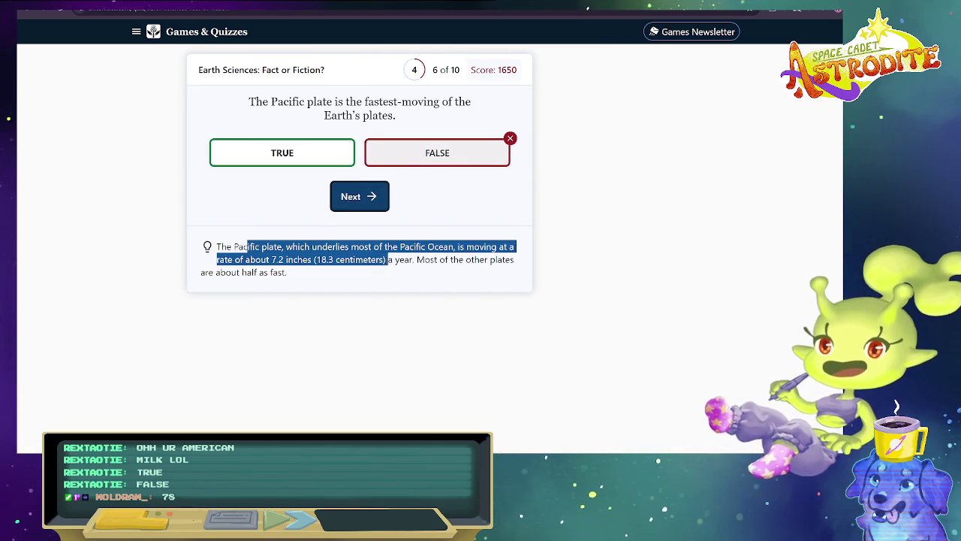
click(423, 286)
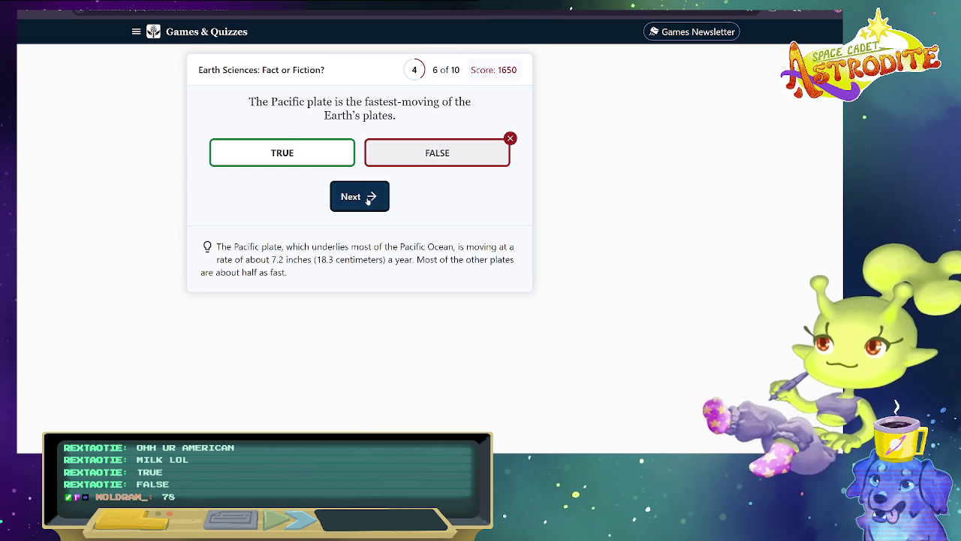
click(359, 196)
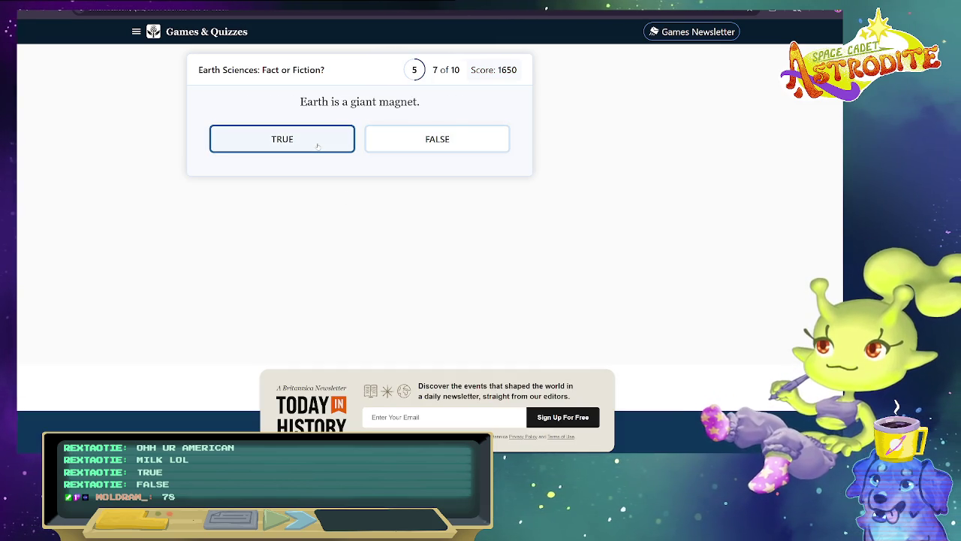
Answer questions 7–9: True for giant magnet and geomagnetic poles, False for several satellites.
click(318, 146)
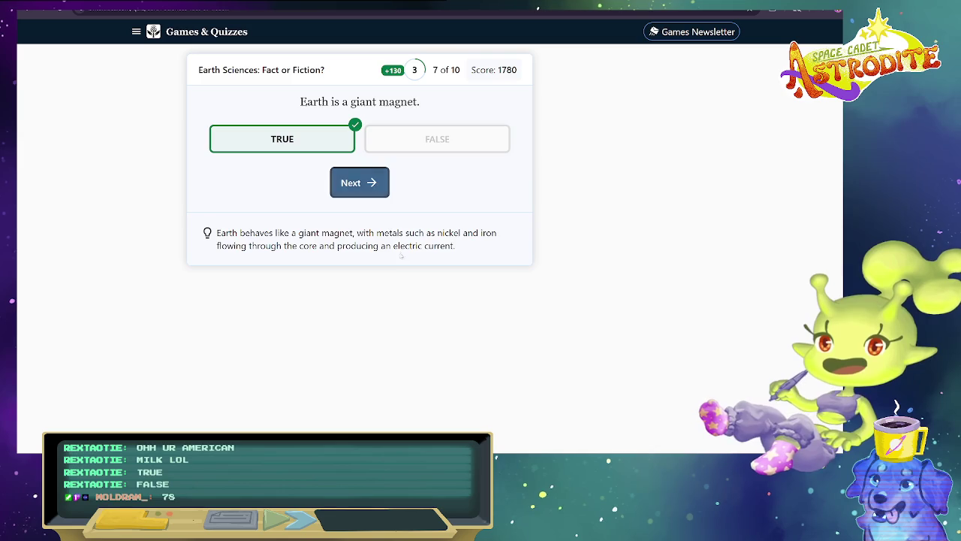
click(359, 180)
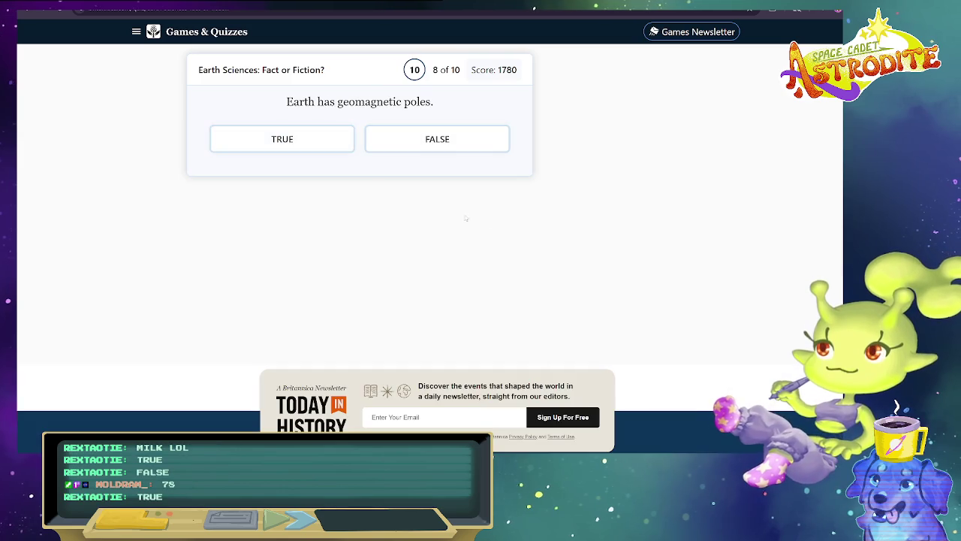
click(339, 143)
click(358, 180)
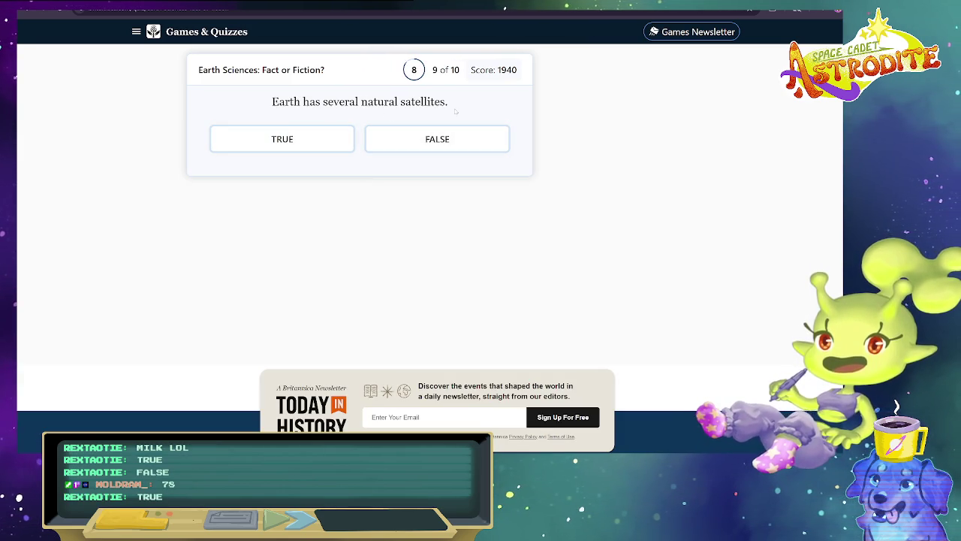
click(435, 142)
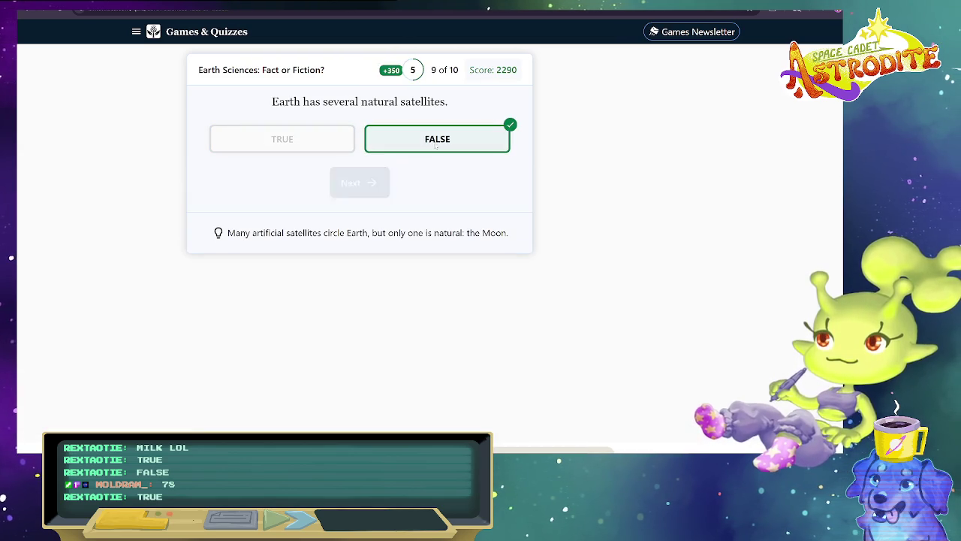
drag(332, 233, 456, 233)
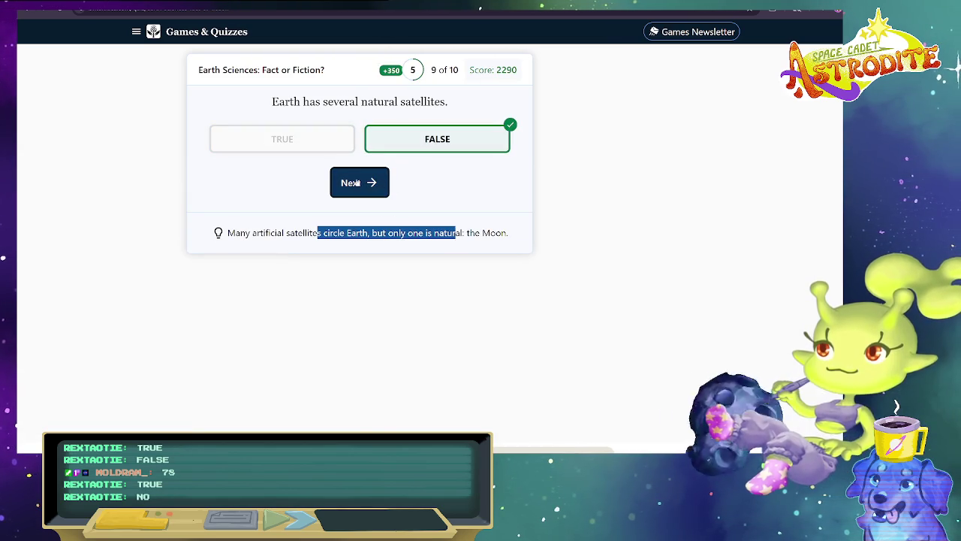
click(360, 183)
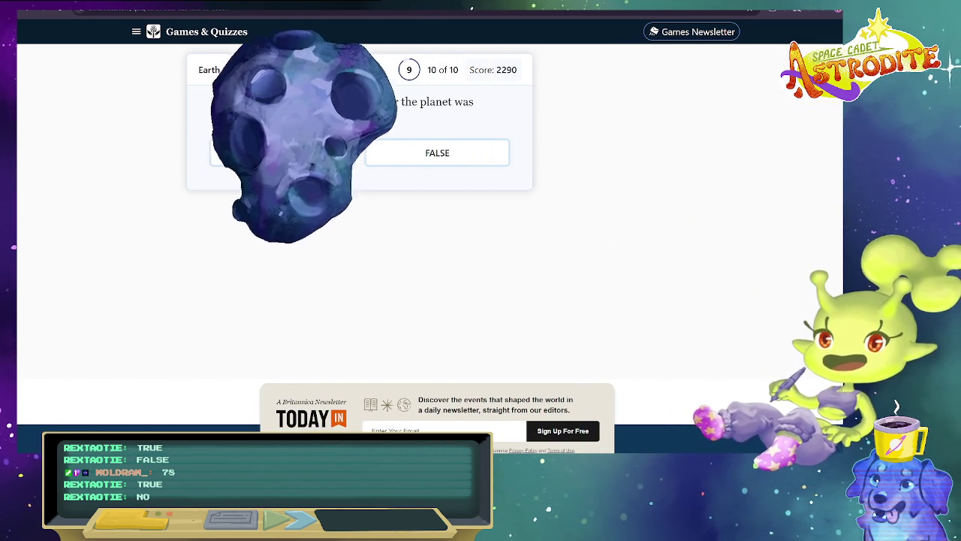
Answer the final question False, view the 8/10, 2290-point result, and return to search results.
click(451, 162)
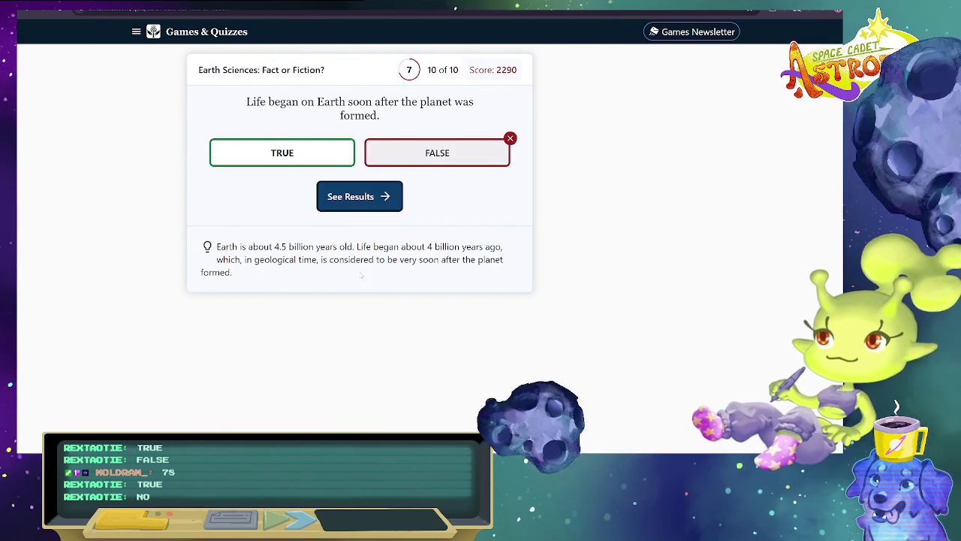
drag(217, 246, 503, 259)
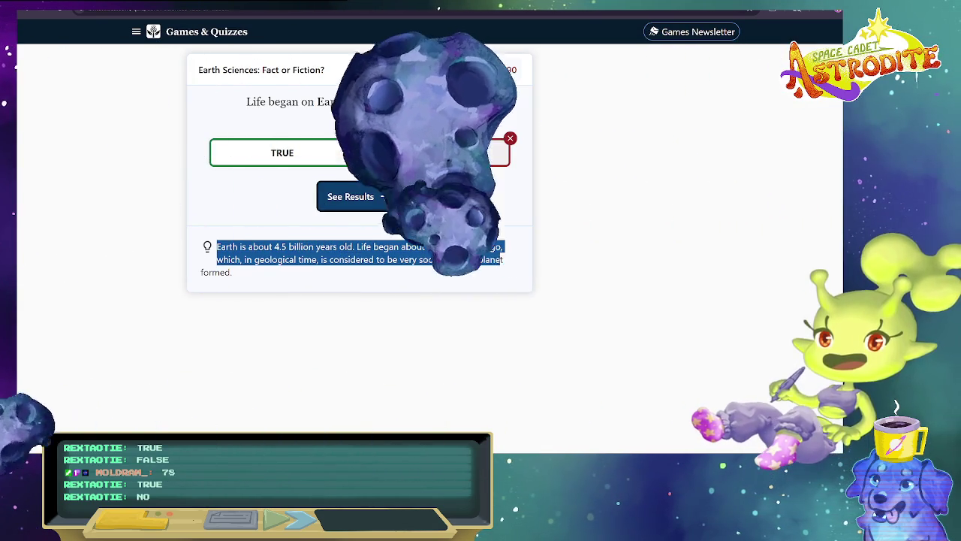
click(402, 270)
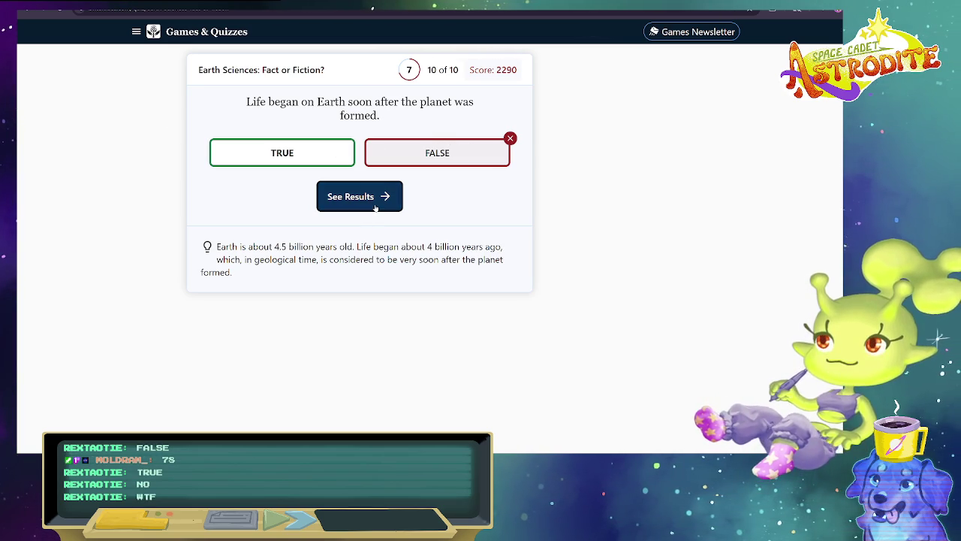
click(375, 208)
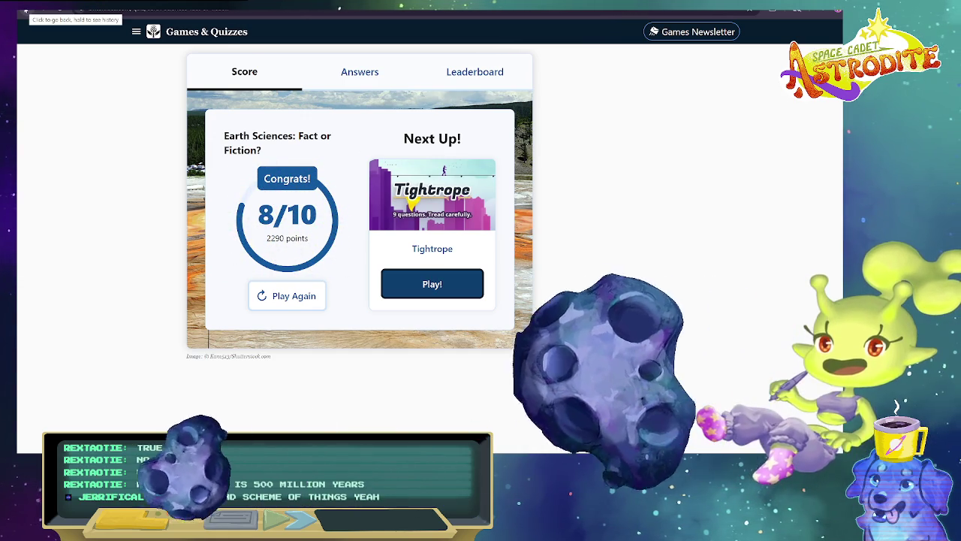
key(alt+Left)
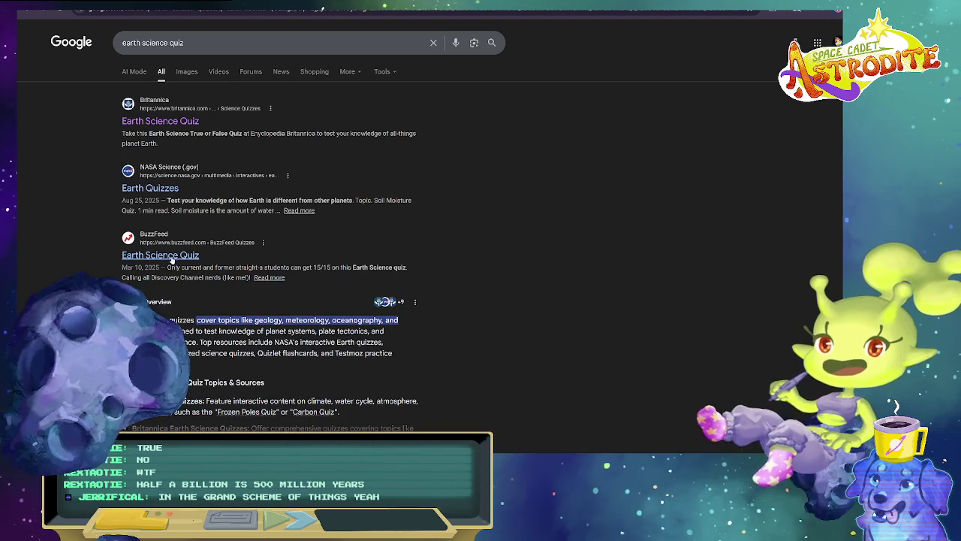
Go to NASA's Earth Quizzes page and launch the Our Home Planet Quiz from the list.
click(150, 188)
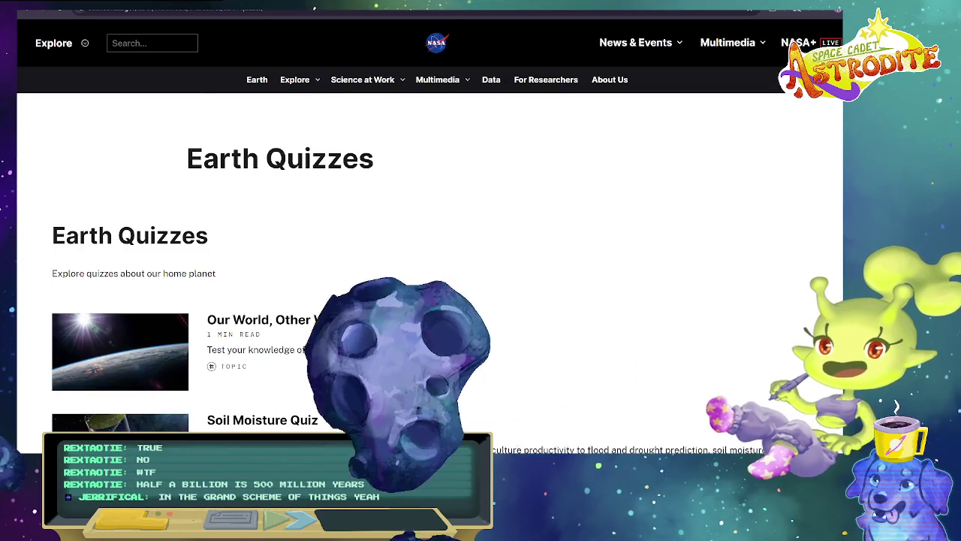
scroll(265, 329, down, 4)
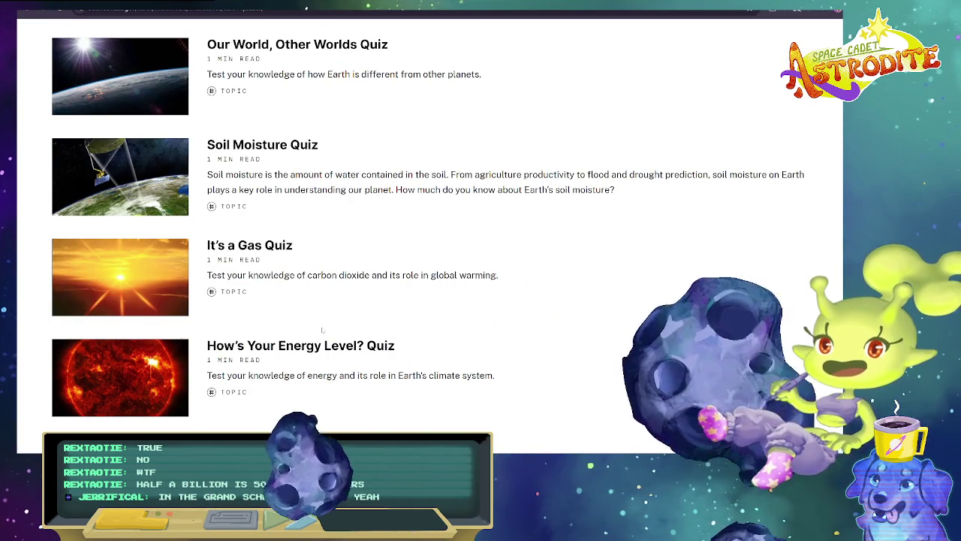
scroll(265, 330, down, 4)
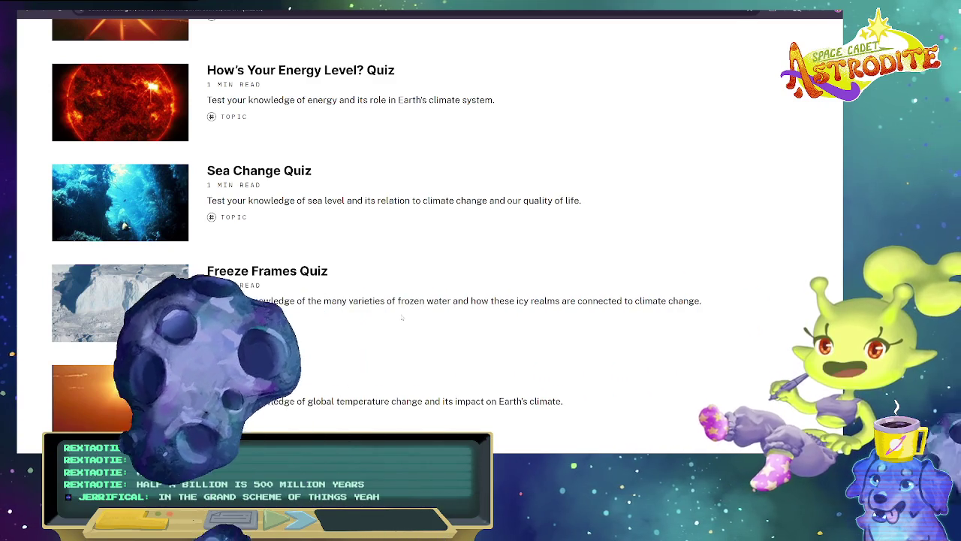
scroll(401, 318, down, 6)
scroll(402, 317, up, 7)
scroll(395, 314, down, 4)
scroll(386, 310, down, 3)
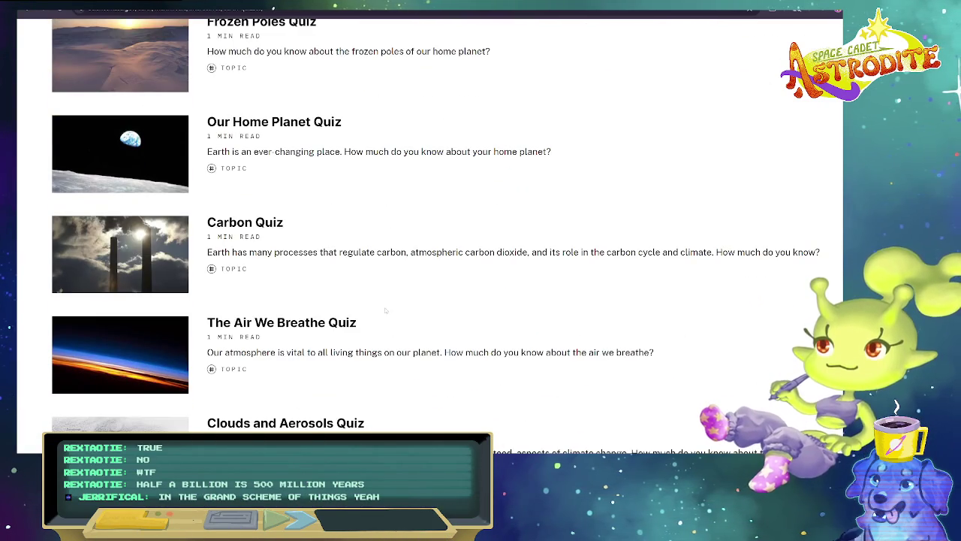
click(424, 237)
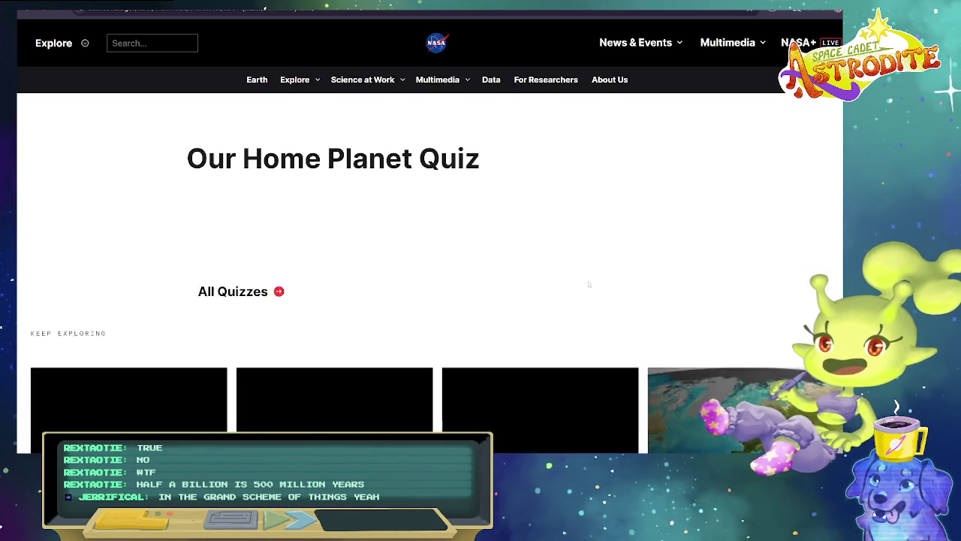
scroll(424, 237, down, 1)
scroll(423, 237, down, 3)
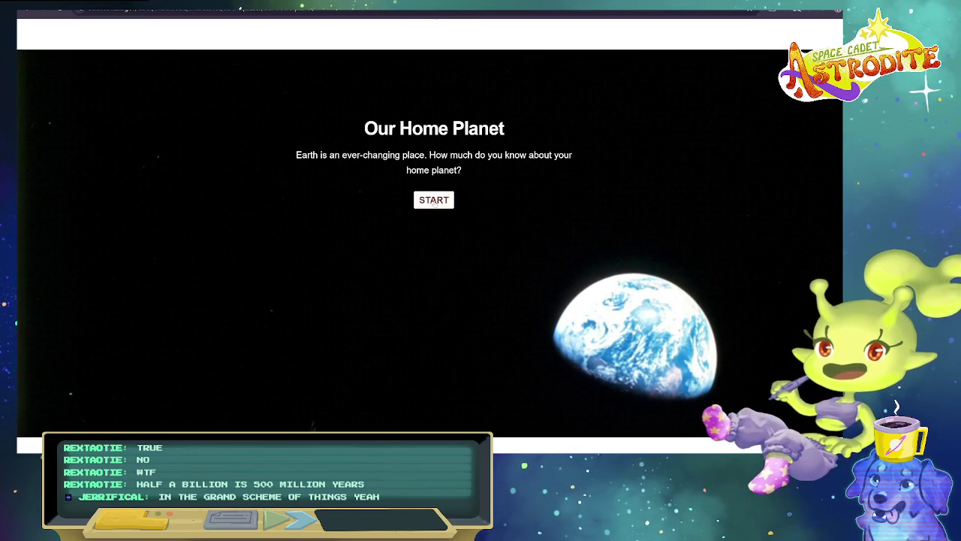
Start the quiz and answer the City Living question with 1 percent or less.
click(434, 200)
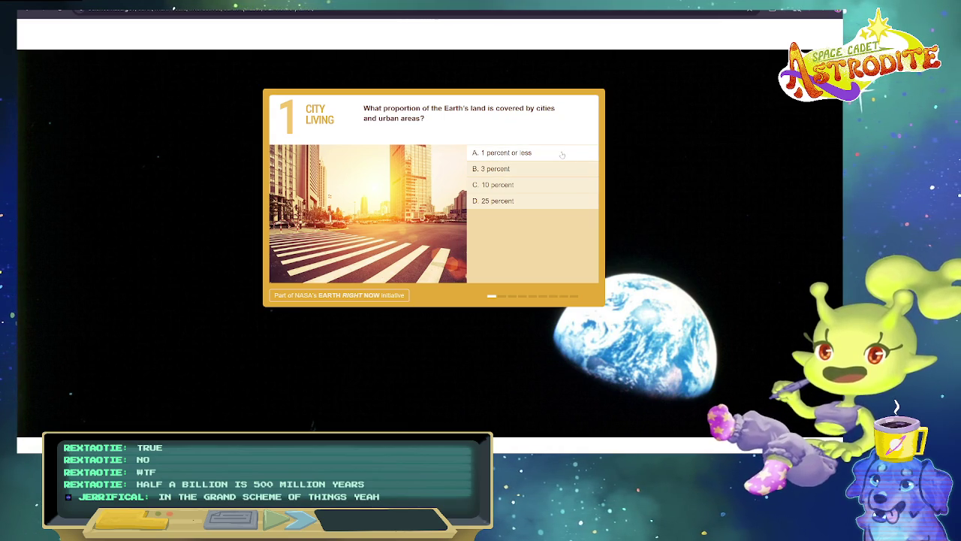
click(562, 154)
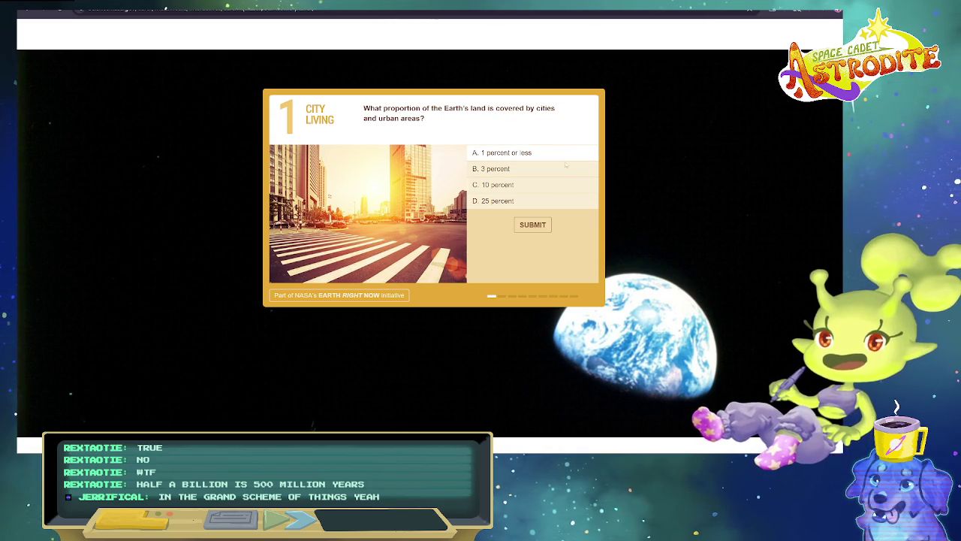
click(539, 224)
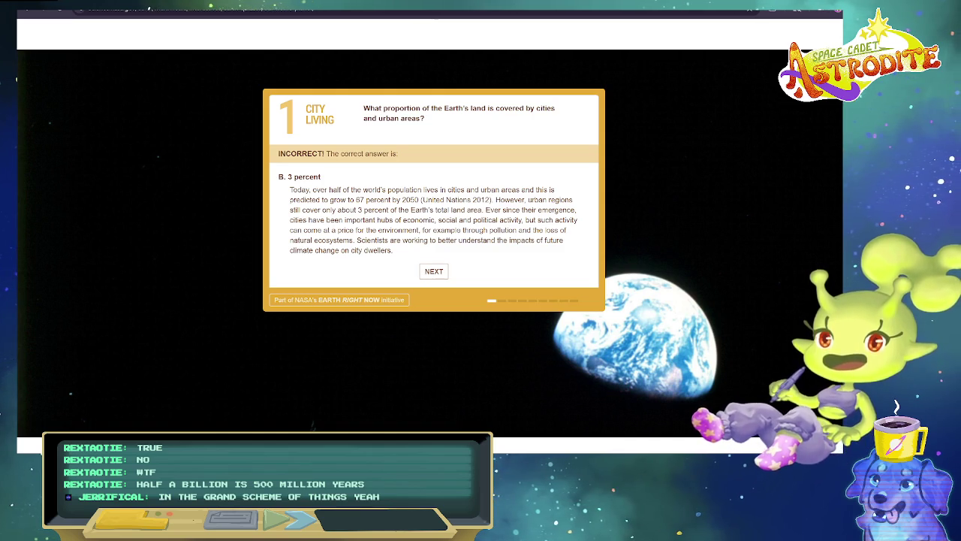
drag(292, 189, 504, 220)
click(483, 274)
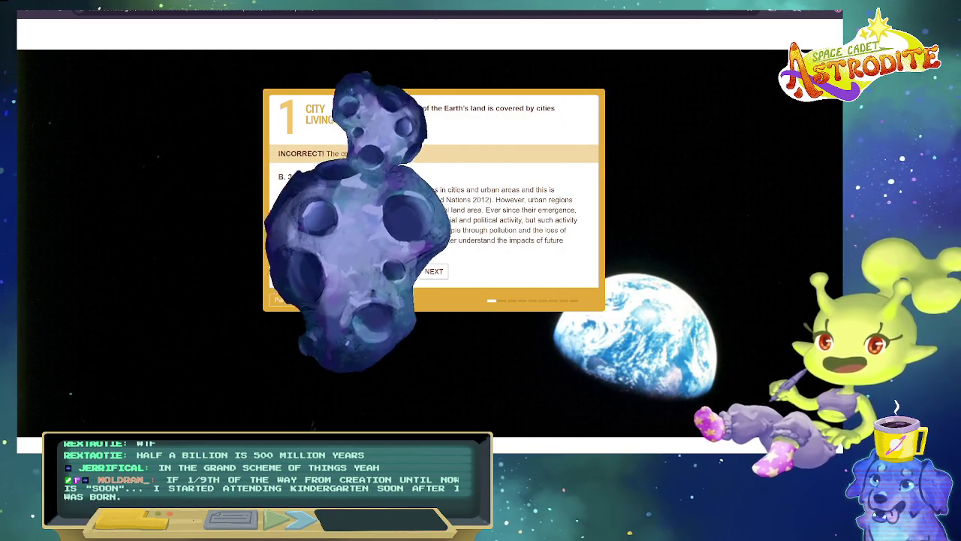
Highlight explanation lines on city population growth, the 67 percent figure and economic hubs.
drag(320, 190, 482, 200)
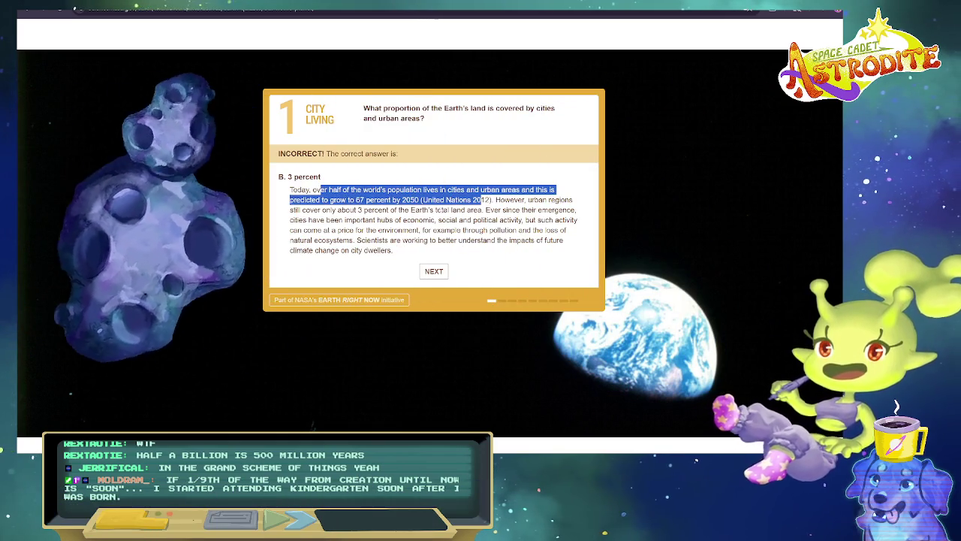
click(532, 256)
drag(356, 200, 381, 200)
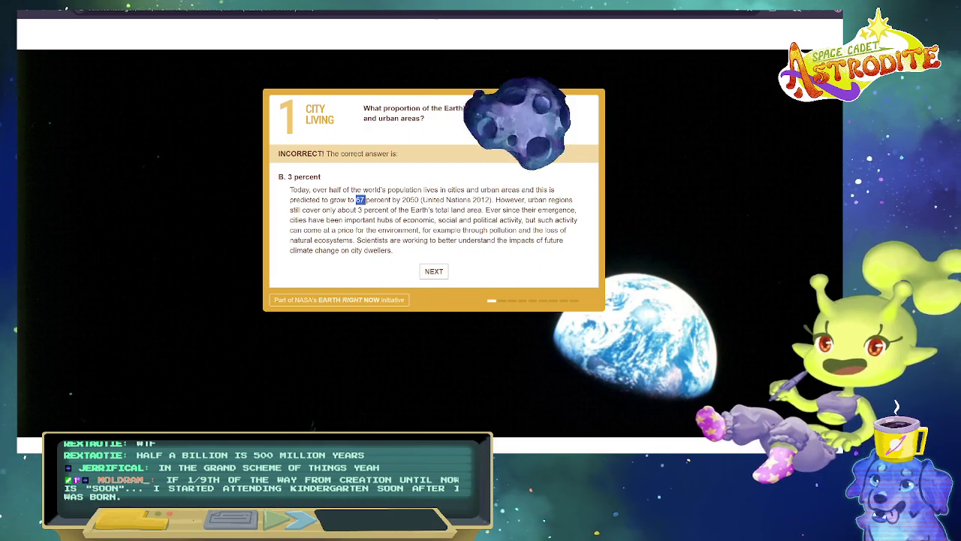
click(368, 200)
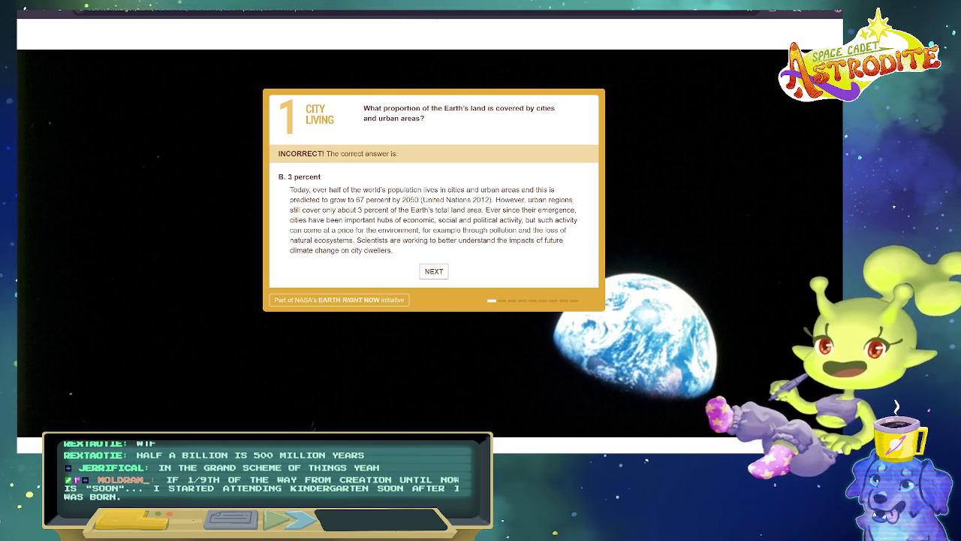
drag(335, 220, 458, 220)
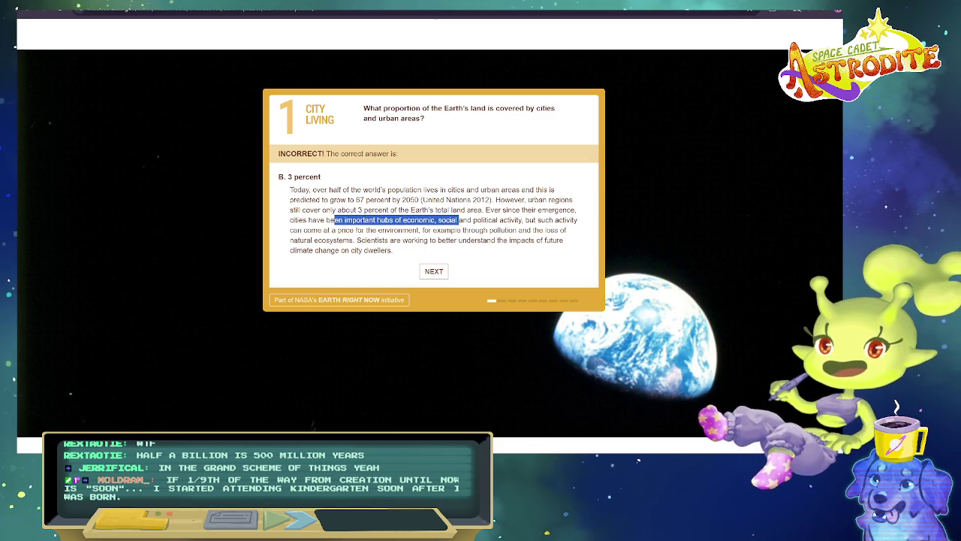
click(458, 220)
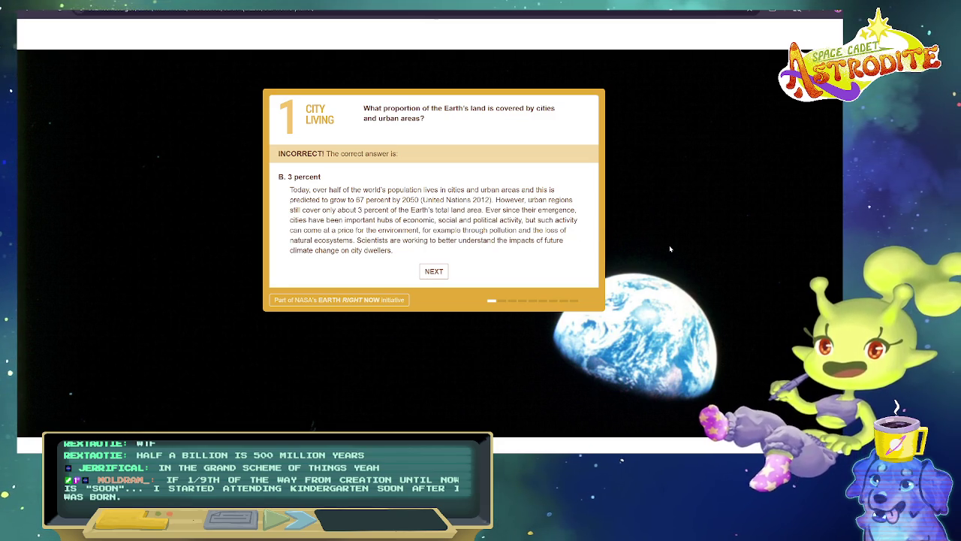
Zoom the page in and back to normal to read the explanation, then go to question 2.
key(ctrl+plus)
key(ctrl+plus)
key(ctrl+minus)
key(ctrl+plus)
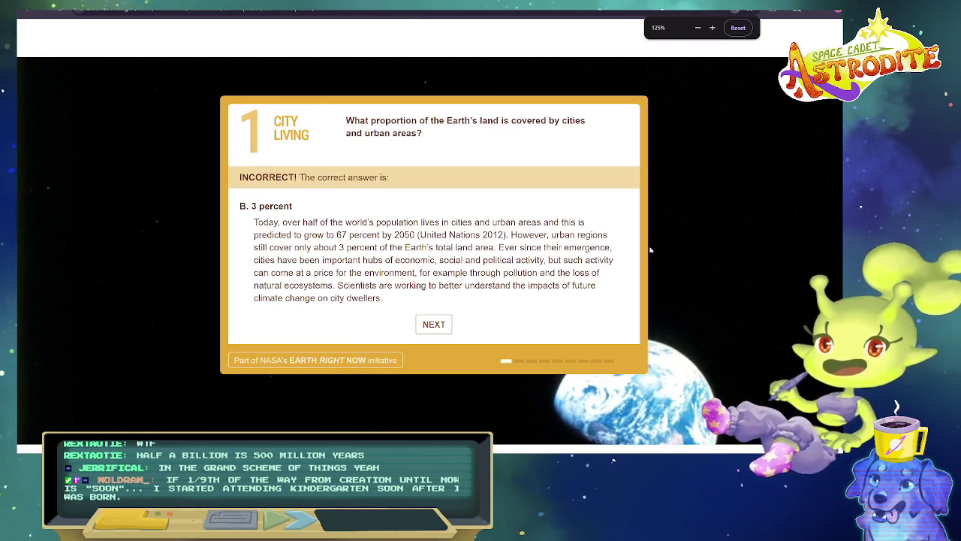
key(ctrl+minus)
key(ctrl+minus)
scroll(676, 256, down, 4)
scroll(709, 258, up, 1)
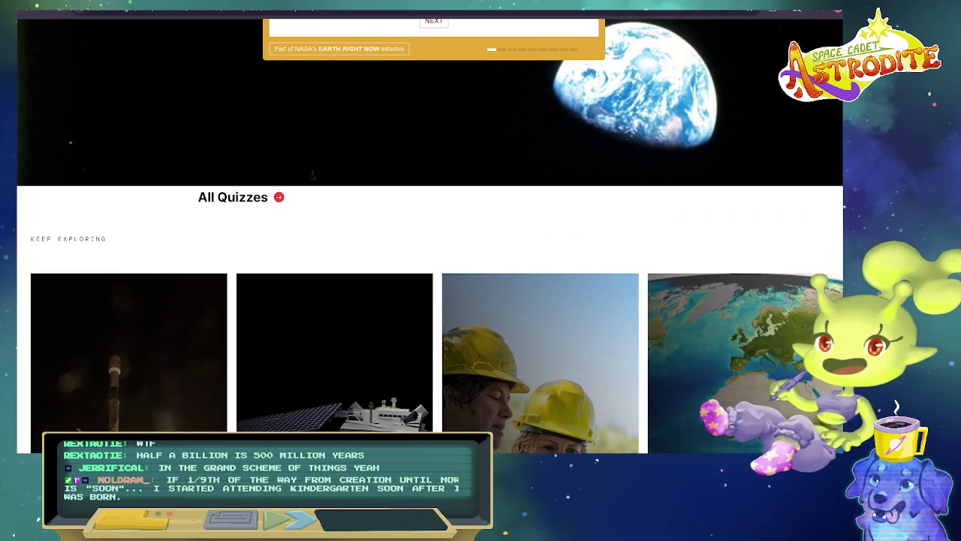
scroll(624, 246, up, 3)
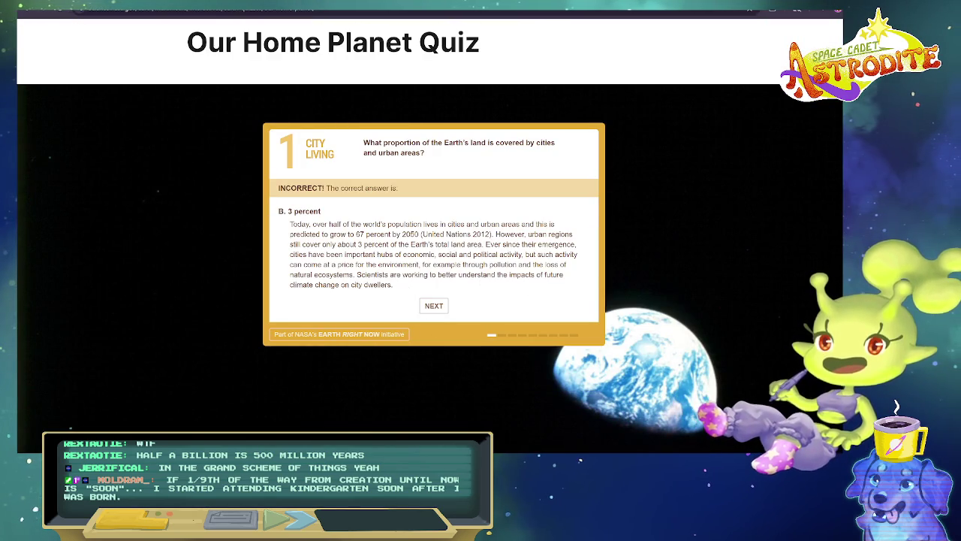
click(435, 305)
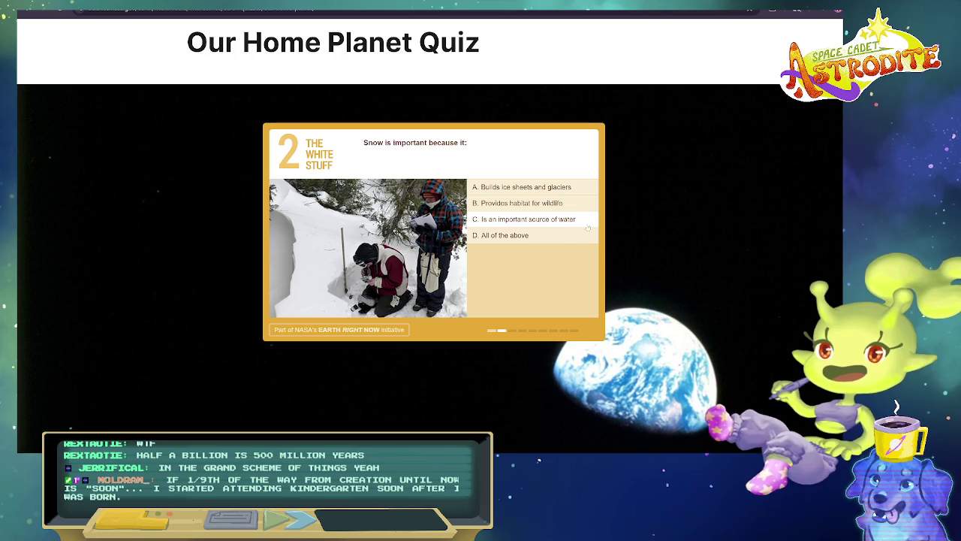
Answer the snow question with All of the above, read the ice sheet and habitat explanation, and continue.
click(503, 239)
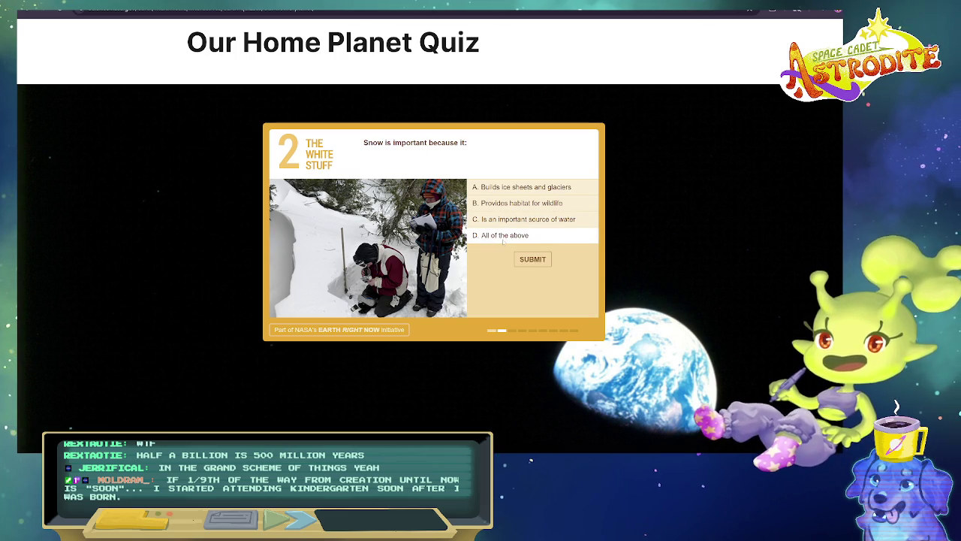
click(539, 259)
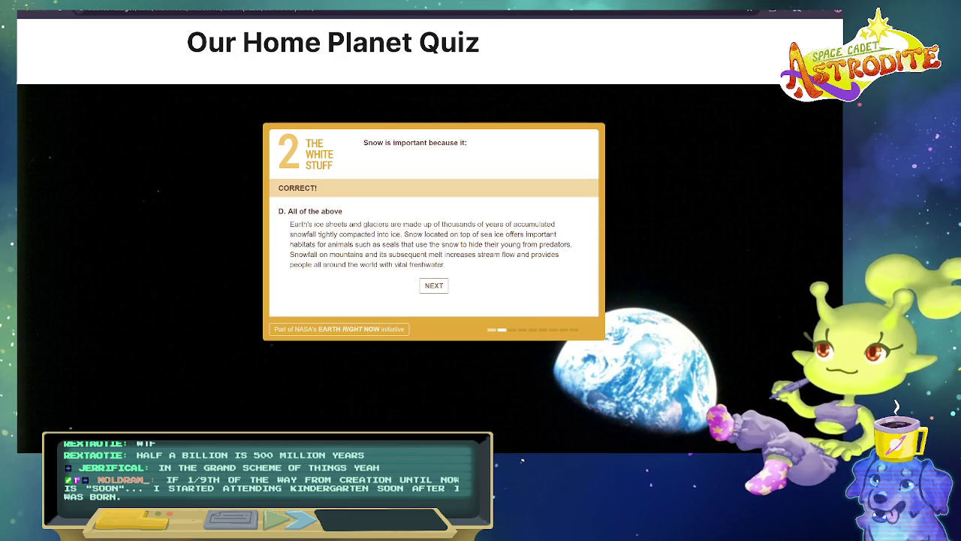
mouse_move(290, 224)
mouse_down()
mouse_move(505, 223)
mouse_move(555, 234)
mouse_up()
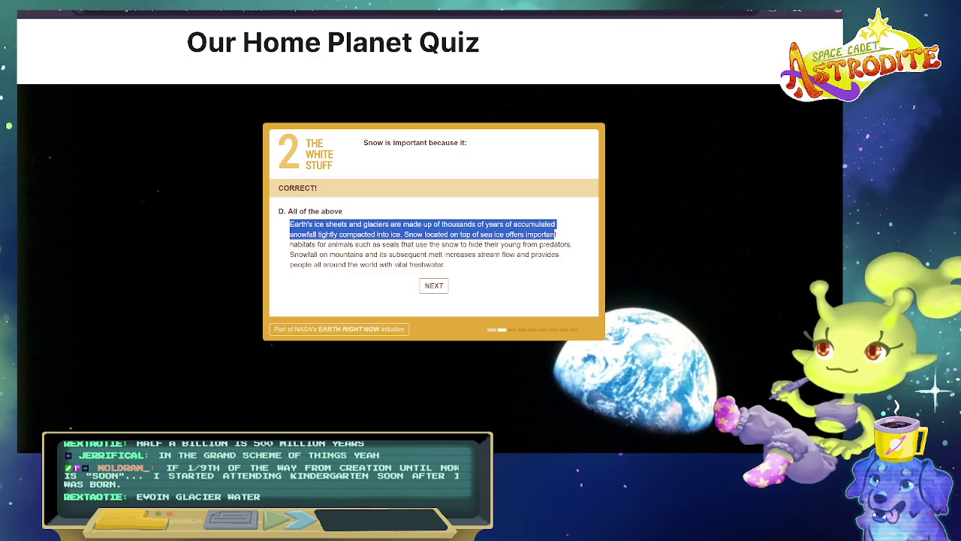
drag(428, 244, 384, 244)
click(406, 244)
mouse_move(574, 245)
mouse_down()
mouse_move(326, 233)
mouse_move(289, 246)
mouse_up()
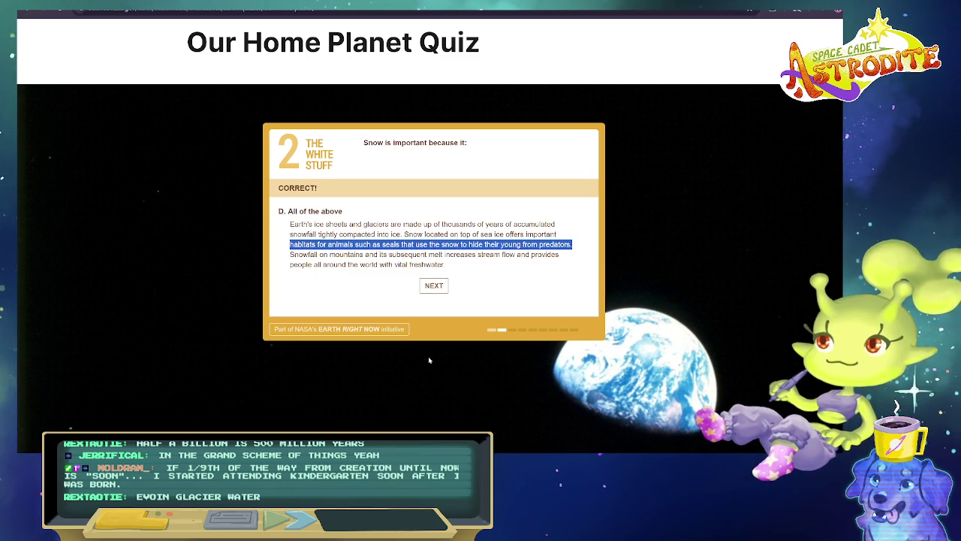
click(434, 285)
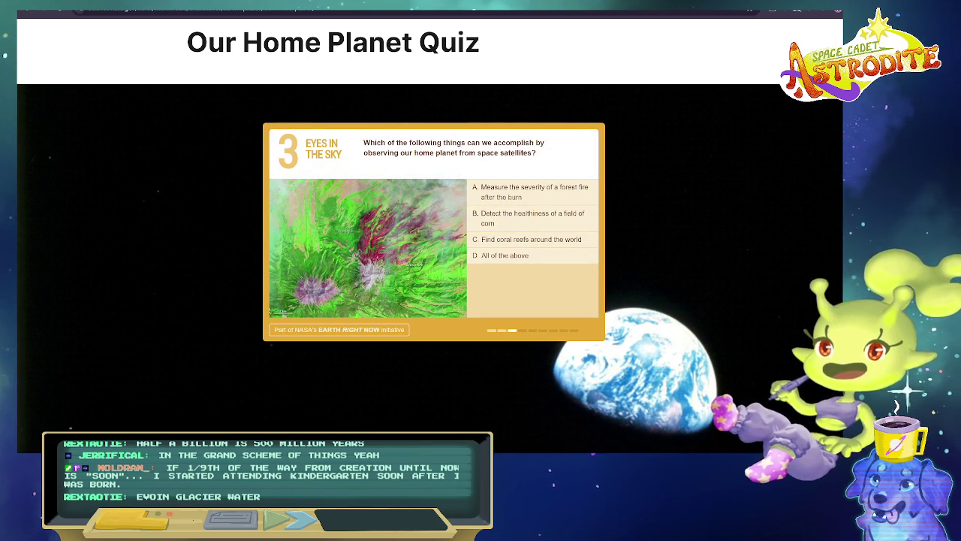
drag(384, 151, 517, 152)
Answer Eyes in the Sky with All of the above and read the Landsat reflected-light and heat explanation.
click(558, 153)
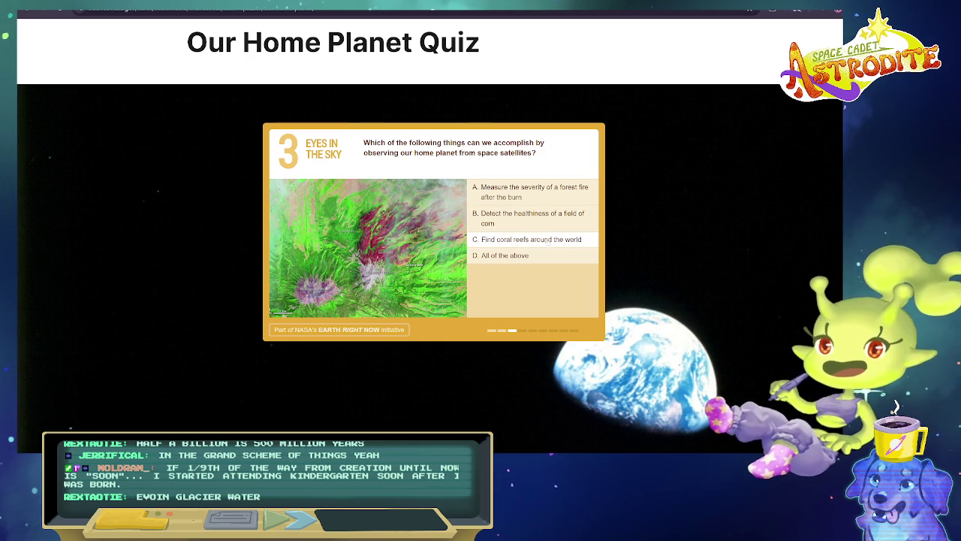
click(540, 259)
click(533, 279)
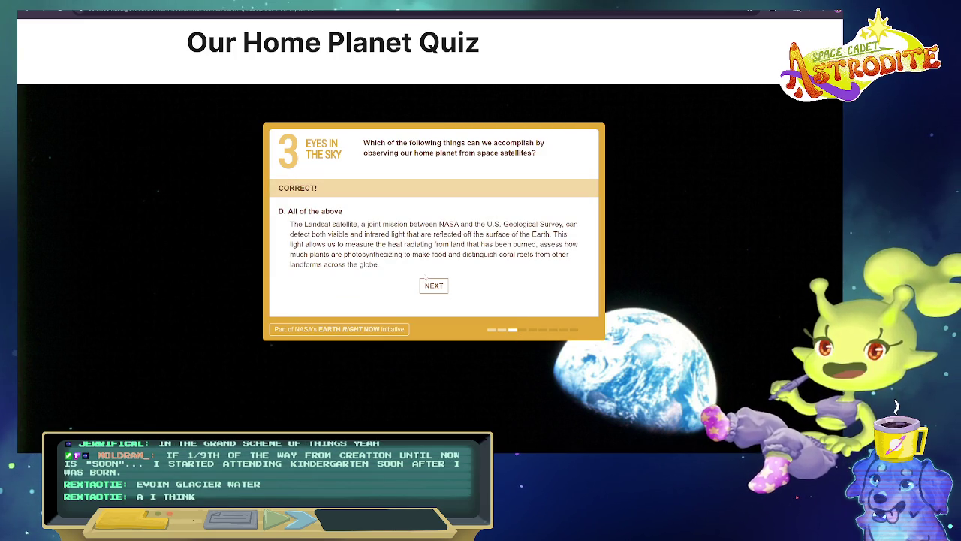
drag(290, 224, 507, 234)
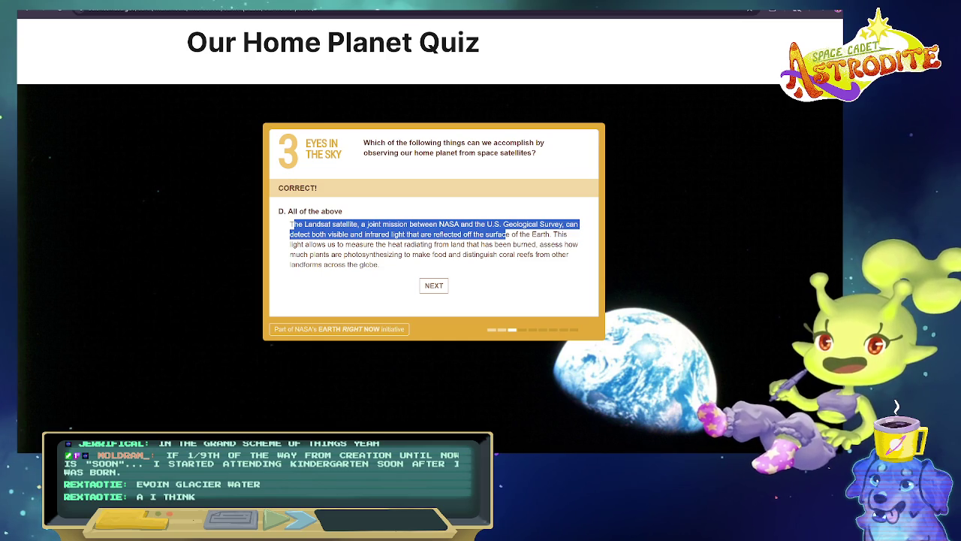
click(507, 234)
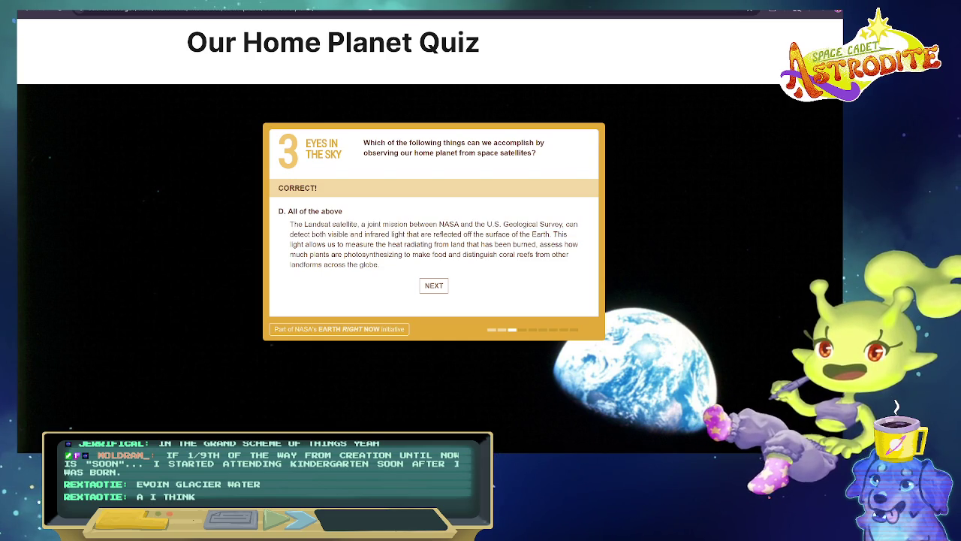
drag(433, 235, 571, 234)
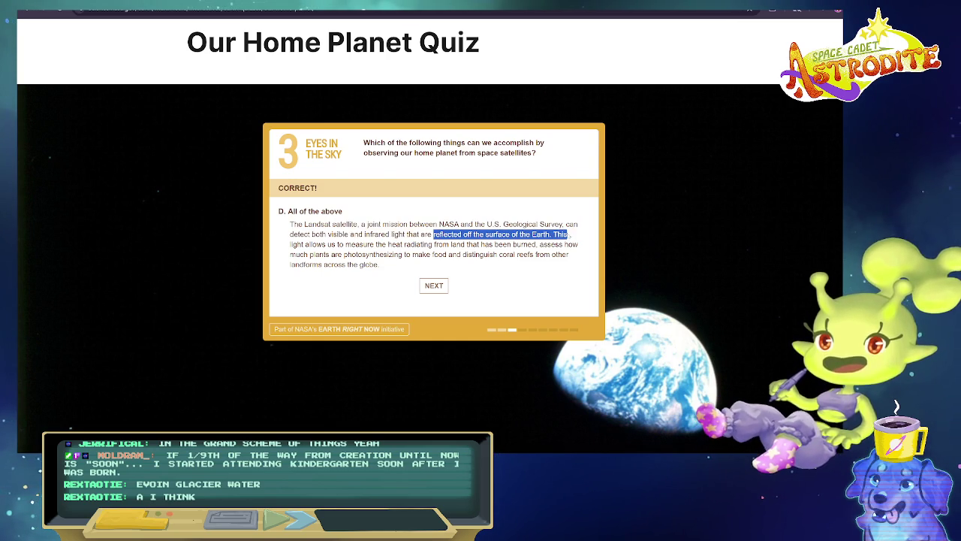
mouse_move(327, 244)
mouse_down()
mouse_move(563, 244)
mouse_move(580, 257)
mouse_up()
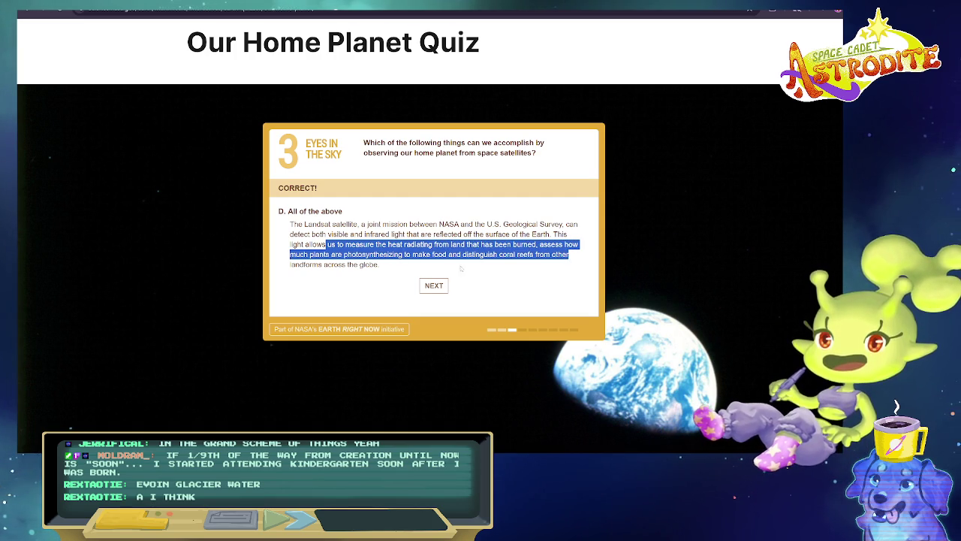
click(434, 287)
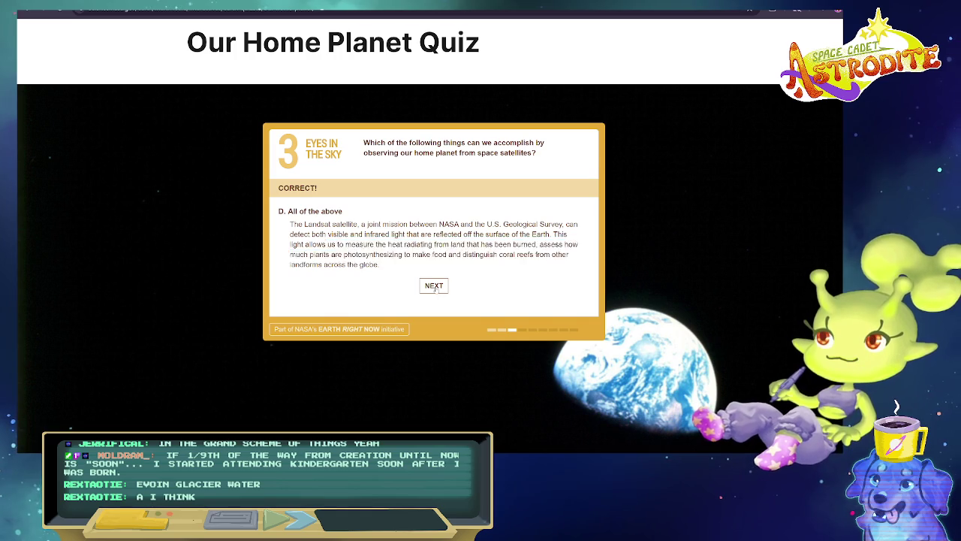
Answer the Up in the Air aerosols question with B (cooling or warming) and continue.
drag(364, 143, 444, 143)
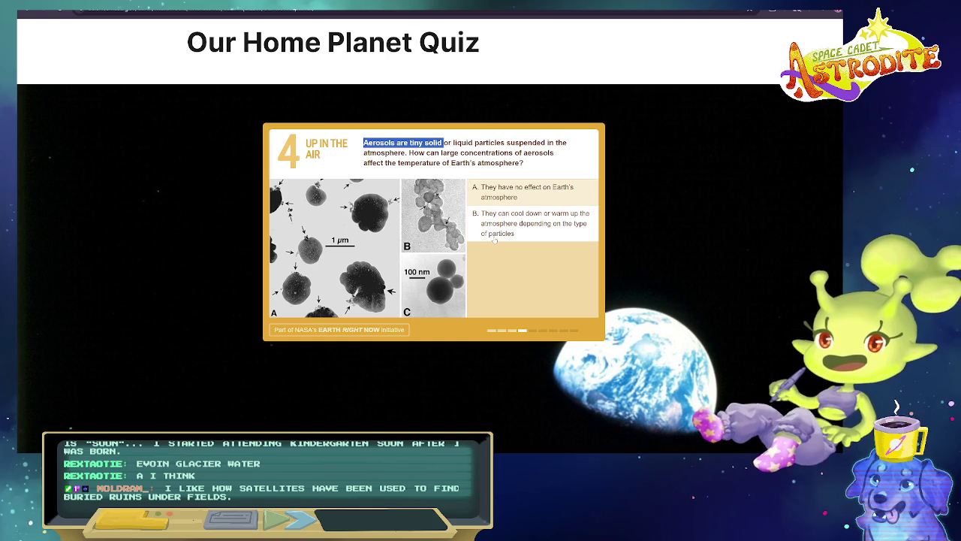
click(496, 376)
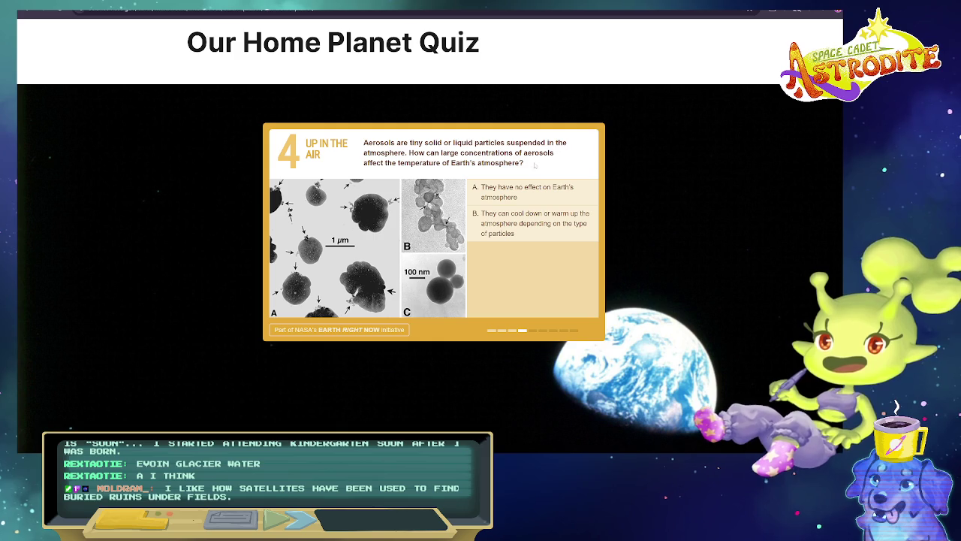
drag(515, 152, 524, 163)
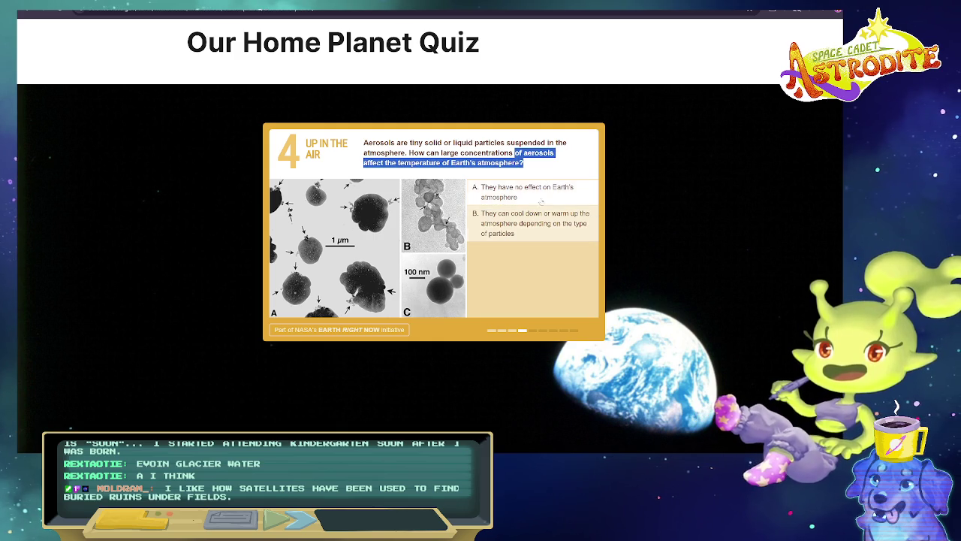
click(546, 237)
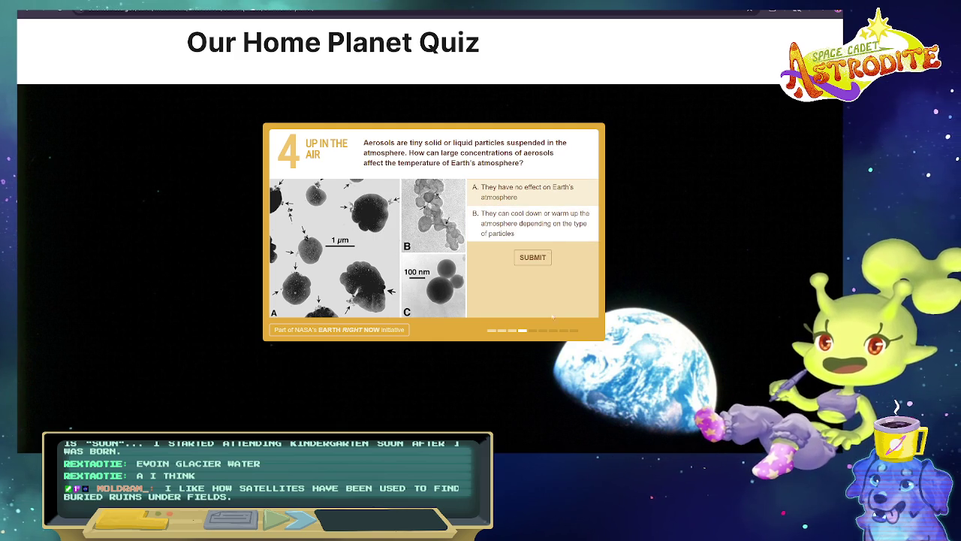
click(533, 257)
click(440, 298)
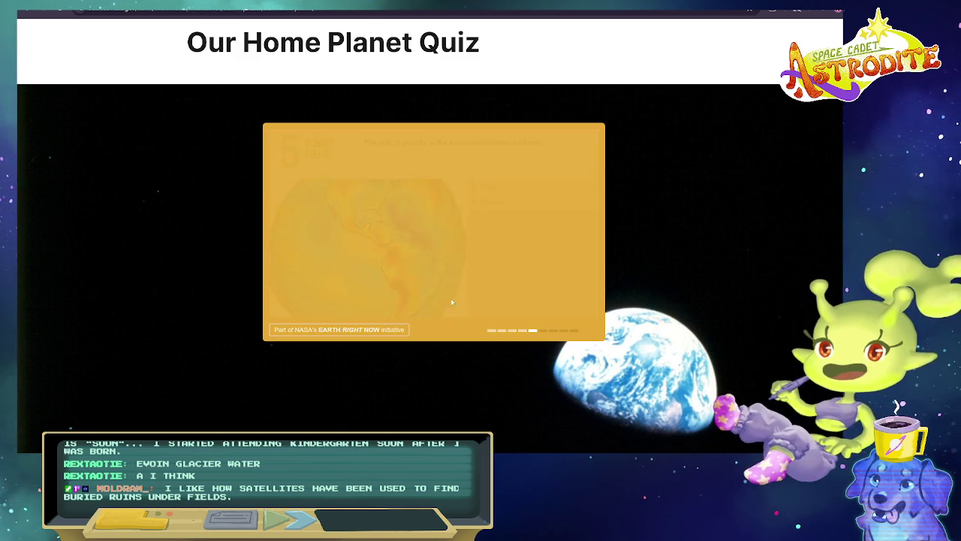
Answer Force Field with False and read the GRACE explanation, highlighting the 428 billion ice-loss figure.
drag(364, 143, 548, 147)
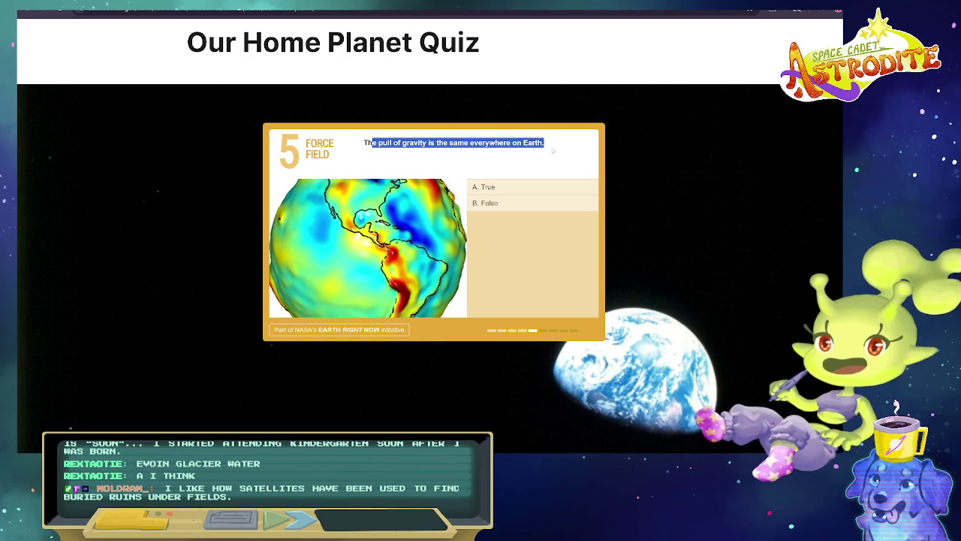
click(528, 203)
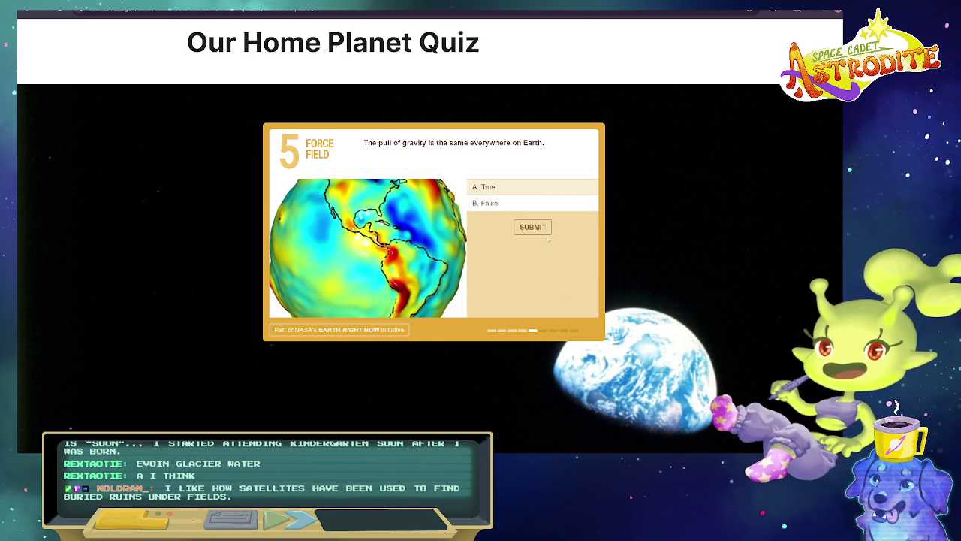
click(533, 227)
drag(292, 224, 571, 224)
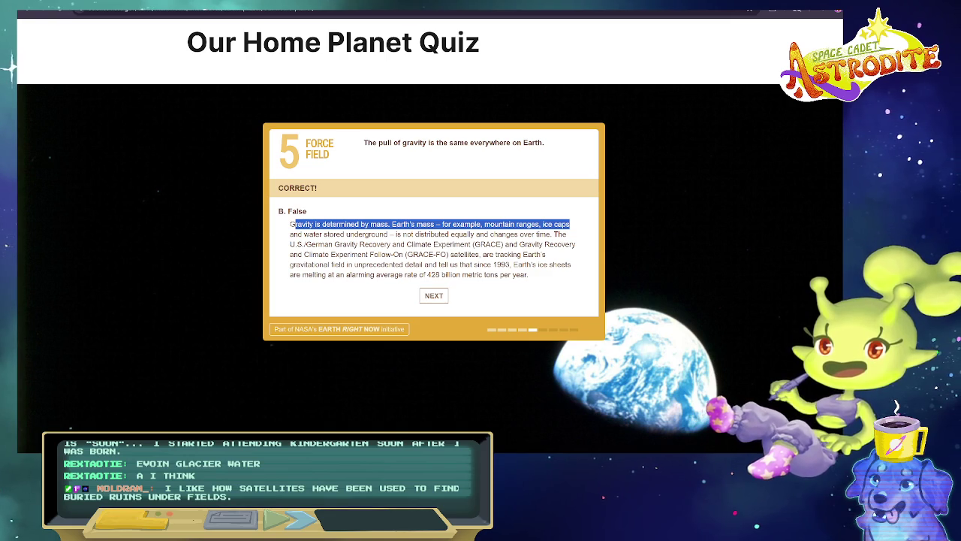
mouse_move(290, 244)
mouse_down()
mouse_move(577, 246)
mouse_move(573, 256)
mouse_up()
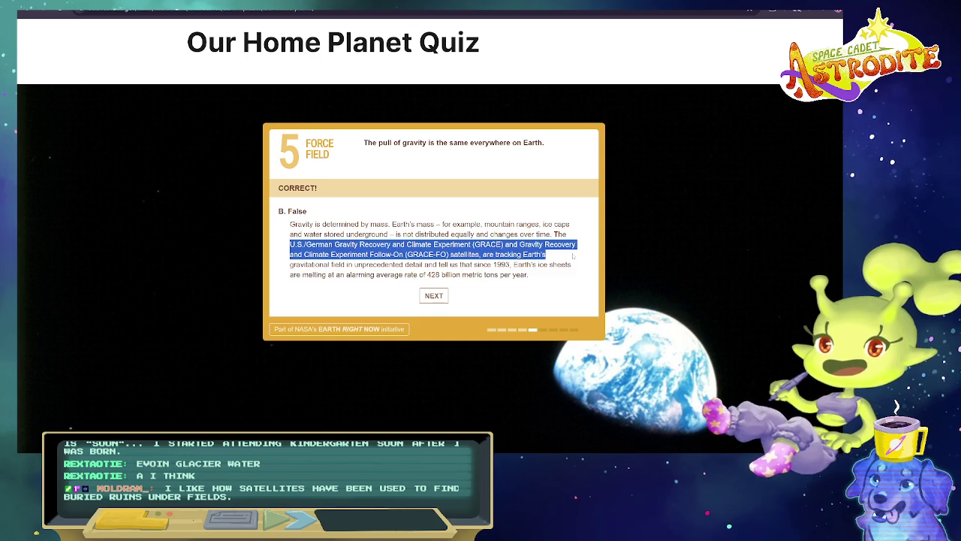
mouse_move(290, 264)
mouse_down()
mouse_move(523, 264)
mouse_move(536, 276)
mouse_up()
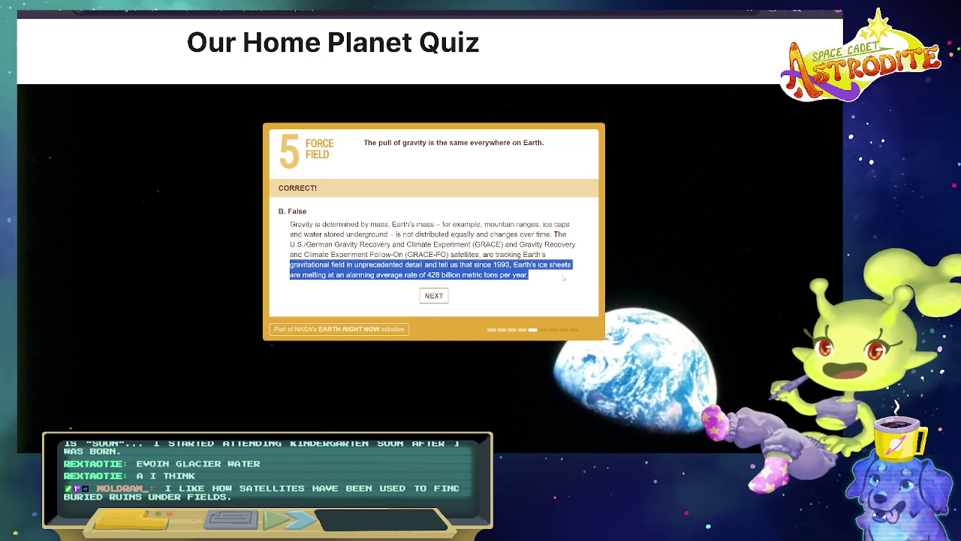
click(694, 420)
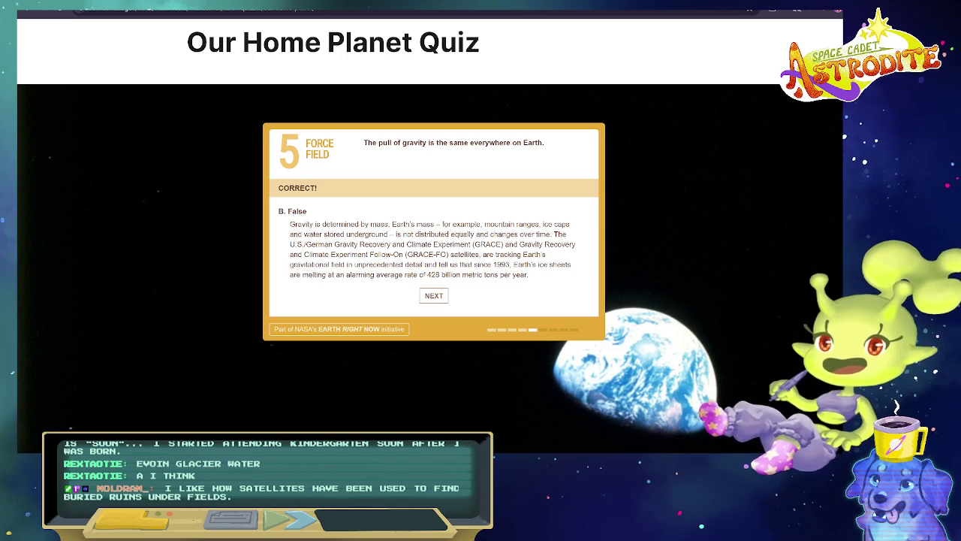
drag(315, 275, 543, 278)
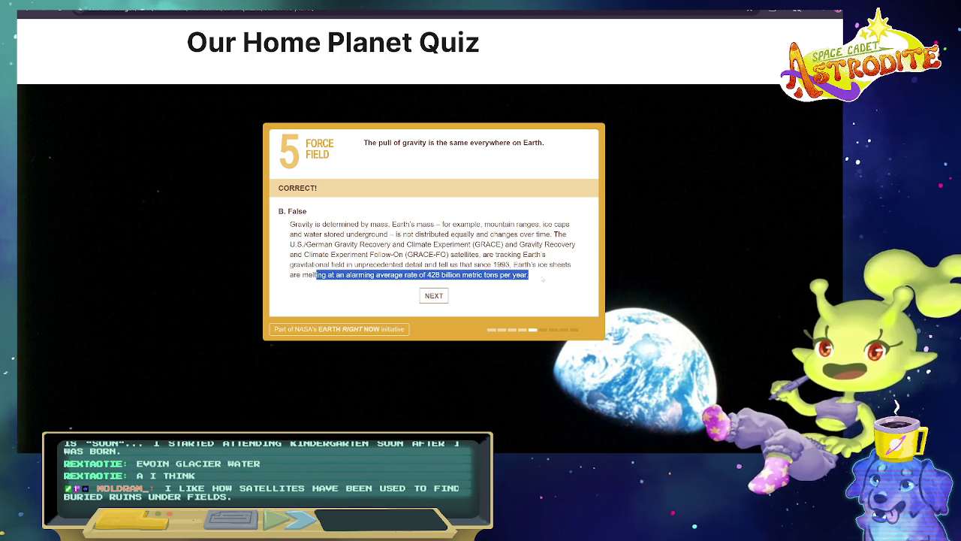
click(433, 275)
double_click(432, 275)
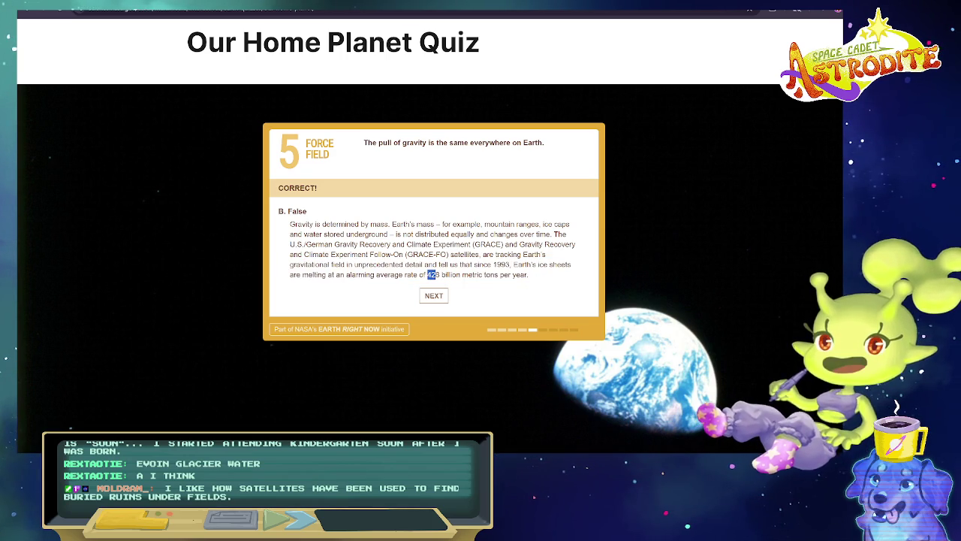
drag(440, 275, 524, 275)
click(434, 295)
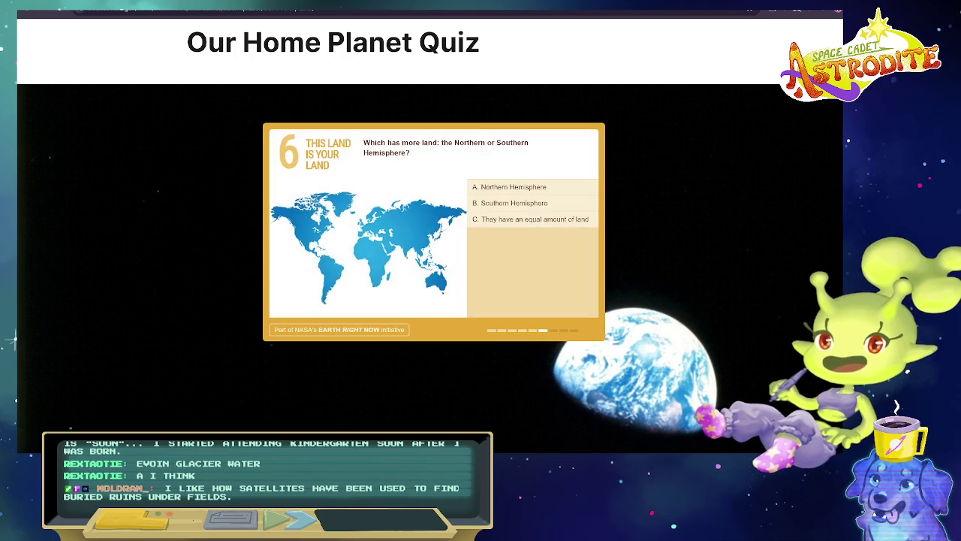
Answer the hemisphere land question with Northern Hemisphere and move to question 7.
drag(368, 143, 526, 155)
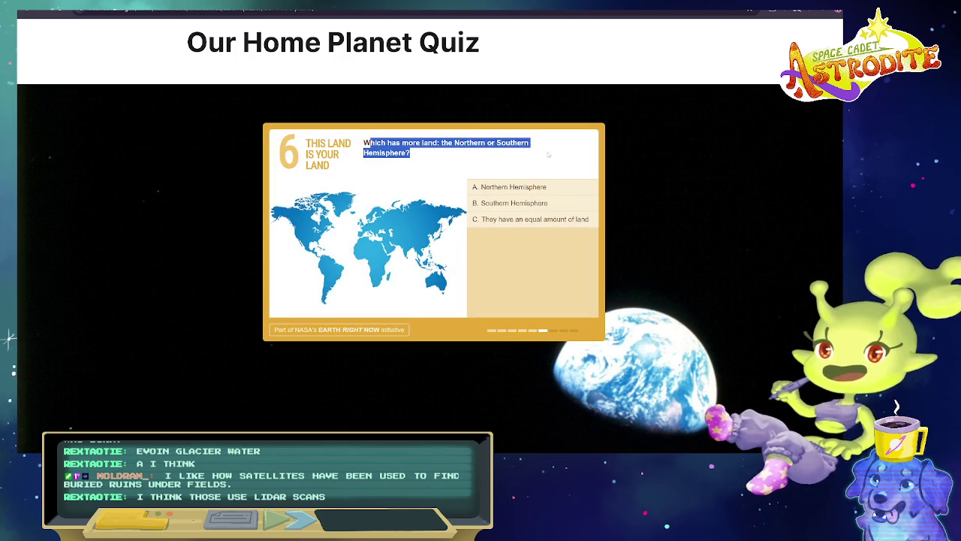
click(548, 154)
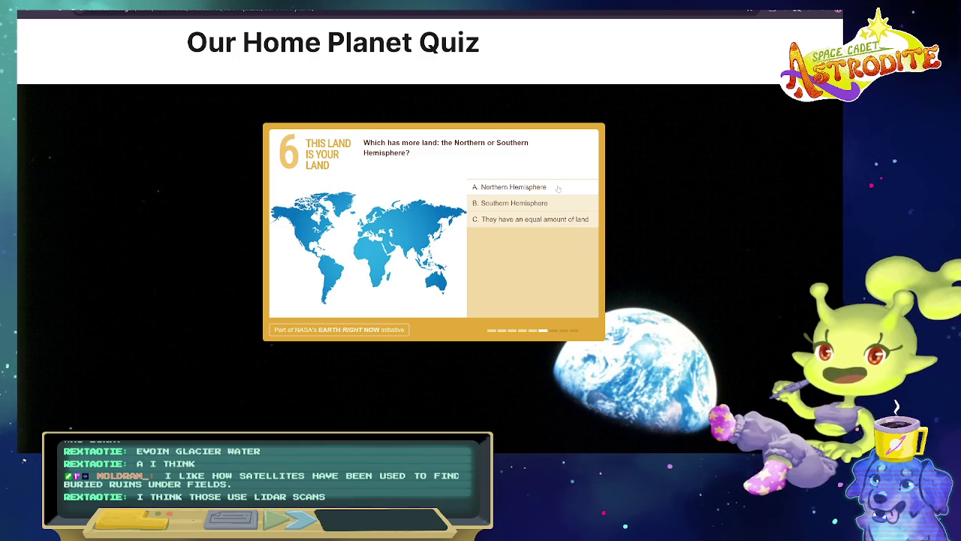
click(558, 188)
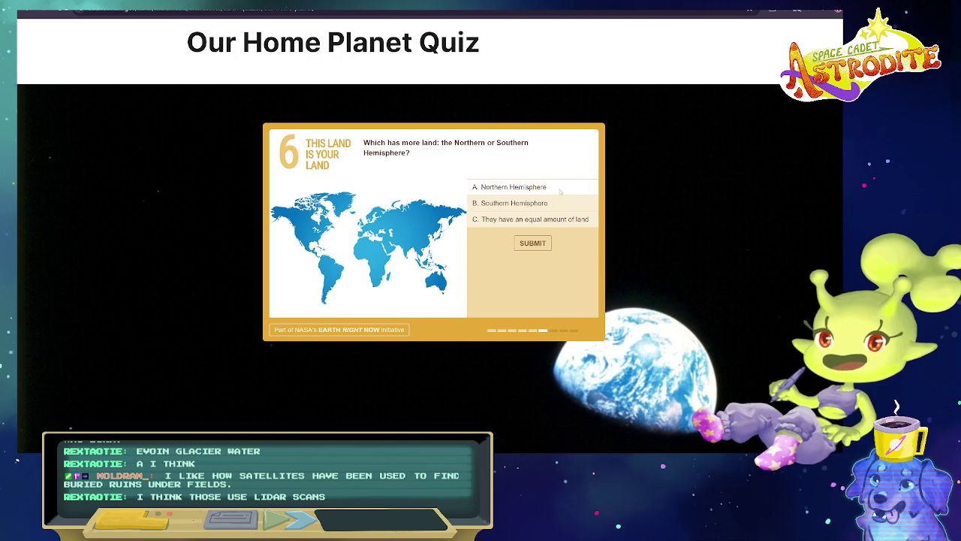
click(532, 243)
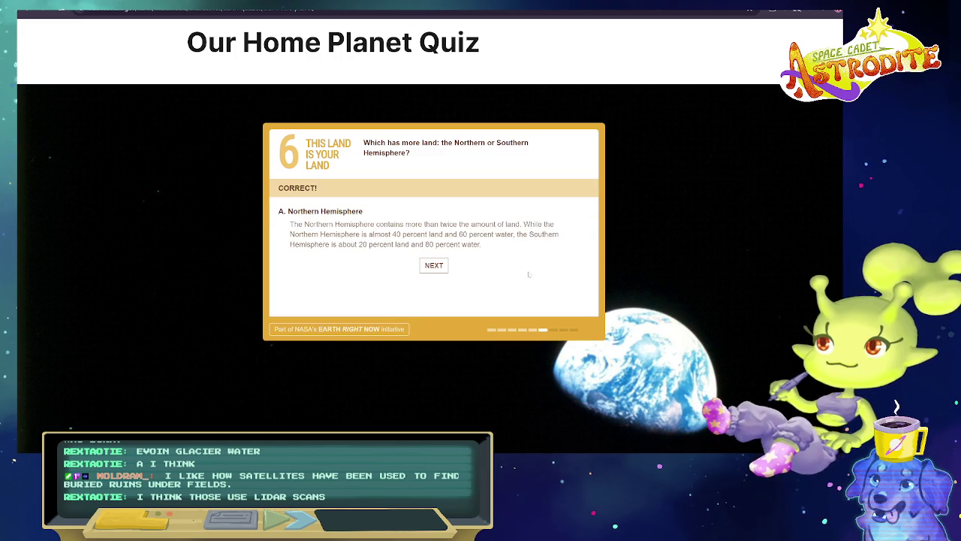
click(434, 265)
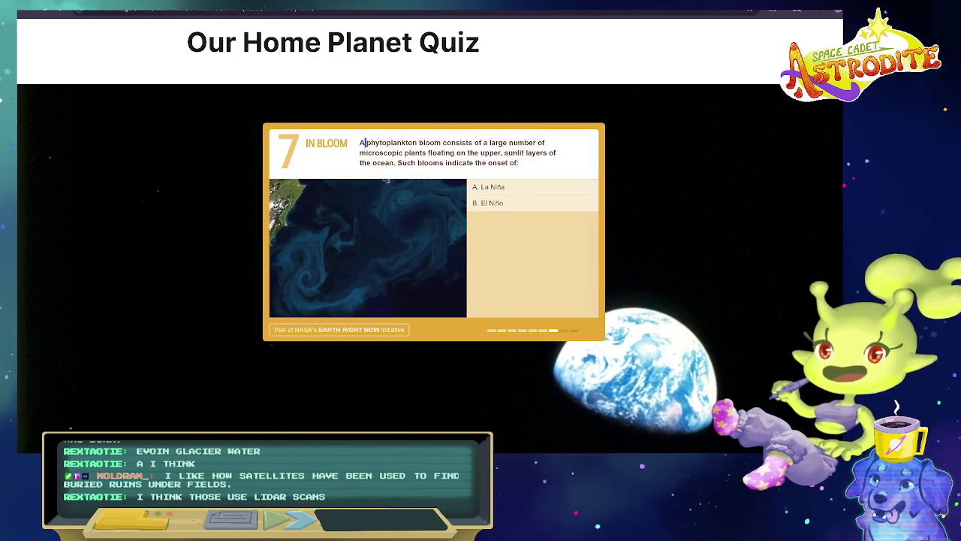
Answer the In Bloom phytoplankton question with El Niño and move to question 8.
drag(365, 142, 565, 154)
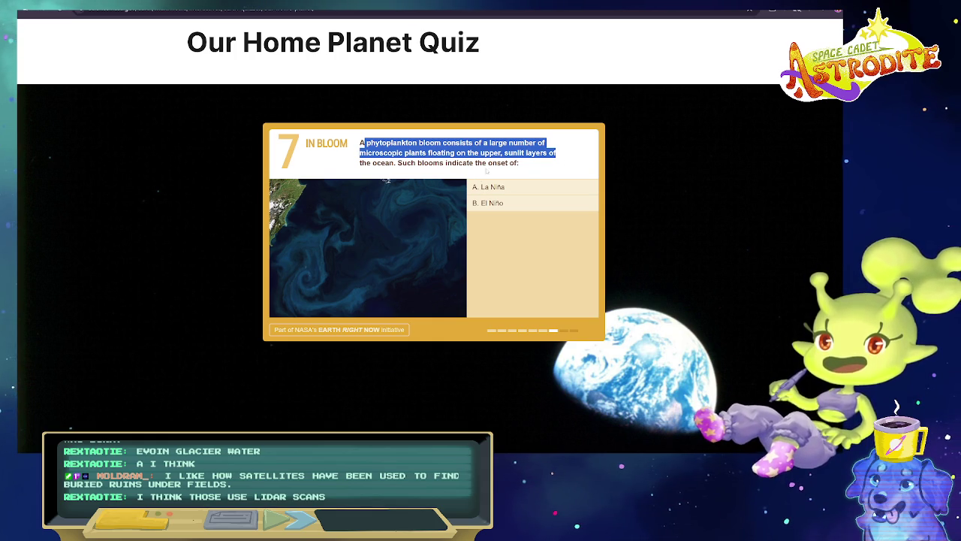
drag(520, 163, 374, 164)
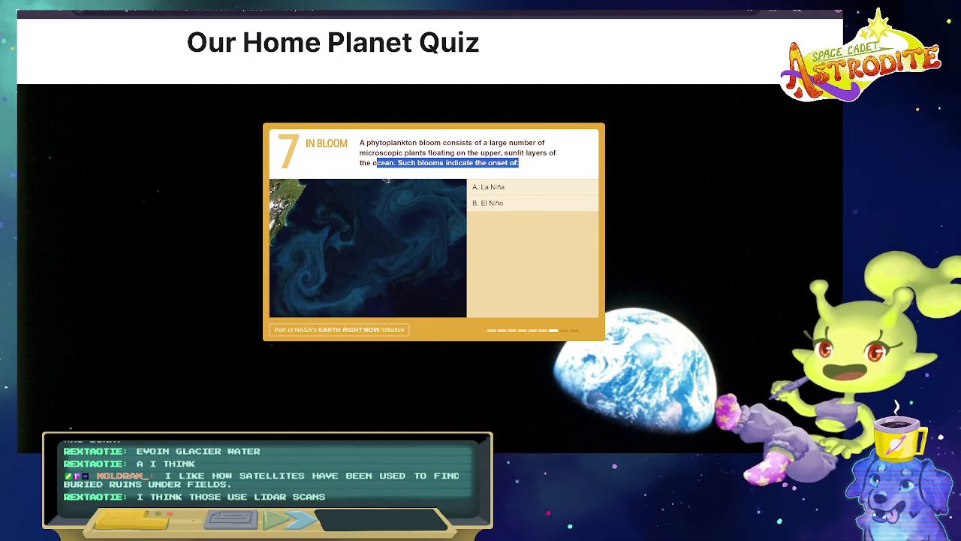
click(548, 208)
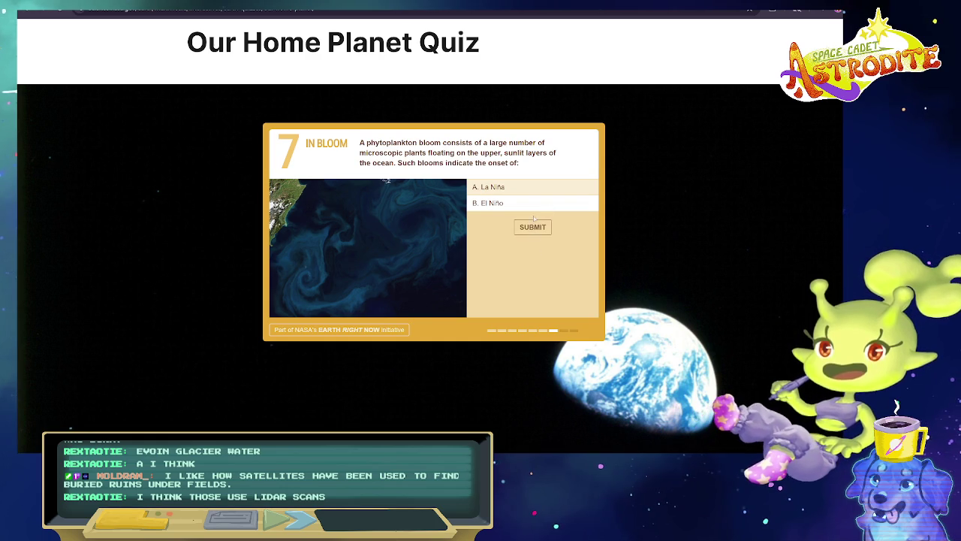
click(533, 226)
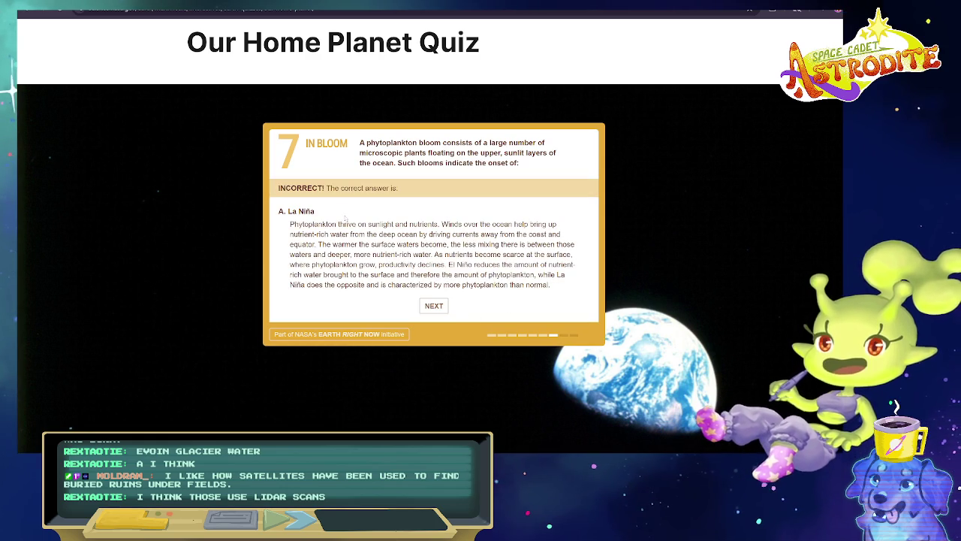
click(434, 306)
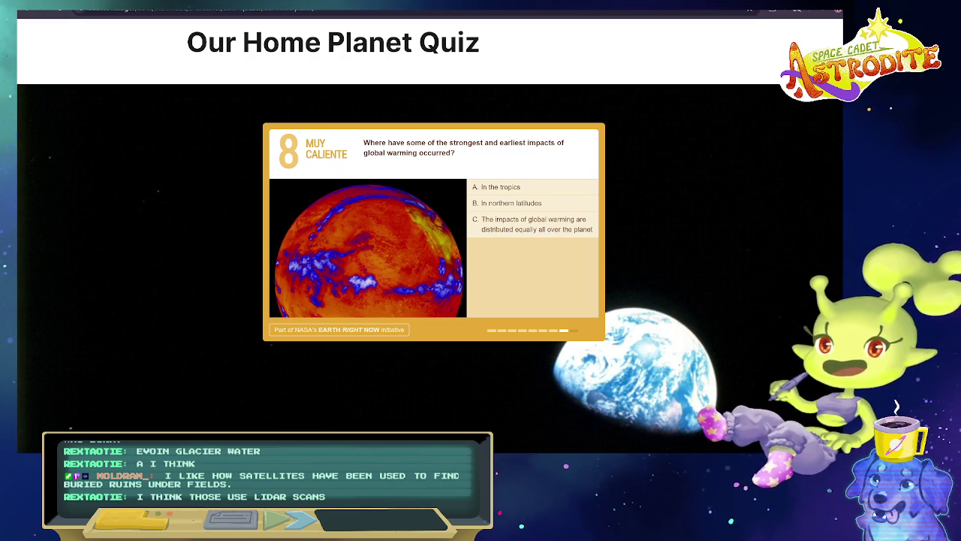
Open and close a new tab, then switch to the AirNow air quality map window.
key(ctrl+t)
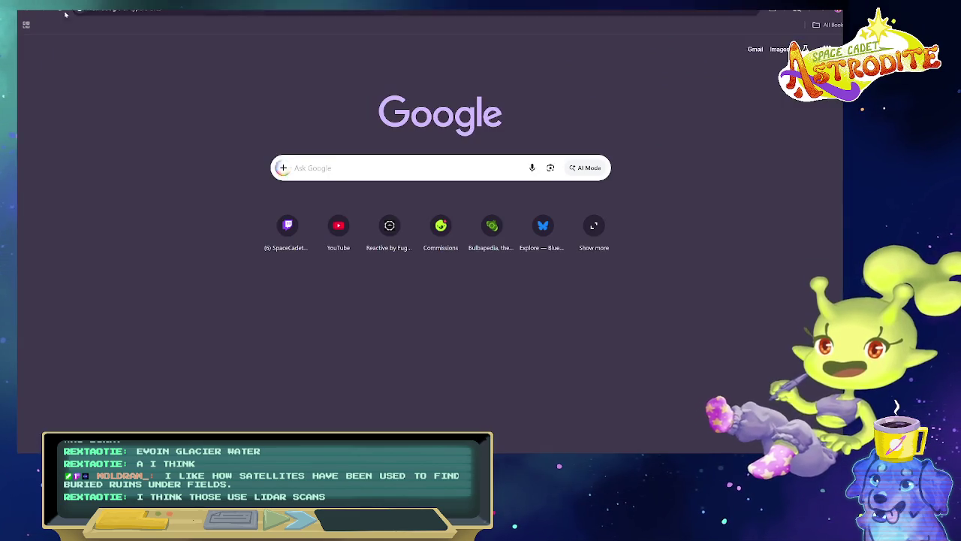
key(ctrl+w)
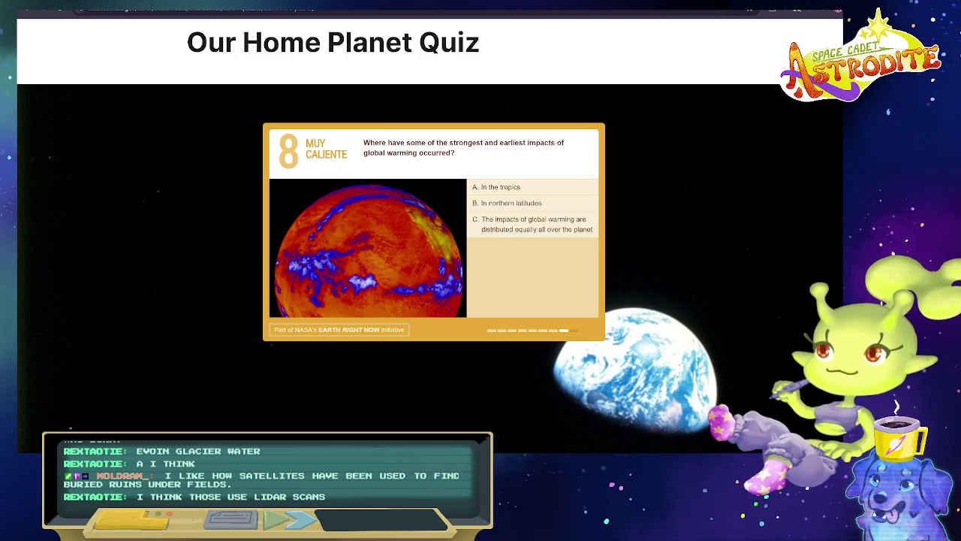
key(alt+Tab)
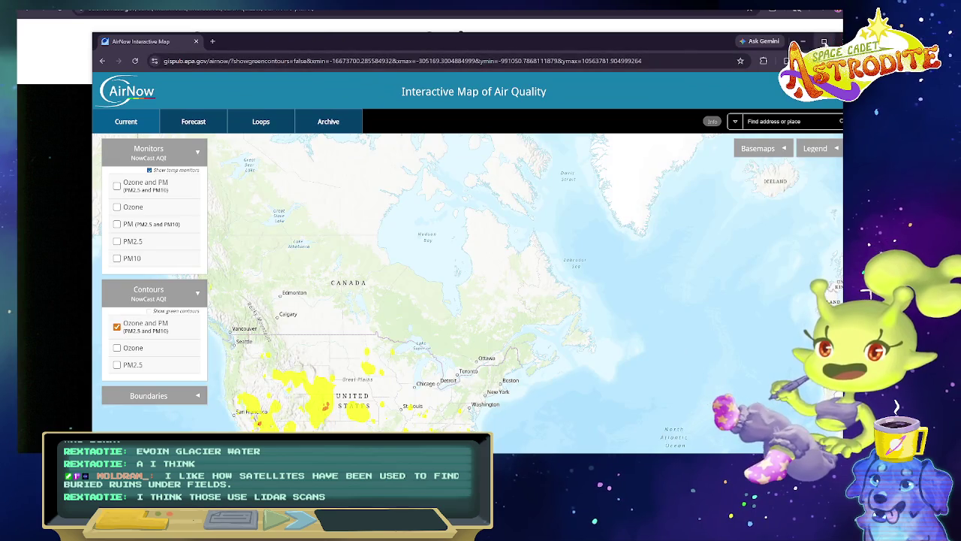
Maximize the browser and zoom the AirNow map from the whole US into southern California.
click(824, 40)
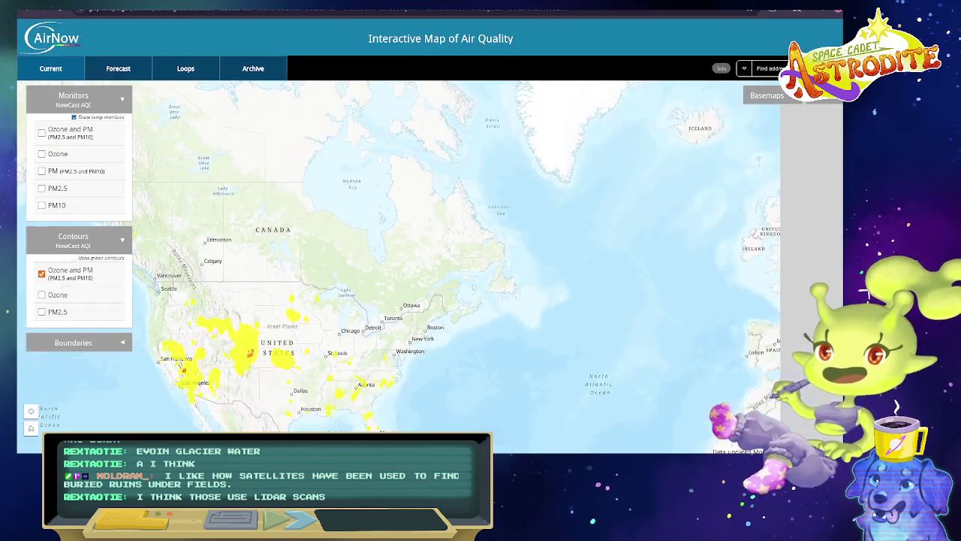
drag(301, 300, 451, 230)
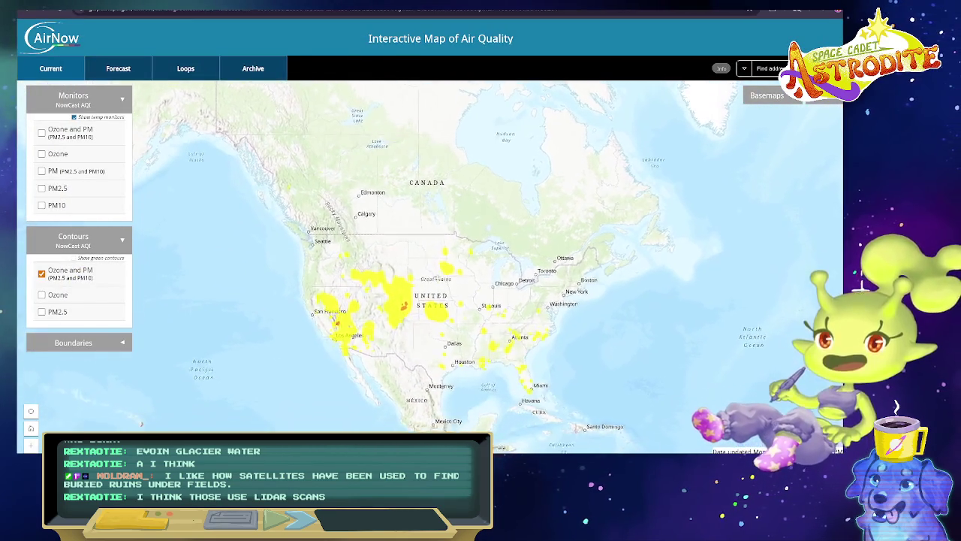
scroll(386, 274, up, 1)
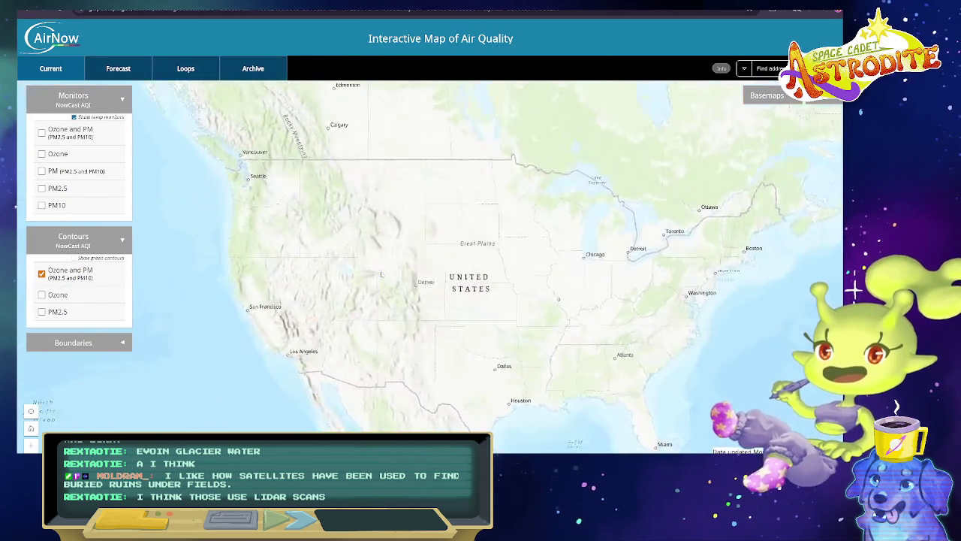
scroll(387, 274, up, 1)
scroll(383, 293, up, 1)
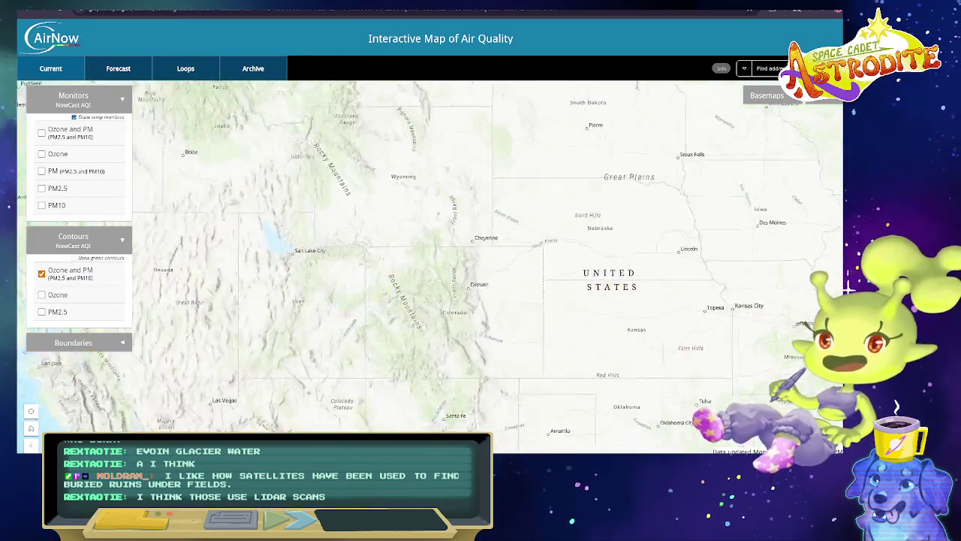
scroll(383, 293, up, 1)
mouse_move(384, 294)
mouse_down()
mouse_move(462, 221)
mouse_move(610, 302)
mouse_up()
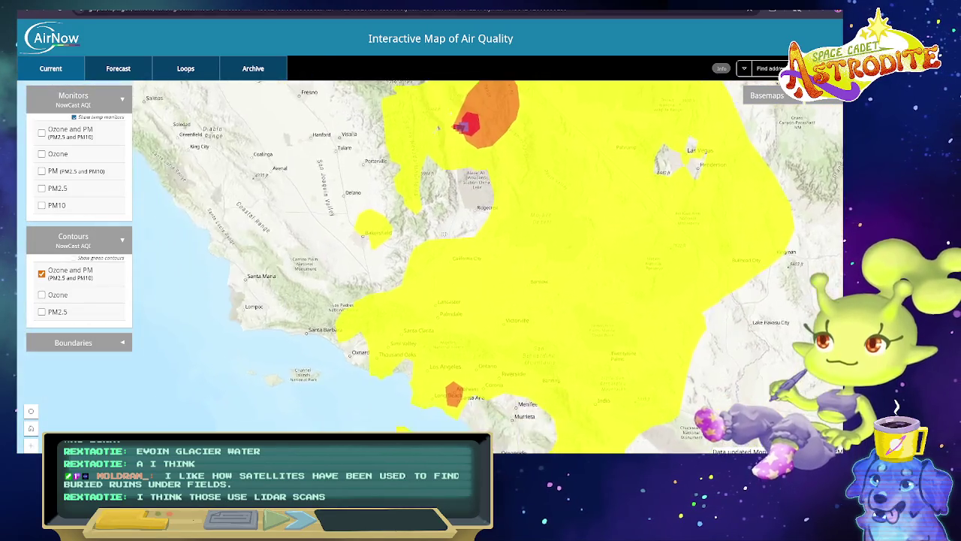
scroll(376, 329, up, 2)
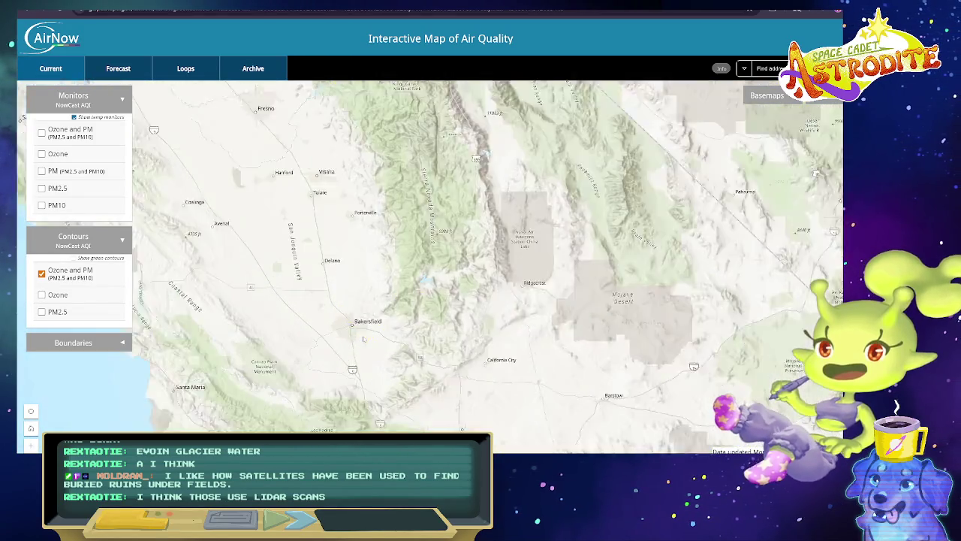
scroll(368, 335, up, 2)
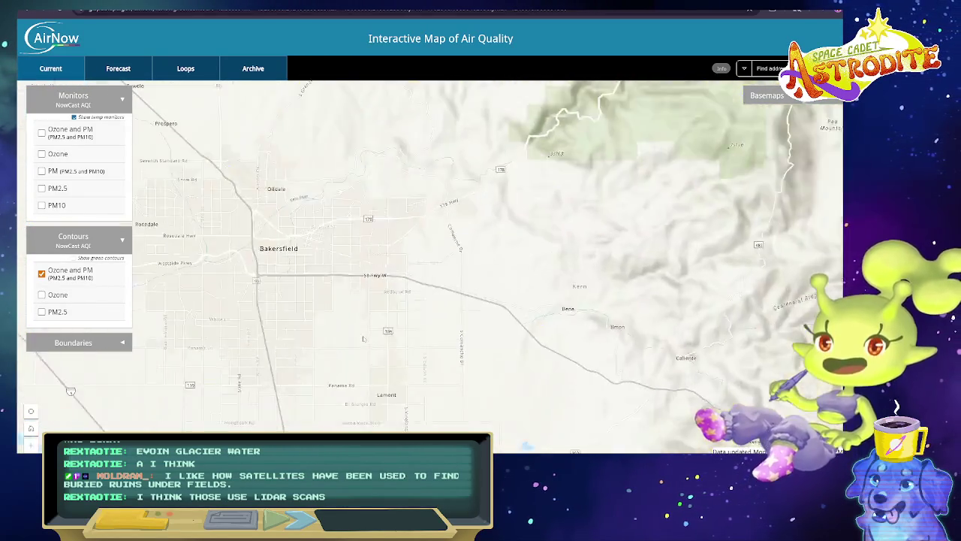
scroll(353, 330, up, 1)
scroll(327, 319, up, 1)
Pan along Bakersfield's yellow ozone and PM contour edge, zooming out and back in.
drag(327, 318, 403, 268)
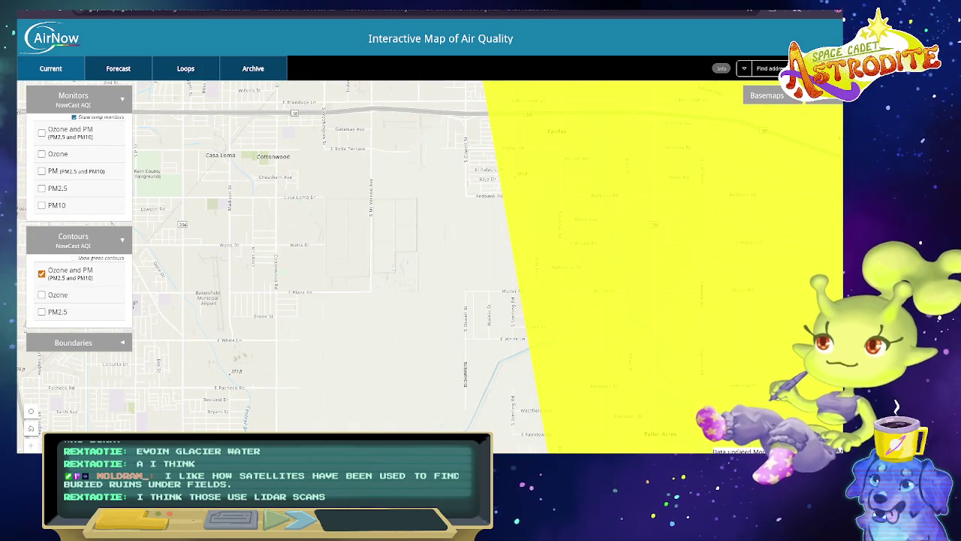
drag(293, 280, 367, 275)
scroll(367, 275, down, 1)
scroll(368, 275, down, 1)
scroll(368, 275, down, 1)
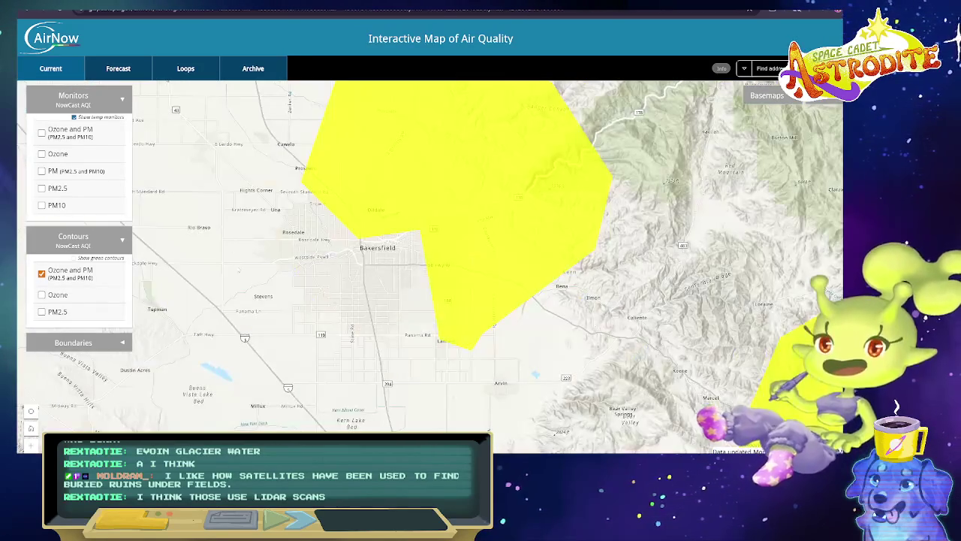
scroll(425, 340, up, 2)
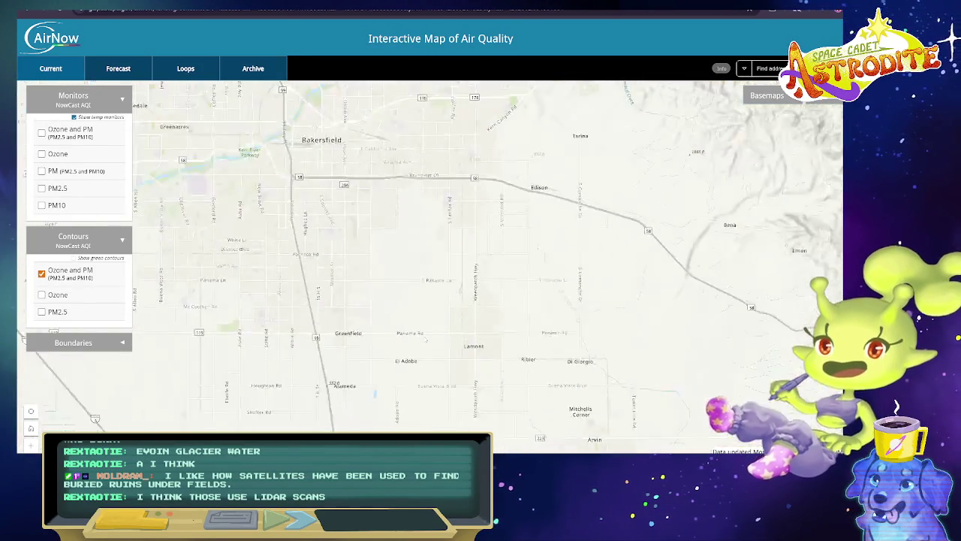
scroll(425, 340, up, 1)
scroll(379, 259, up, 3)
scroll(380, 259, up, 2)
Explore the street-level view near Lamont and beside the canal.
drag(380, 258, 464, 240)
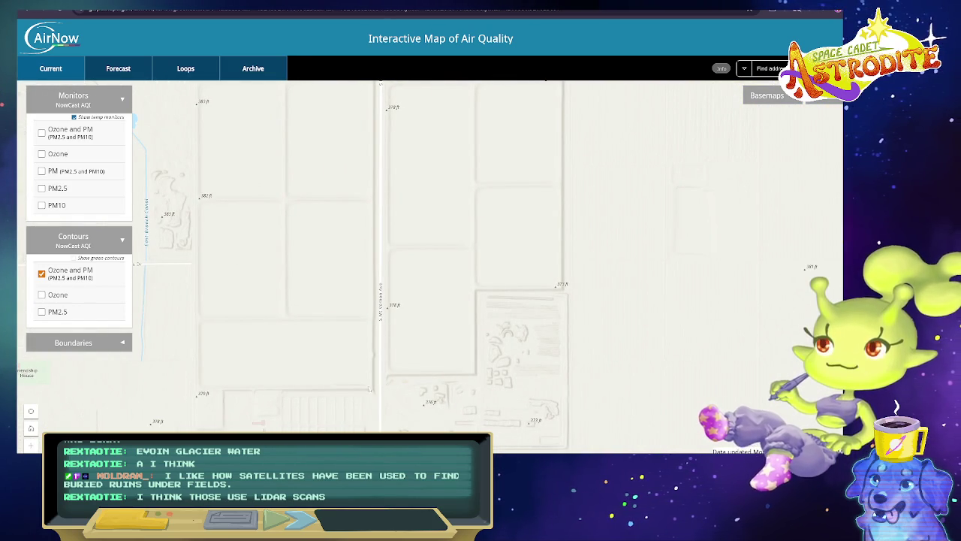
drag(463, 240, 534, 312)
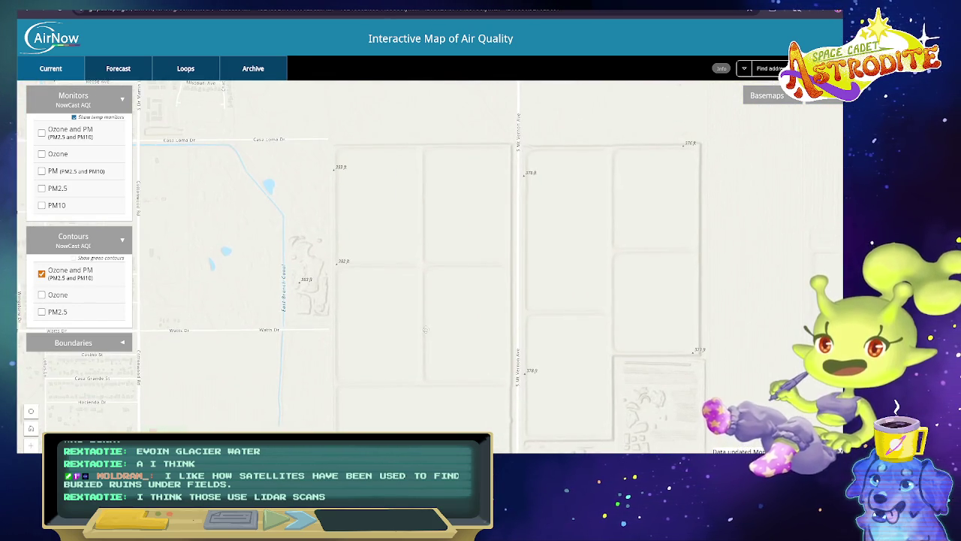
mouse_move(479, 299)
mouse_down()
mouse_move(458, 301)
mouse_move(682, 279)
mouse_up()
scroll(450, 300, up, 1)
scroll(450, 300, up, 1)
scroll(450, 301, up, 1)
scroll(451, 301, up, 1)
drag(649, 231, 447, 297)
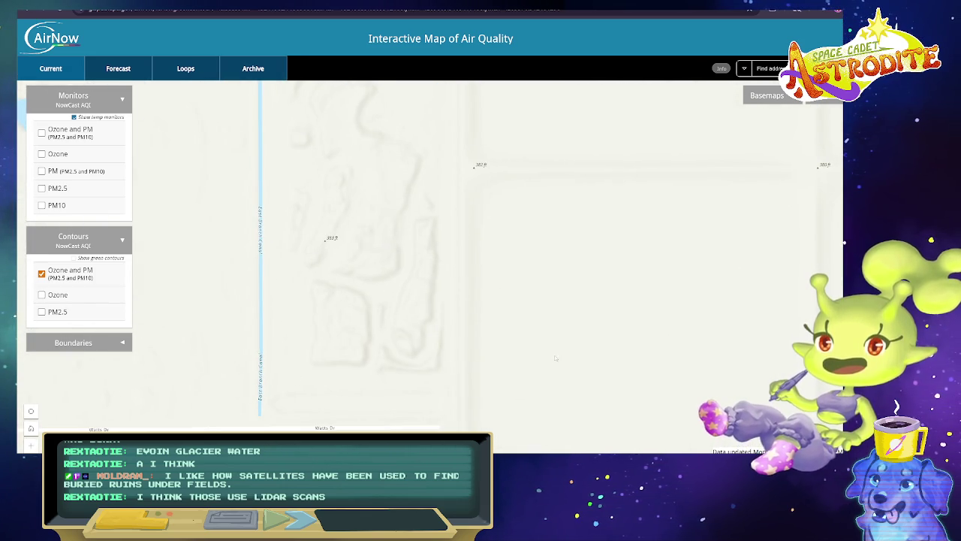
Zoom back out to the Bakersfield city view and pan east toward Las Vegas and Arizona.
scroll(555, 359, down, 1)
scroll(555, 359, down, 1)
scroll(488, 346, down, 1)
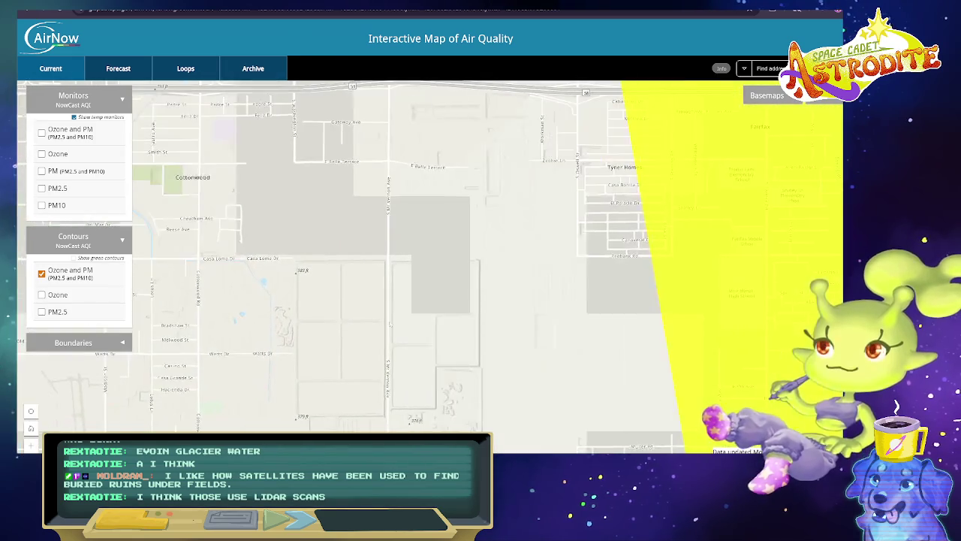
scroll(488, 344, down, 1)
scroll(567, 280, up, 1)
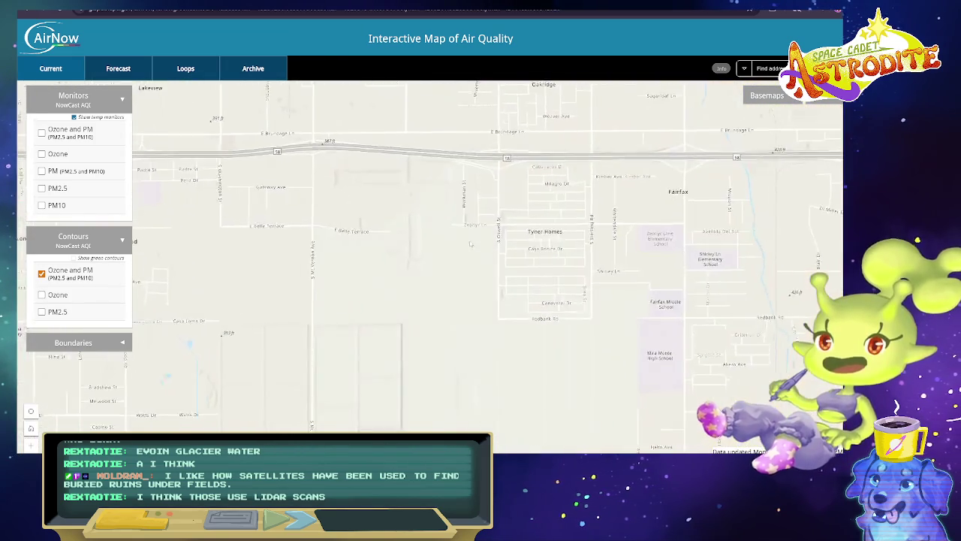
drag(472, 248, 404, 300)
scroll(349, 298, down, 1)
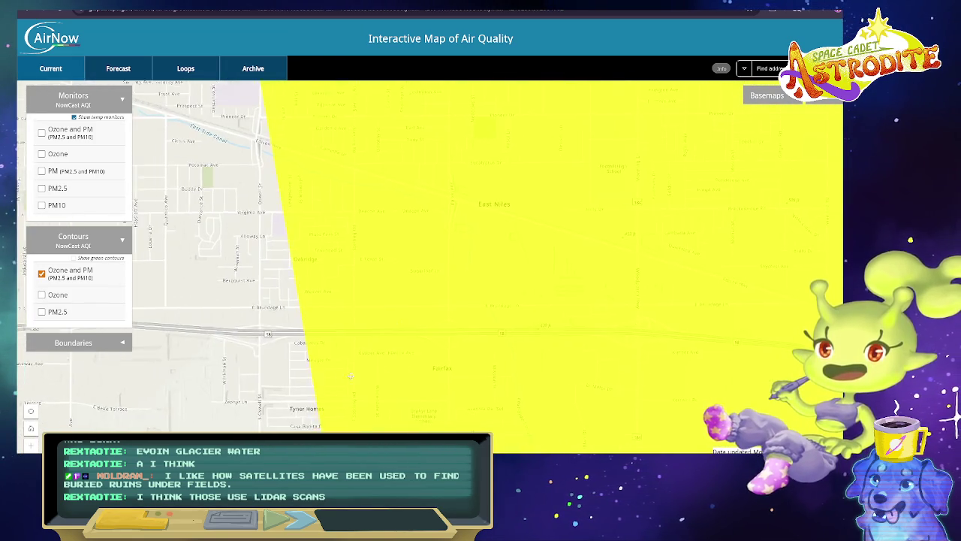
scroll(548, 316, down, 1)
scroll(548, 316, down, 1)
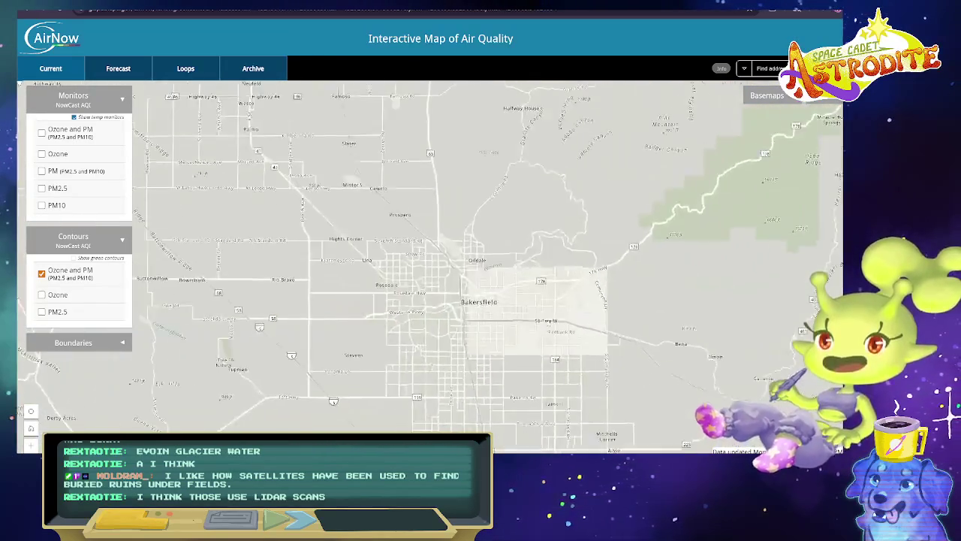
scroll(548, 315, down, 2)
scroll(548, 315, down, 1)
drag(751, 263, 112, 323)
Pan the map from the Four Corners through Texas, Georgia, the Carolinas and Virginia to New Jersey.
mouse_move(781, 137)
mouse_down()
mouse_move(348, 272)
mouse_move(316, 294)
mouse_move(272, 249)
mouse_up()
drag(570, 375, 275, 191)
drag(525, 360, 230, 176)
drag(560, 240, 193, 280)
drag(410, 268, 57, 242)
drag(345, 281, 81, 259)
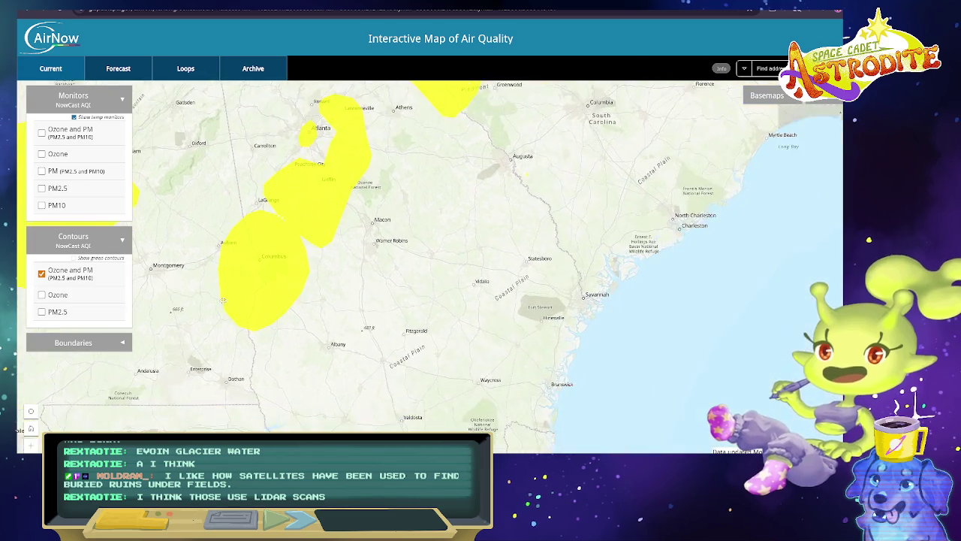
mouse_move(559, 357)
mouse_down()
mouse_move(305, 335)
mouse_move(290, 392)
mouse_up()
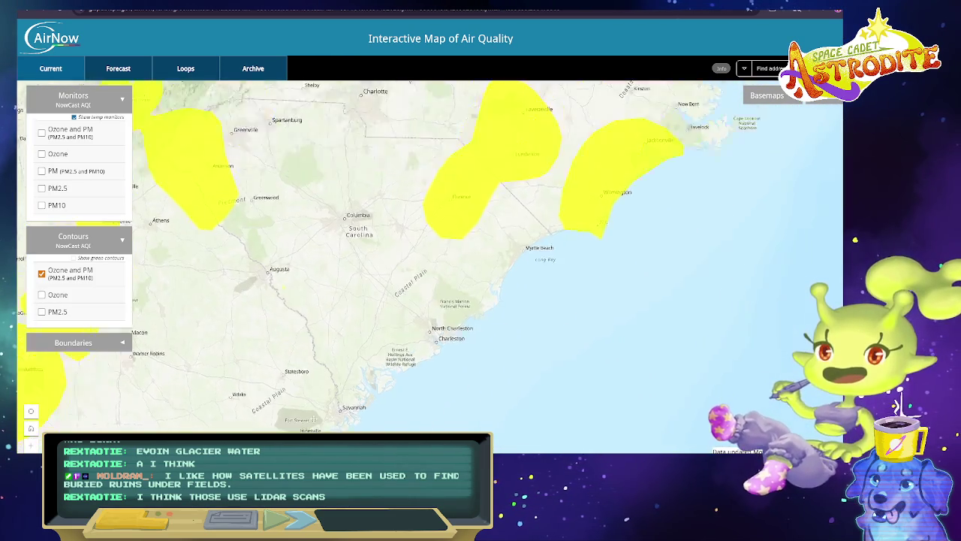
drag(316, 136, 292, 421)
mouse_move(270, 120)
mouse_down()
mouse_move(217, 412)
mouse_move(313, 432)
mouse_up()
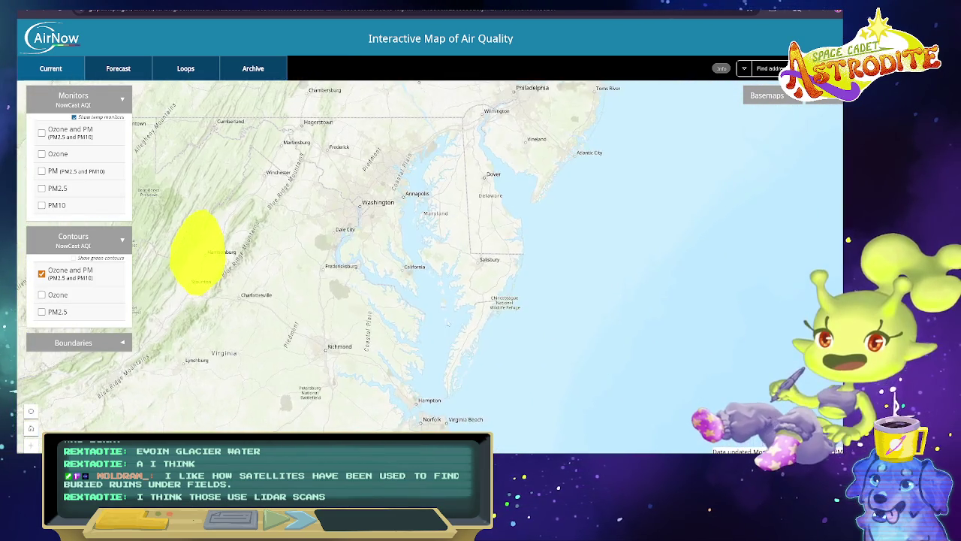
drag(571, 84, 350, 316)
Zoom into coastal Manahawkin, centring on Hilliard Blvd and E Bay Ave.
scroll(350, 316, up, 1)
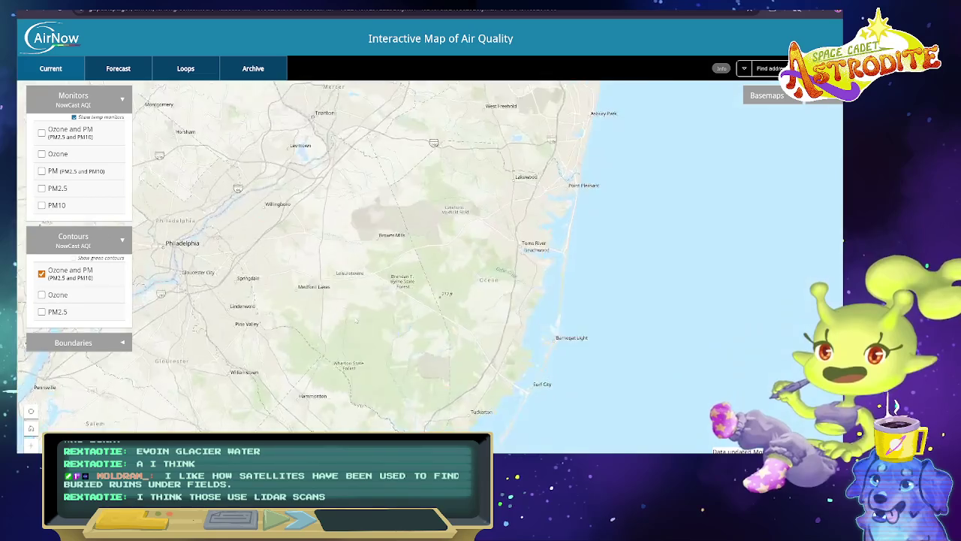
scroll(350, 316, up, 2)
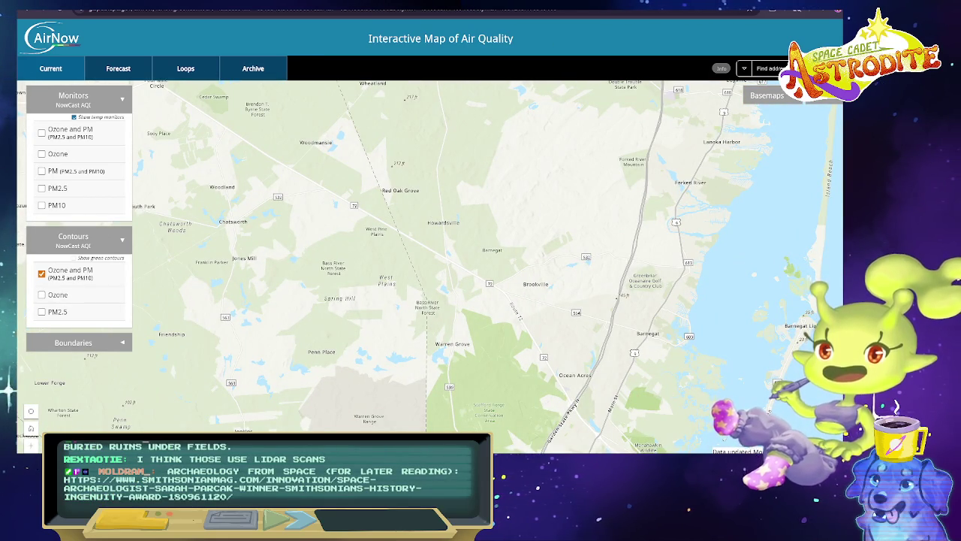
scroll(350, 316, down, 1)
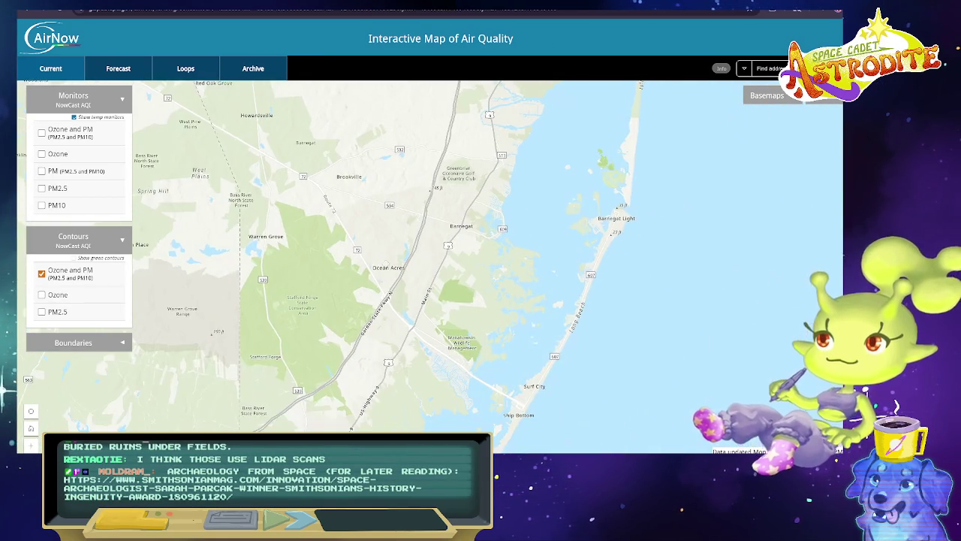
scroll(439, 313, up, 2)
scroll(439, 313, up, 2)
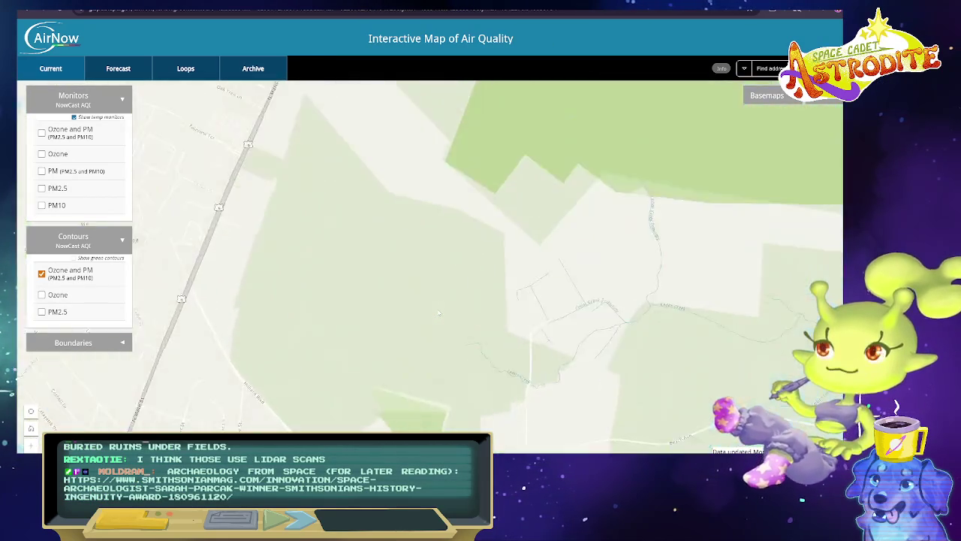
scroll(440, 313, up, 1)
scroll(625, 350, down, 2)
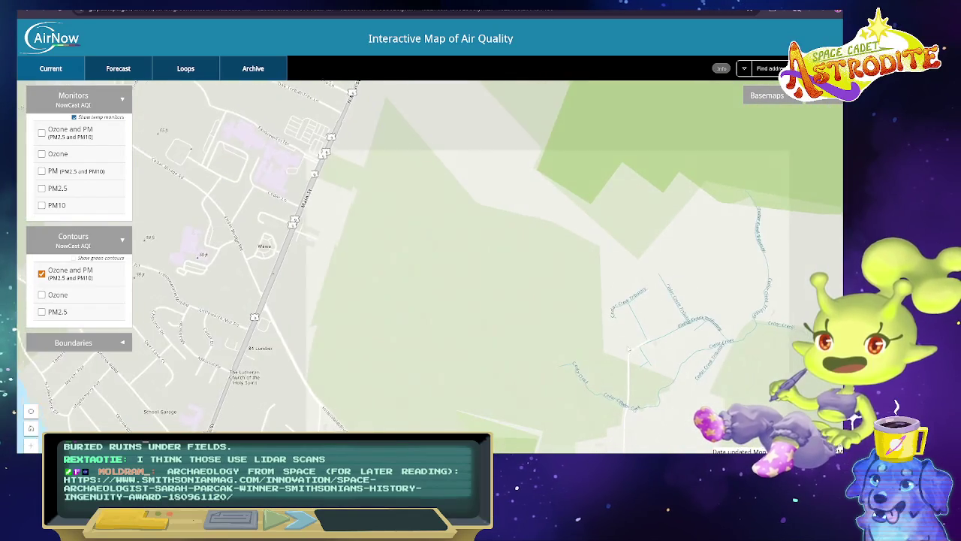
scroll(461, 252, up, 2)
scroll(462, 252, down, 2)
mouse_move(461, 252)
mouse_down()
mouse_move(538, 284)
mouse_move(402, 321)
mouse_up()
scroll(537, 284, up, 2)
scroll(538, 284, down, 2)
scroll(402, 321, up, 2)
scroll(402, 320, up, 1)
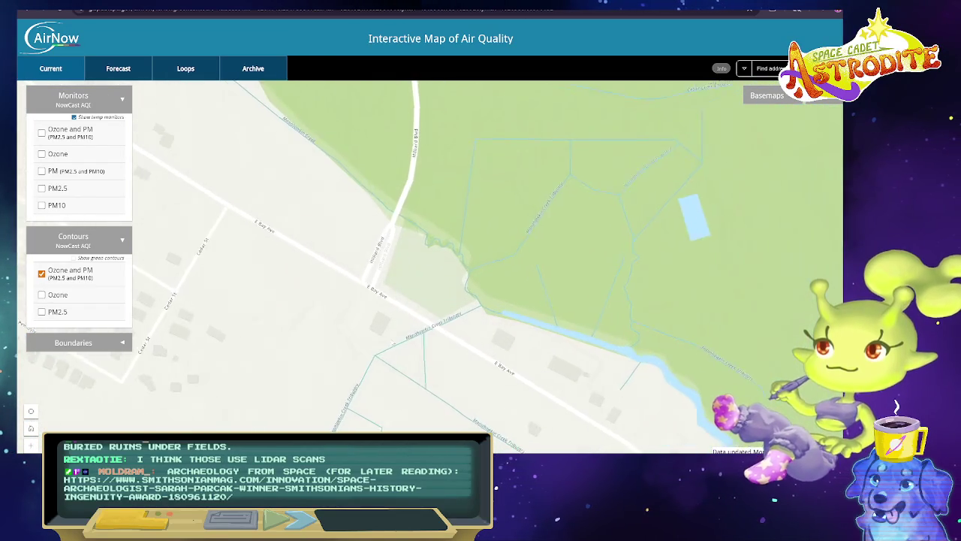
drag(330, 402, 416, 401)
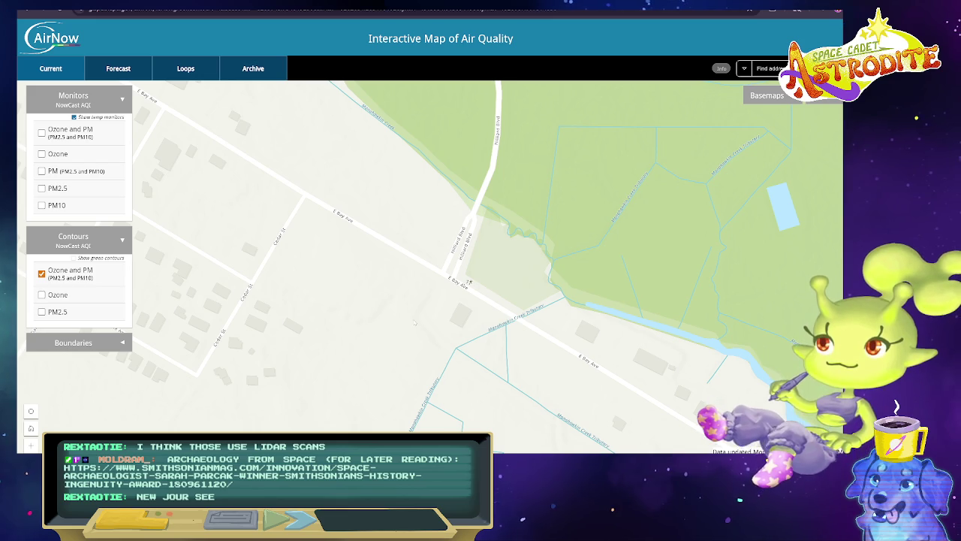
Explore the Beach Haven West canal streets along Bay Ave and the creeks.
scroll(419, 326, down, 1)
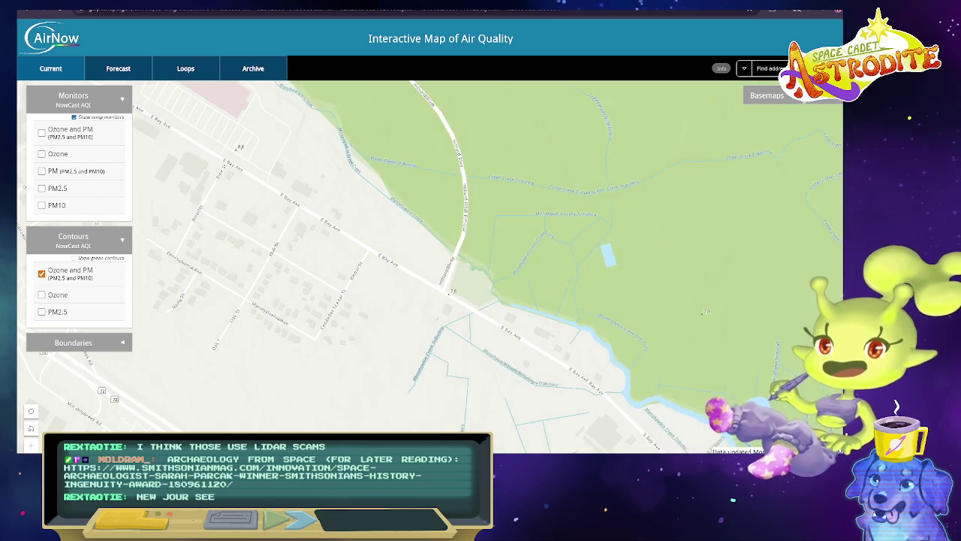
drag(306, 455, 389, 338)
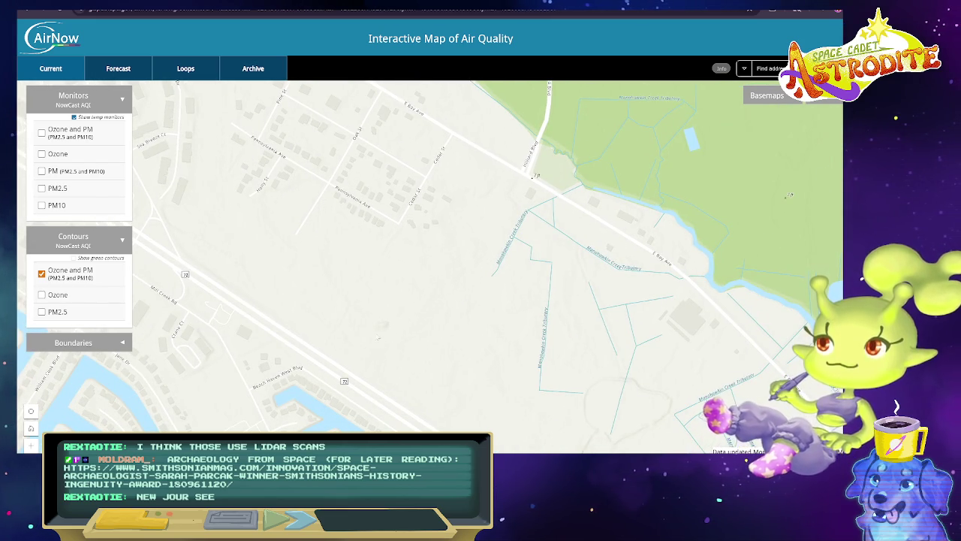
scroll(379, 351, up, 1)
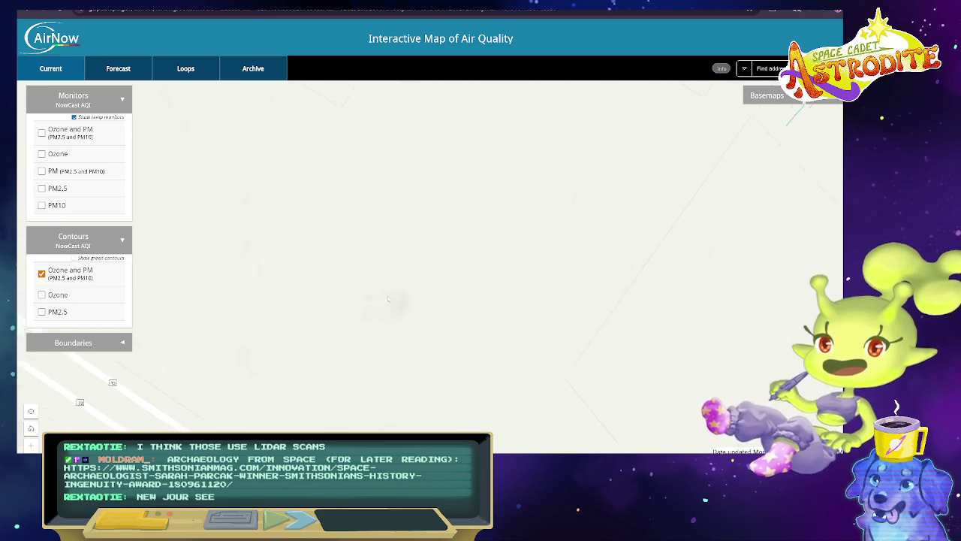
scroll(410, 321, up, 1)
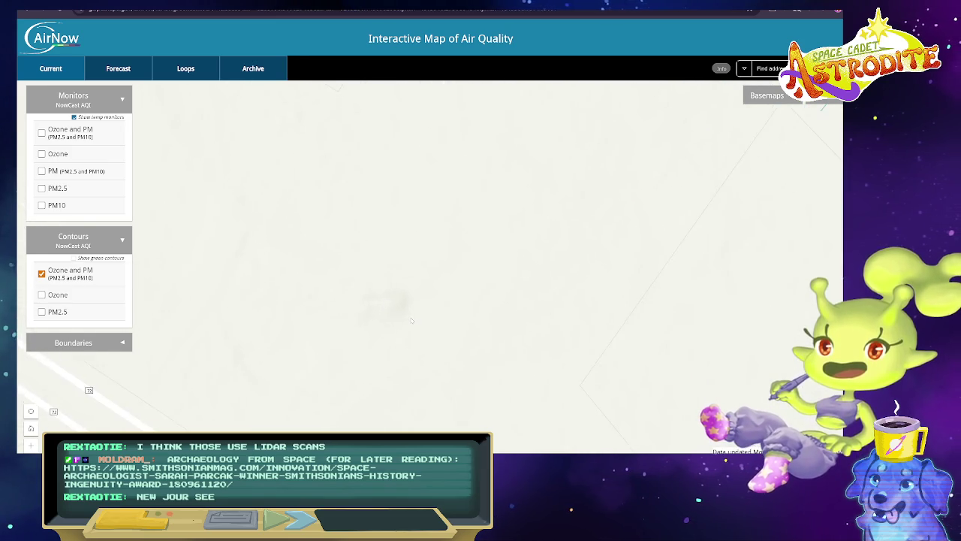
scroll(410, 321, down, 1)
mouse_move(347, 338)
mouse_down()
mouse_move(549, 296)
mouse_move(342, 333)
mouse_move(447, 382)
mouse_up()
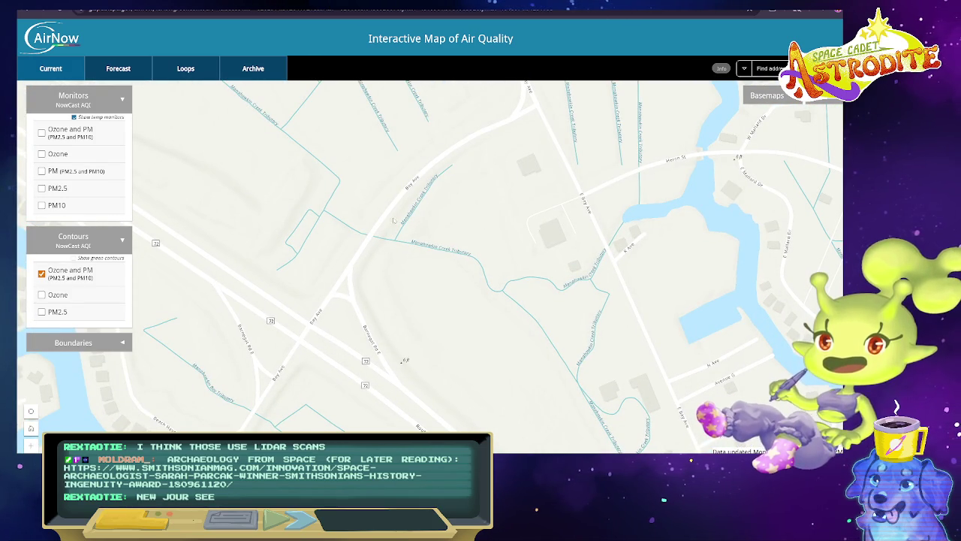
mouse_move(378, 272)
mouse_down()
mouse_move(447, 293)
mouse_move(470, 321)
mouse_up()
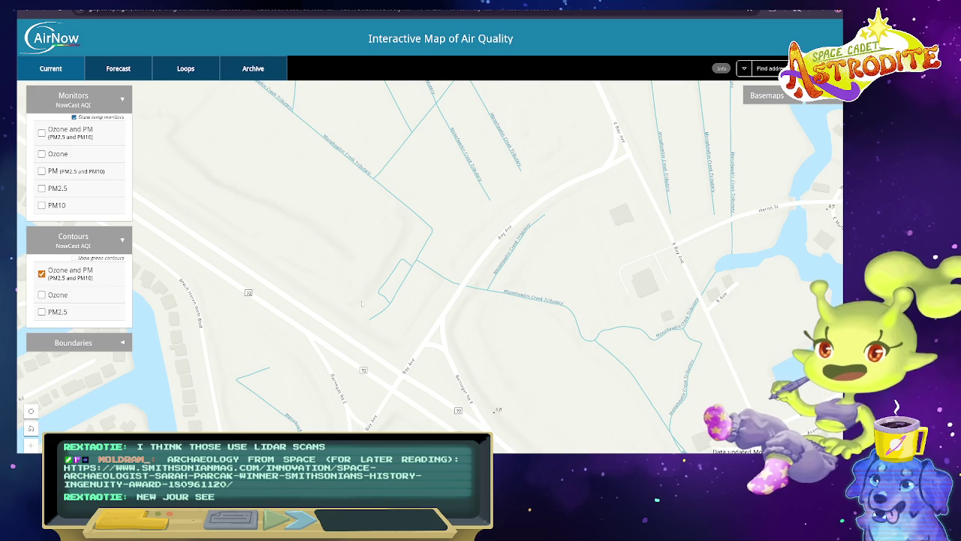
scroll(569, 343, up, 2)
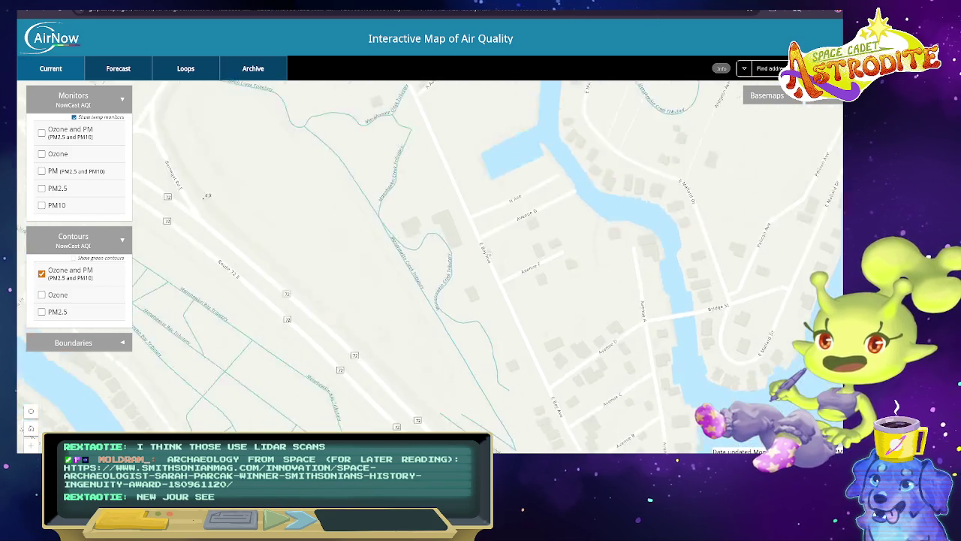
scroll(564, 289, up, 2)
scroll(571, 316, up, 1)
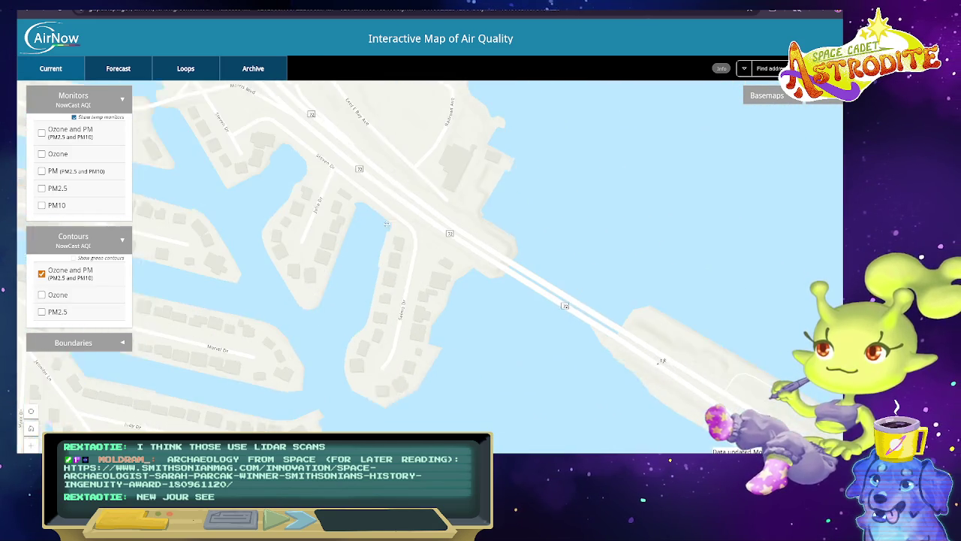
scroll(553, 351, up, 2)
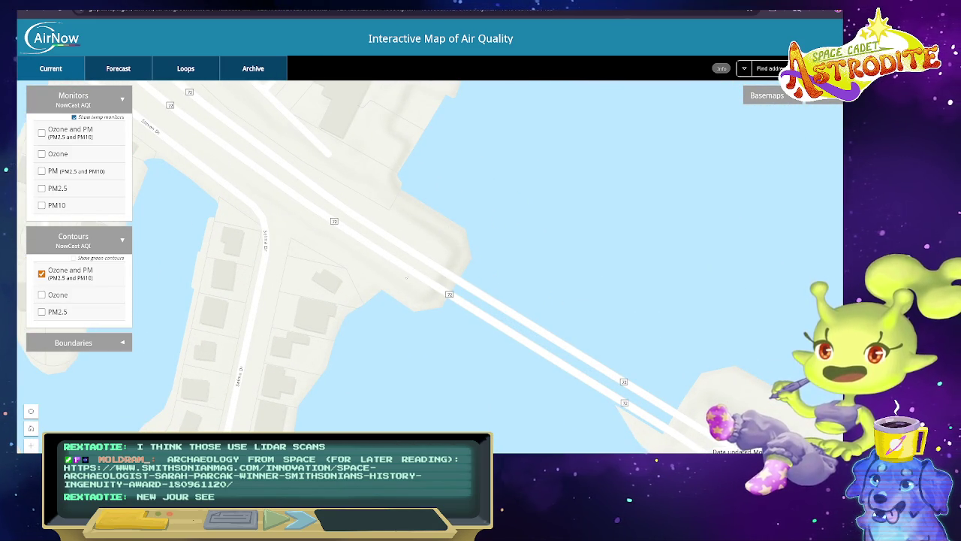
Centre the Route 72 causeway, zoom out and pan north-west past Forked River to Toms River.
drag(730, 335, 487, 198)
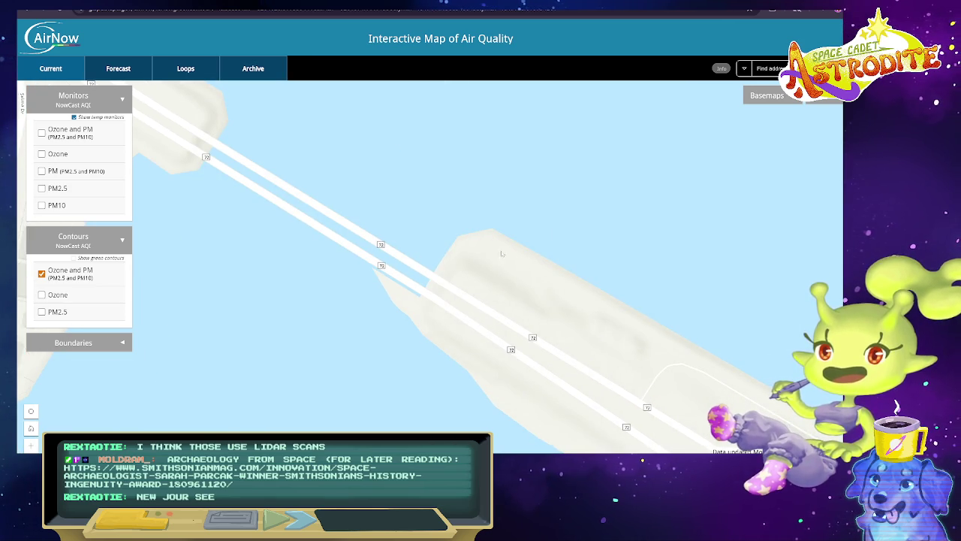
scroll(472, 298, down, 1)
scroll(472, 297, down, 1)
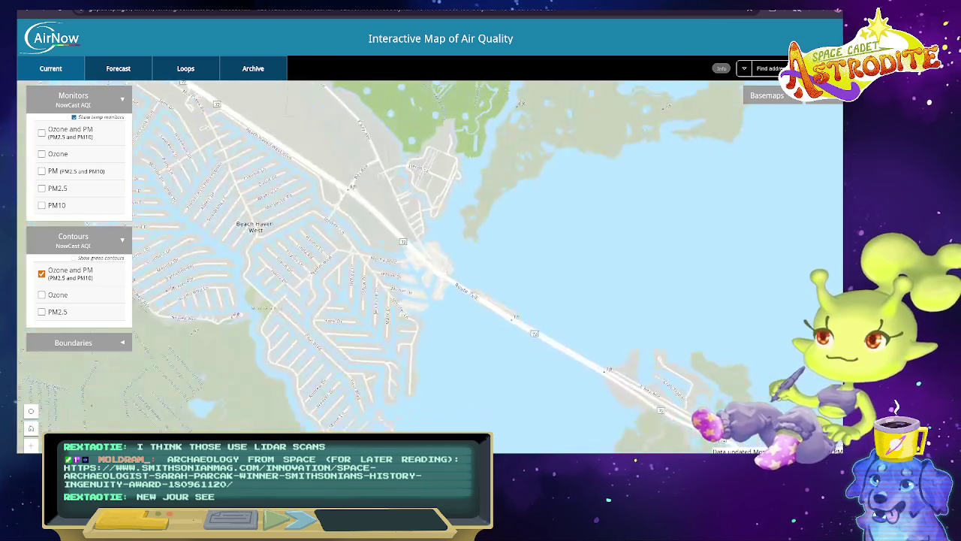
scroll(473, 297, down, 1)
scroll(472, 298, down, 1)
drag(376, 188, 563, 421)
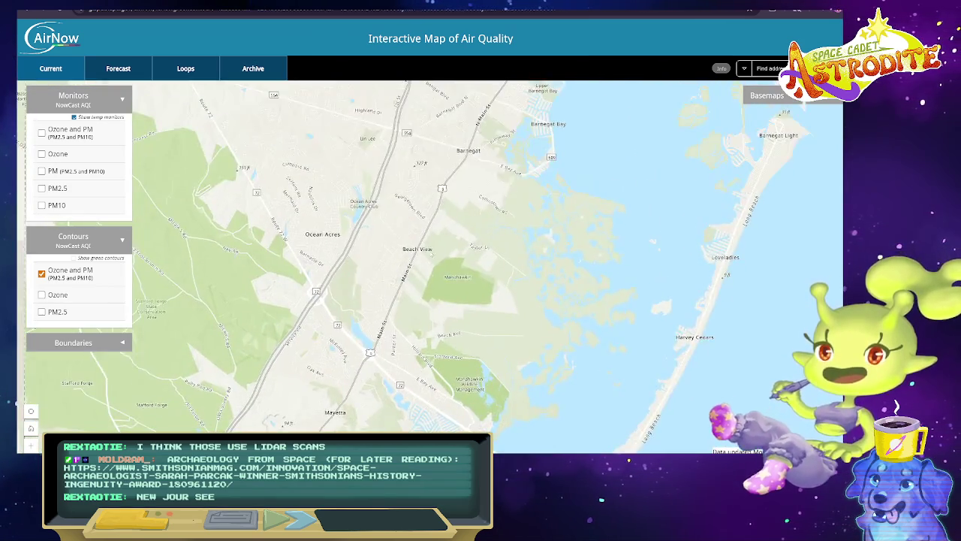
drag(406, 188, 451, 338)
drag(376, 150, 451, 300)
drag(375, 188, 408, 367)
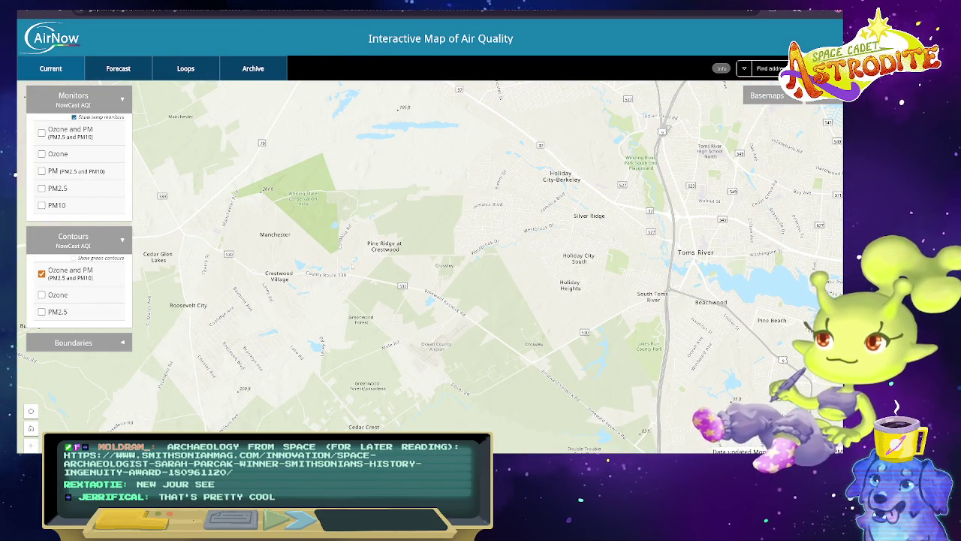
scroll(367, 301, up, 2)
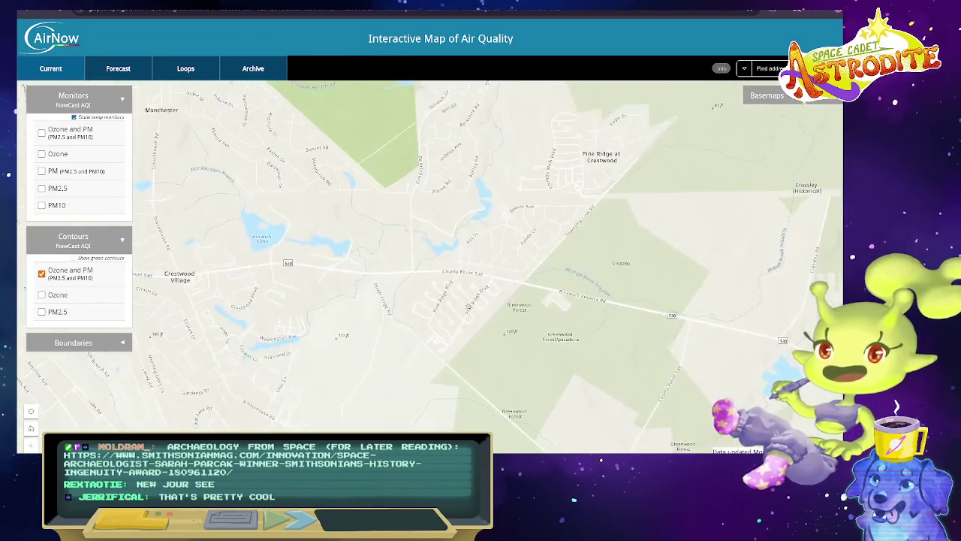
scroll(427, 368, up, 2)
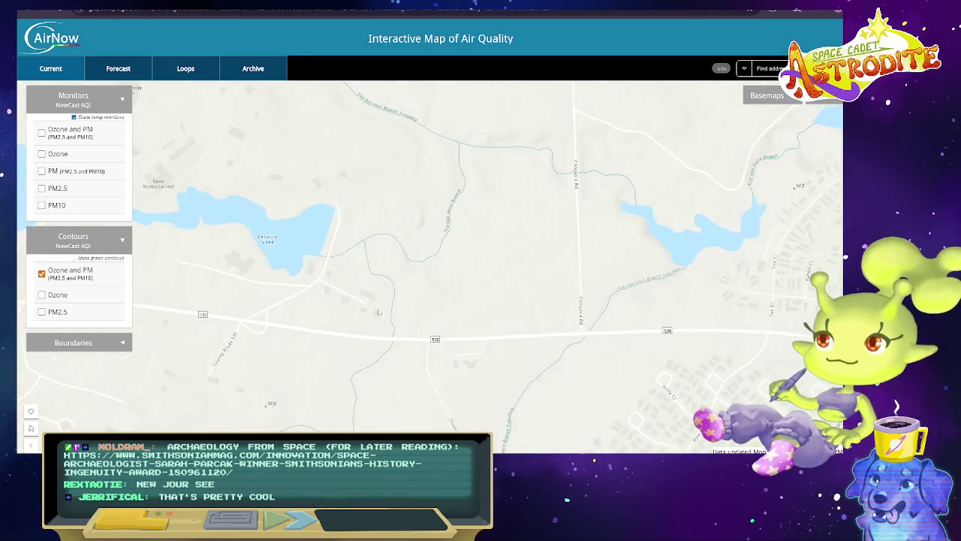
Pan from Stonybrook Rd through Trenton–Princeton to Somerville–Newark, zooming out toward Hampton and Glen Gardner.
drag(427, 368, 485, 496)
scroll(391, 293, down, 1)
scroll(418, 350, up, 1)
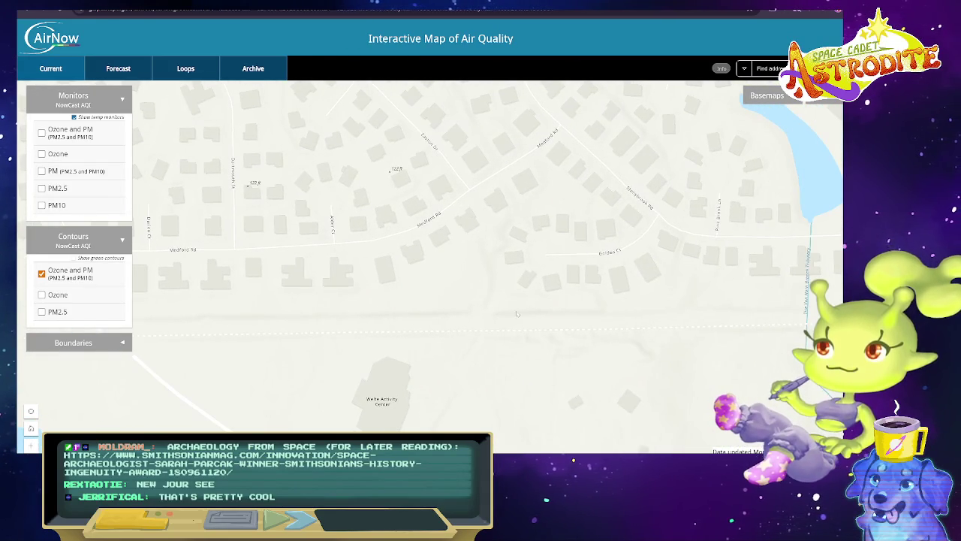
scroll(535, 317, down, 2)
scroll(536, 315, down, 1)
scroll(538, 314, down, 2)
scroll(540, 311, down, 1)
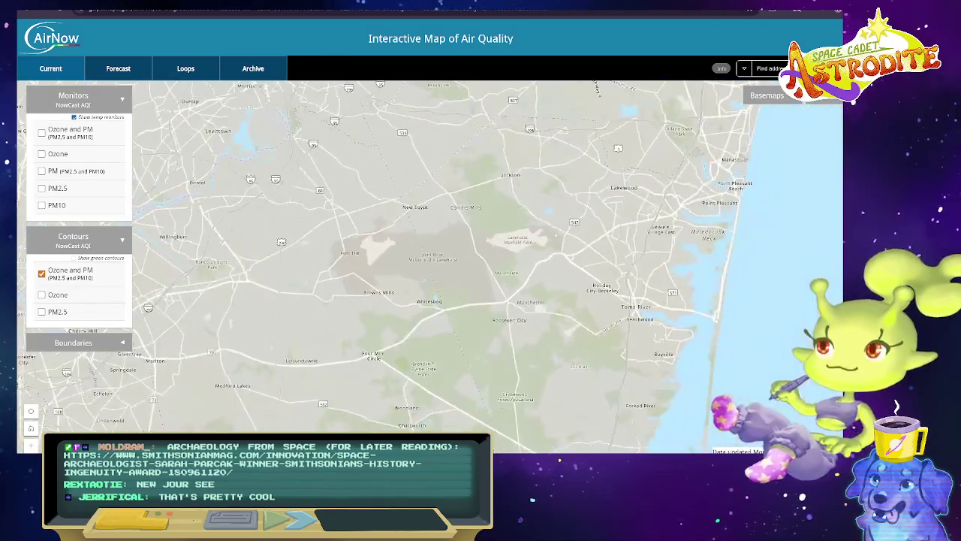
drag(489, 248, 415, 437)
drag(361, 225, 517, 345)
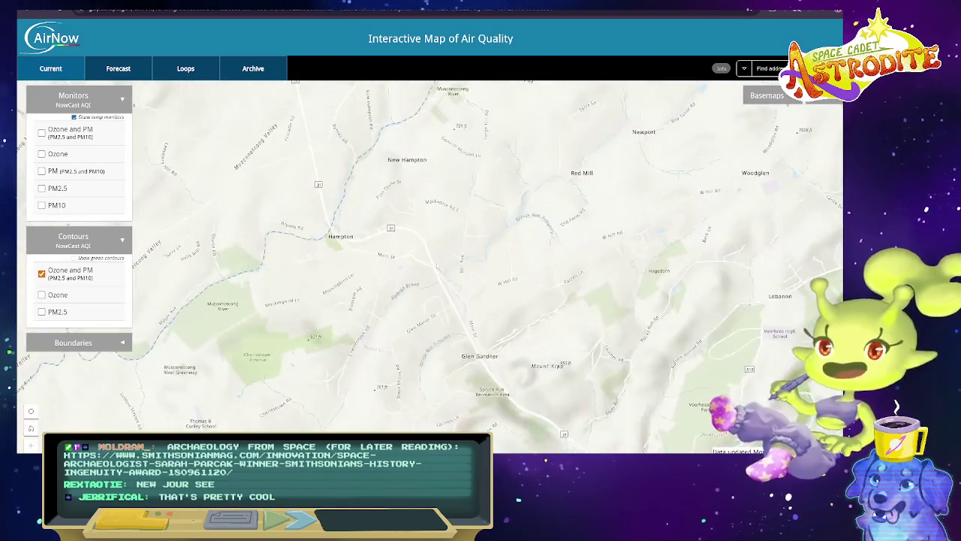
scroll(758, 288, down, 2)
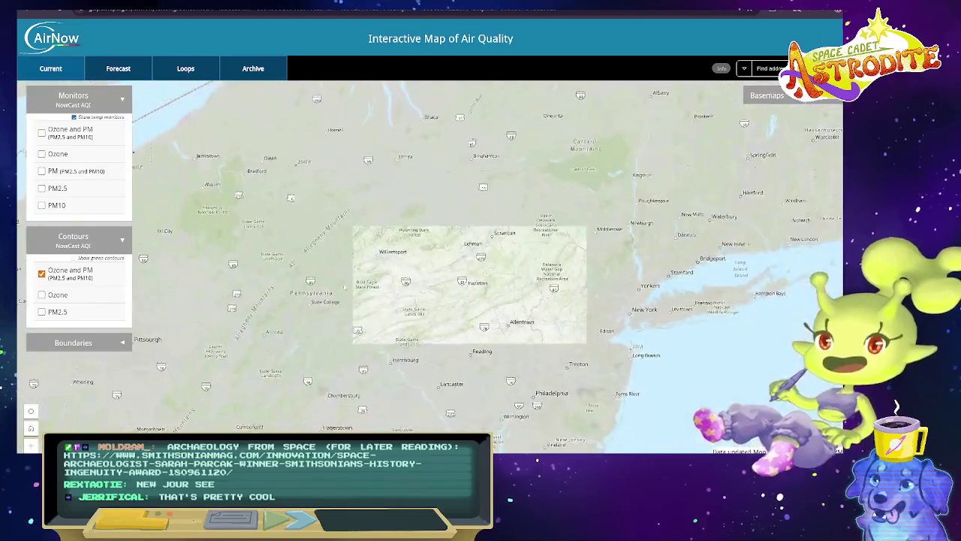
Pan across Pennsylvania and centre the map on Covode near Sawmill Rd.
drag(344, 286, 461, 264)
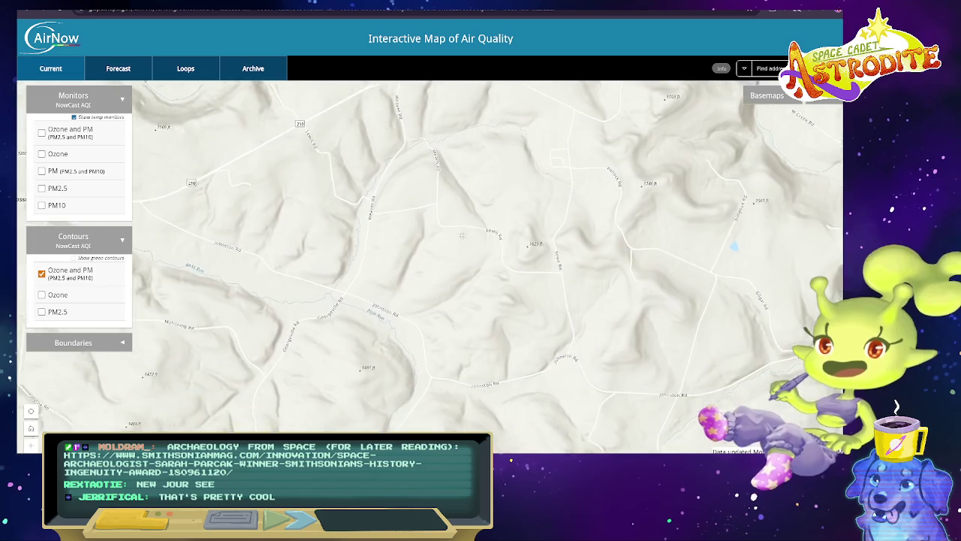
drag(404, 195, 573, 298)
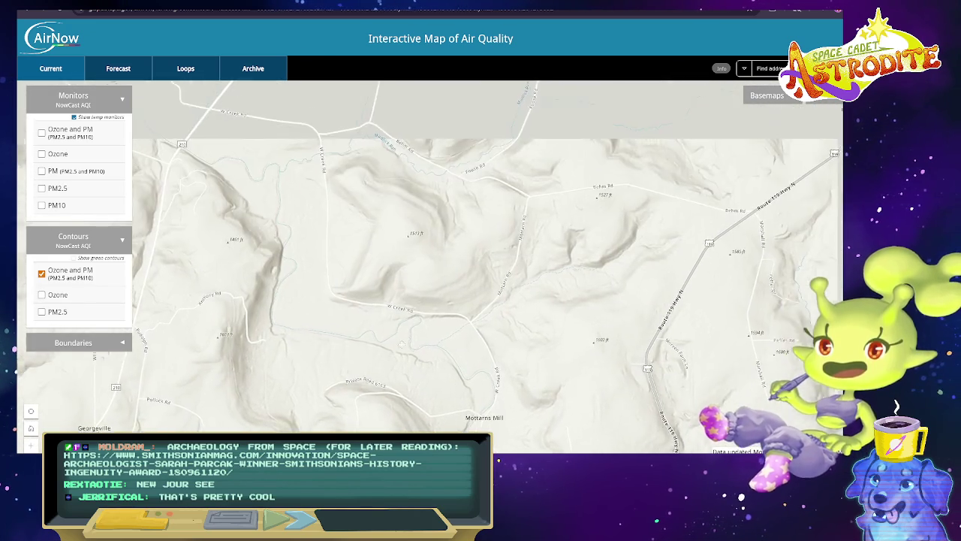
scroll(404, 340, down, 2)
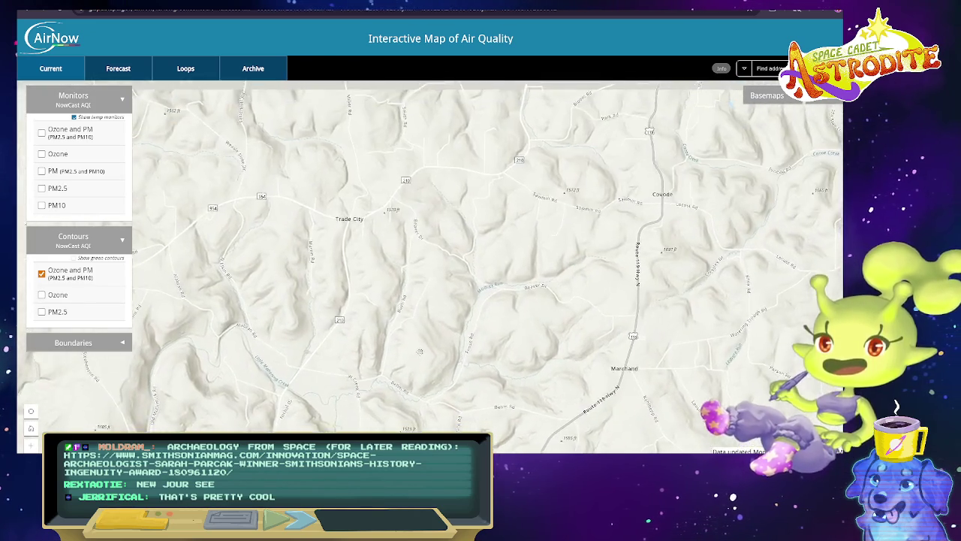
mouse_move(658, 228)
mouse_down()
mouse_move(428, 305)
mouse_move(488, 340)
mouse_up()
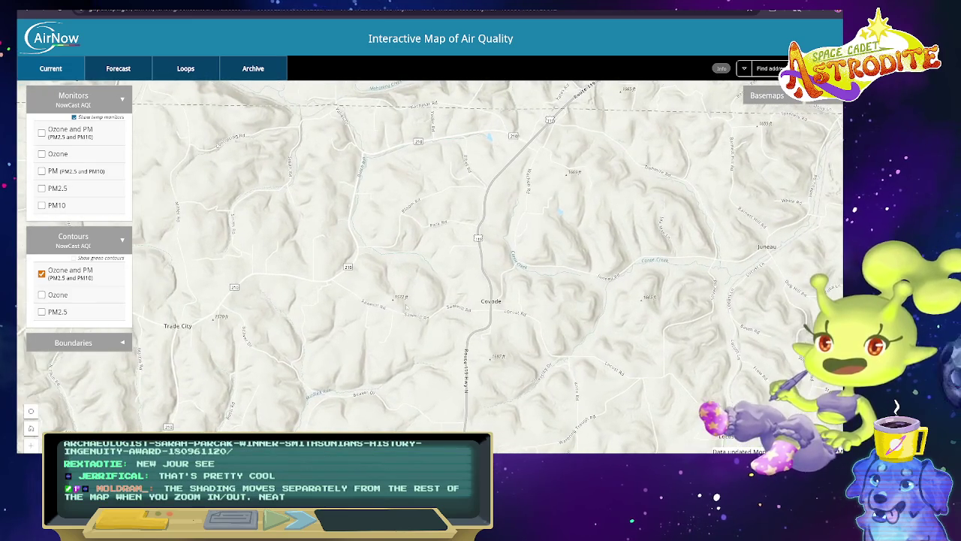
scroll(410, 300, up, 2)
drag(480, 281, 439, 333)
scroll(481, 270, up, 1)
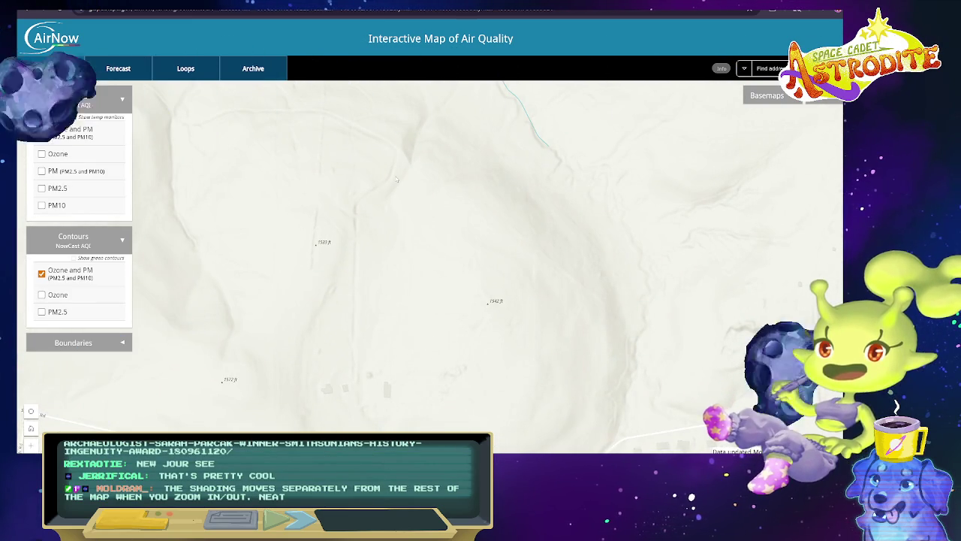
mouse_move(401, 199)
mouse_down()
mouse_move(412, 230)
mouse_move(385, 277)
mouse_up()
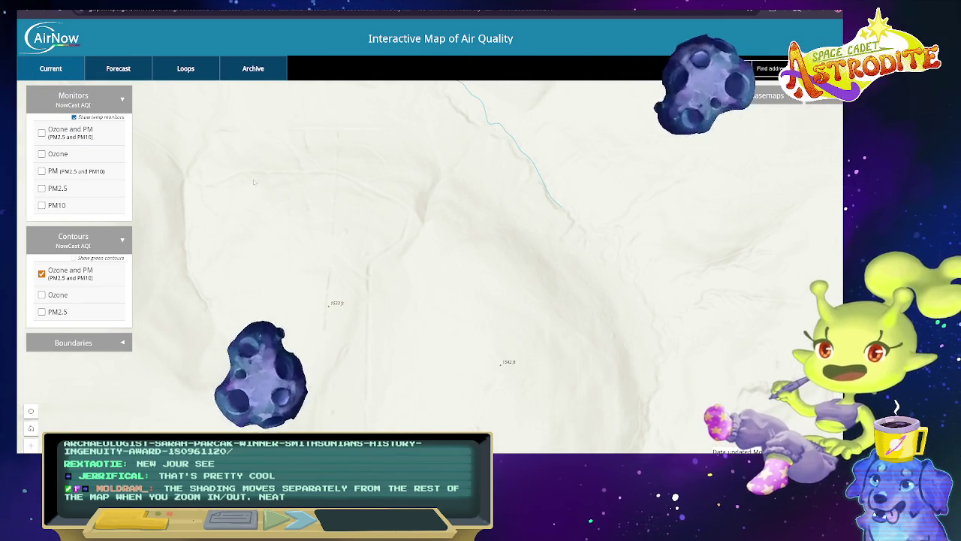
Explore the terrain around Covode, framing the river at top and Sawmill Rd below.
drag(321, 174, 505, 301)
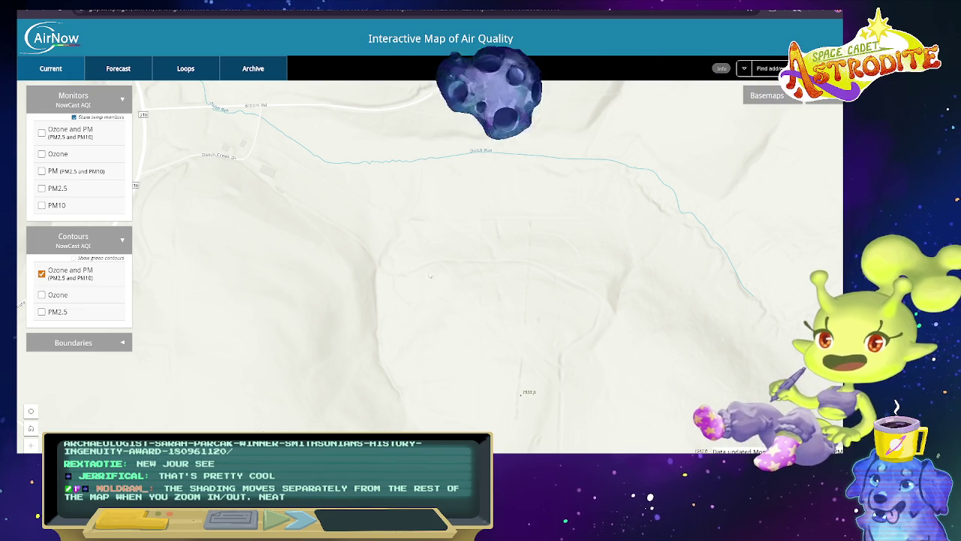
drag(299, 254, 208, 119)
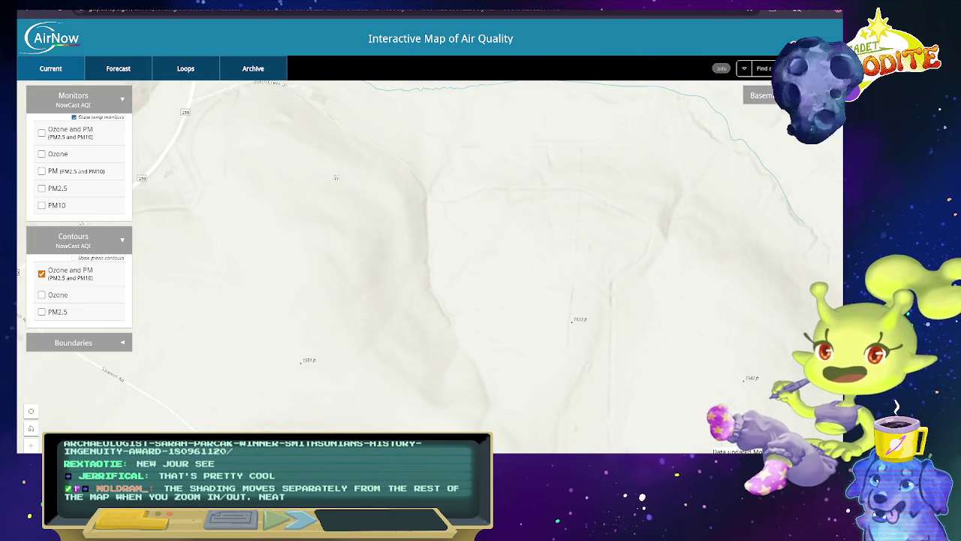
drag(585, 413, 444, 310)
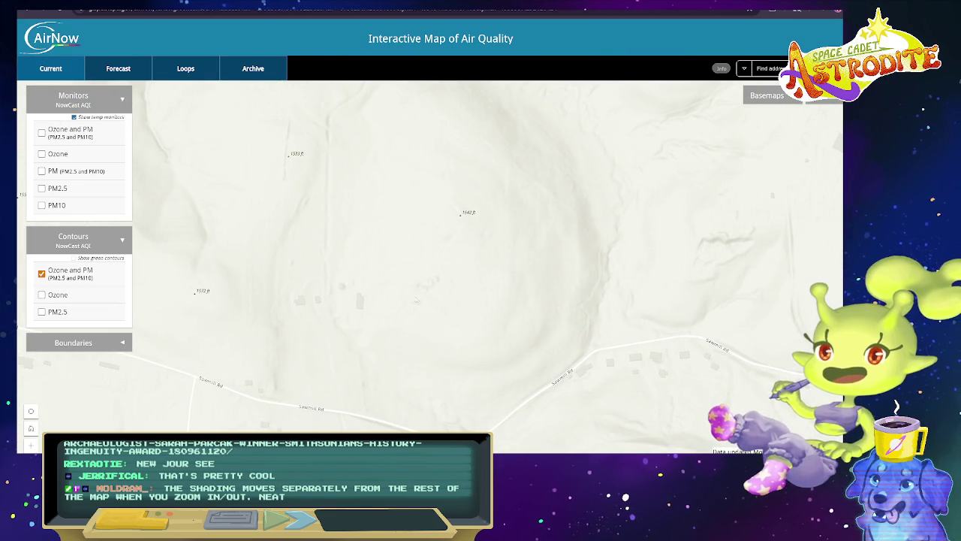
scroll(415, 299, up, 2)
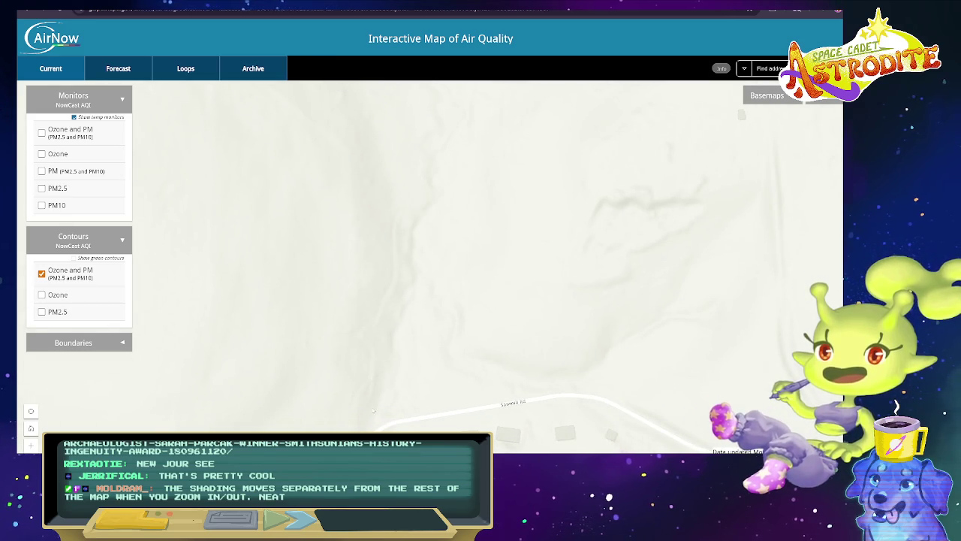
scroll(396, 313, down, 2)
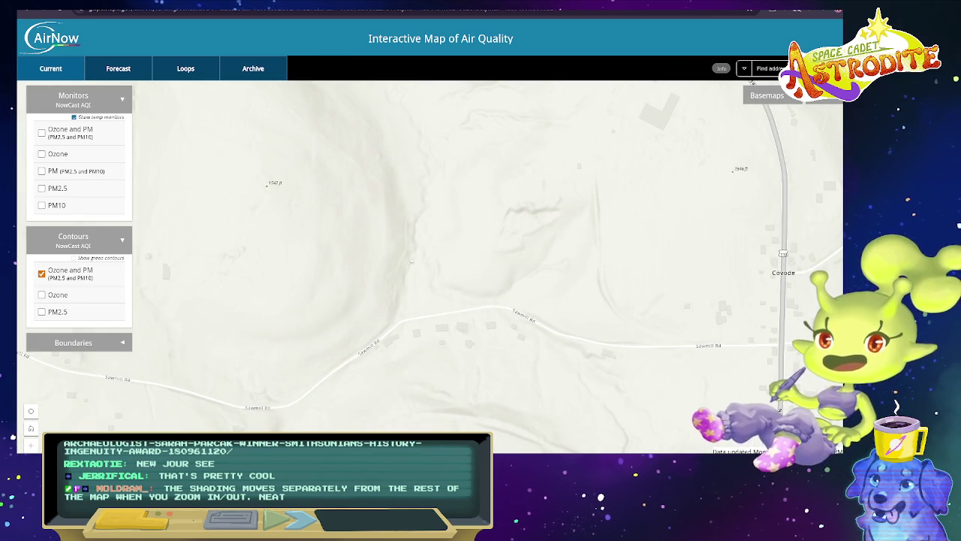
drag(405, 266, 370, 310)
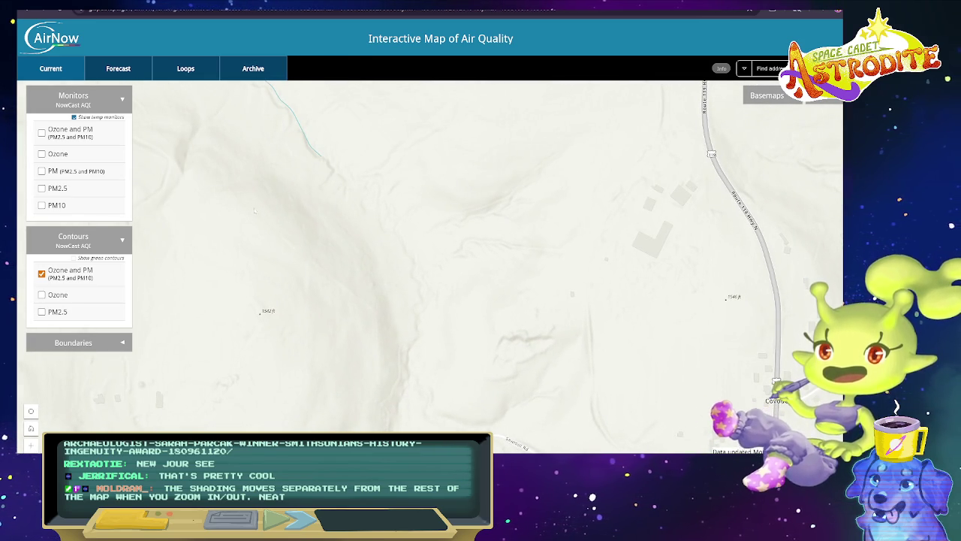
Zoom in near Covode, then back out to show Hamilton, Trade City and Canoe Ridge.
scroll(364, 305, down, 2)
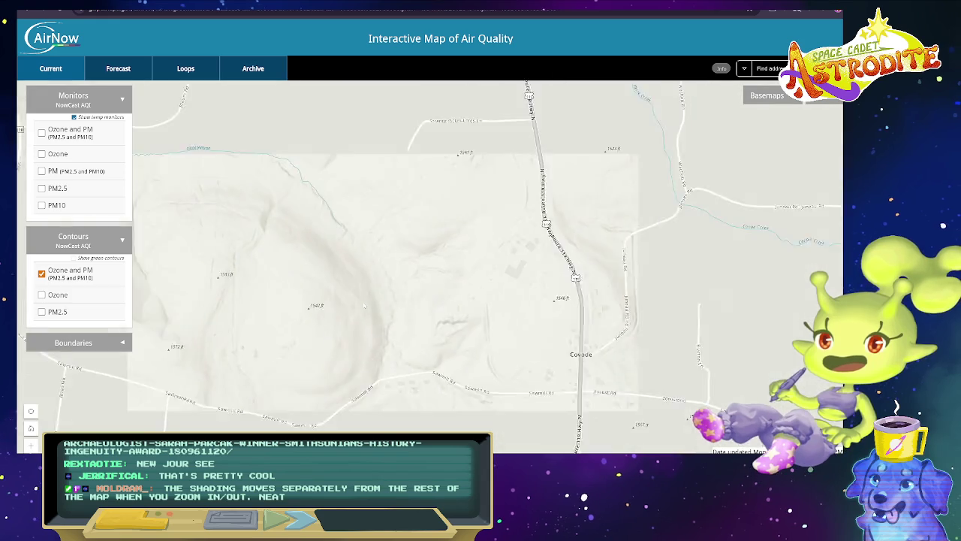
scroll(274, 233, up, 2)
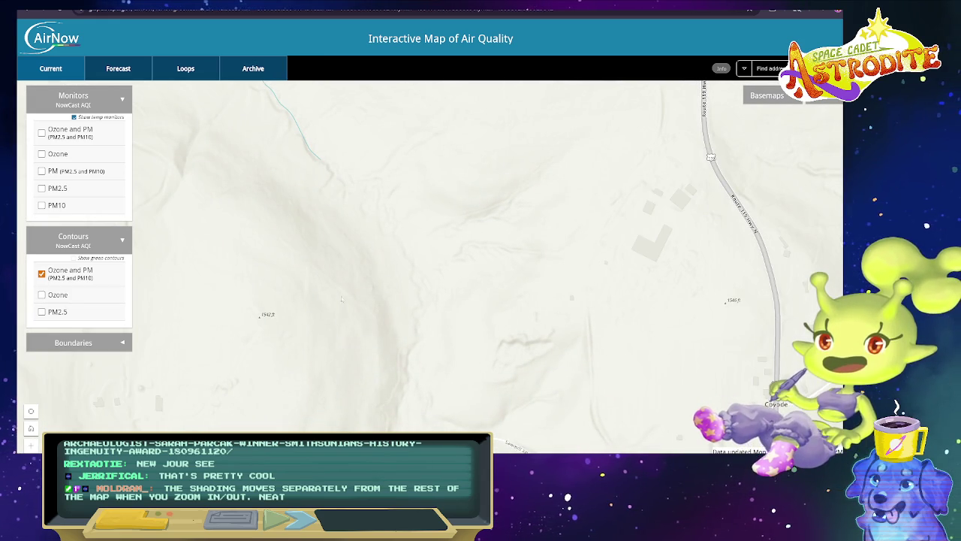
scroll(367, 316, down, 2)
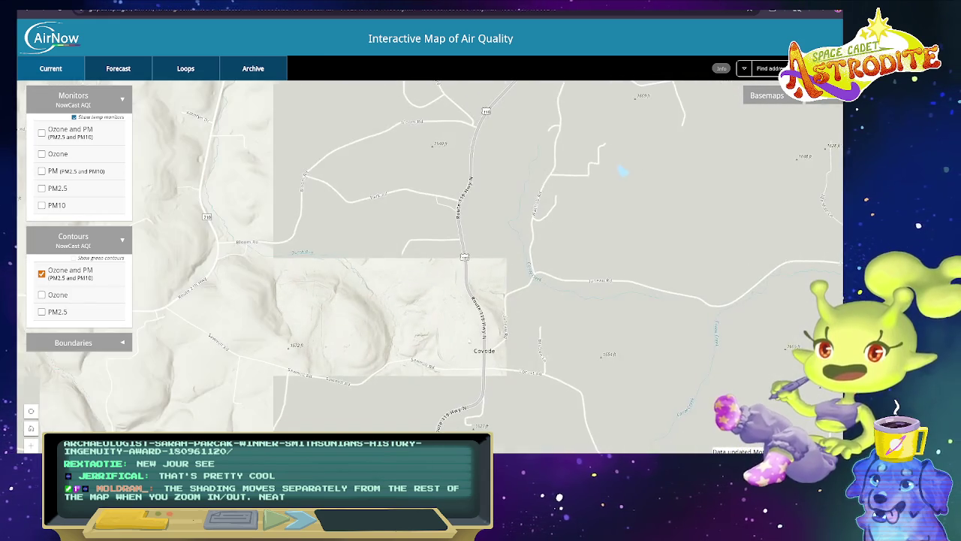
scroll(328, 279, up, 2)
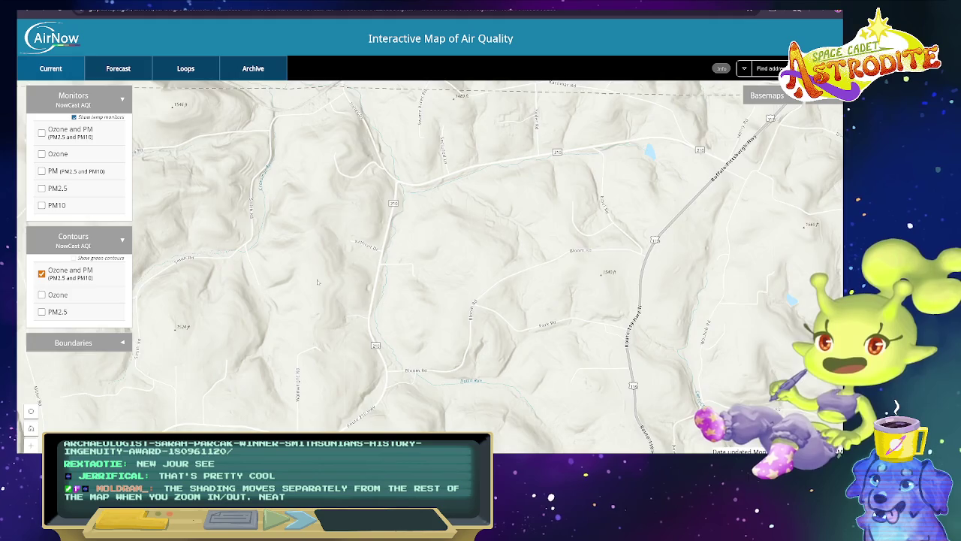
scroll(307, 264, up, 2)
scroll(338, 263, up, 1)
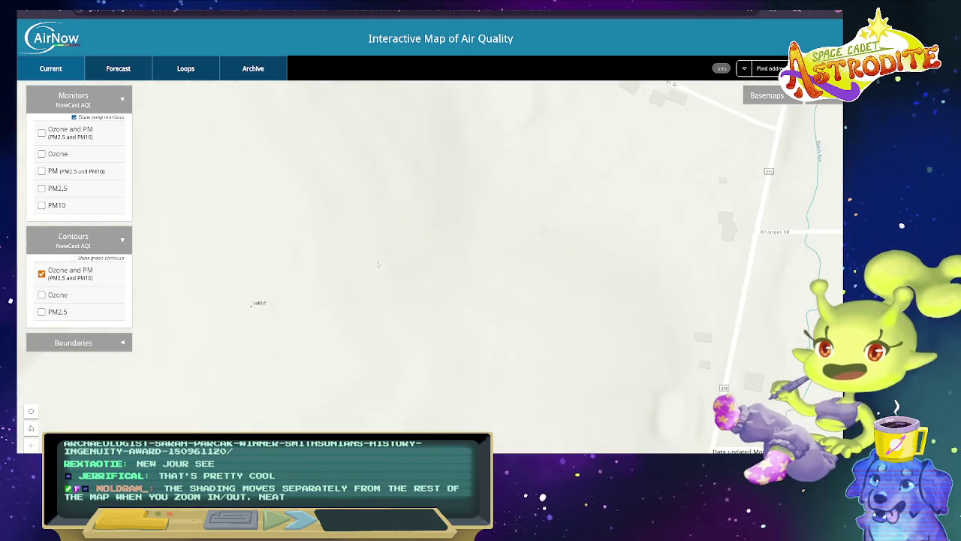
scroll(405, 352, up, 1)
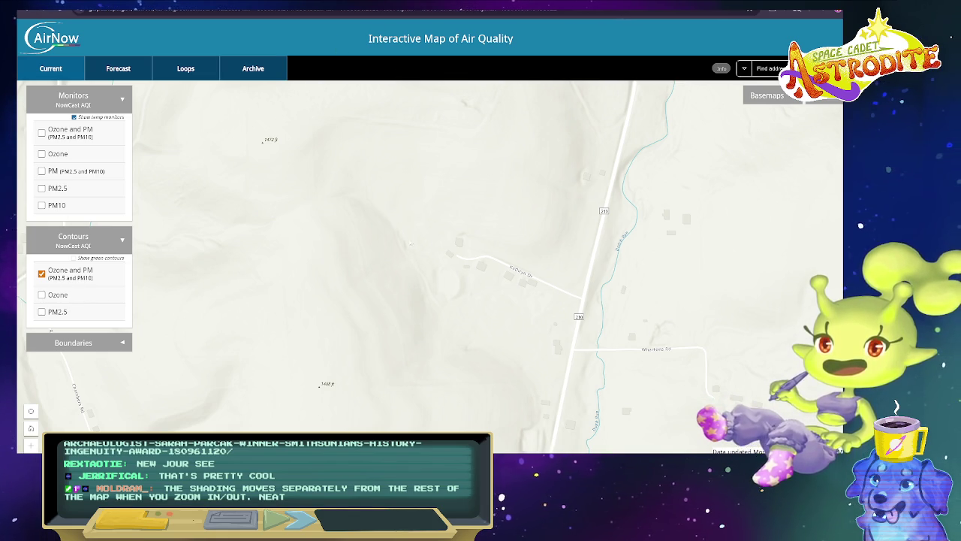
scroll(347, 237, down, 2)
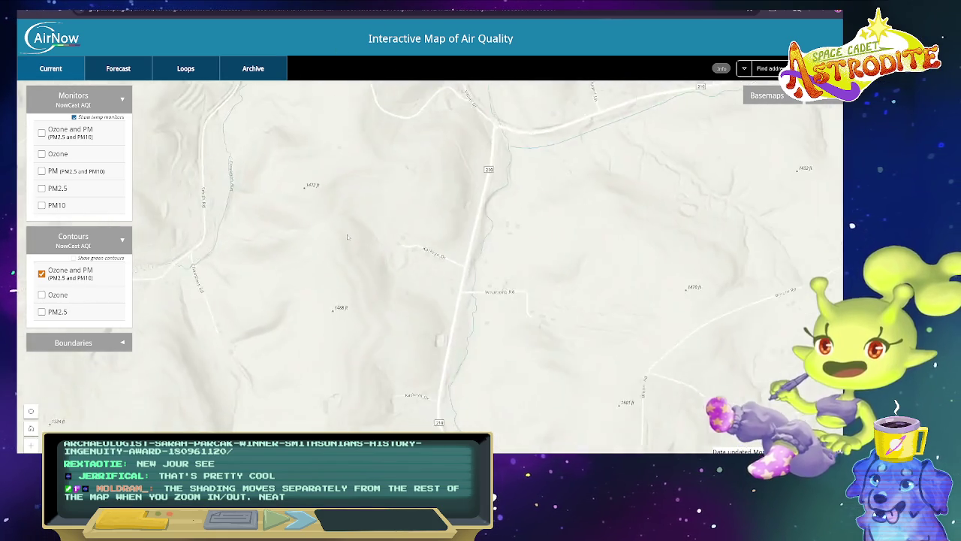
scroll(347, 238, down, 1)
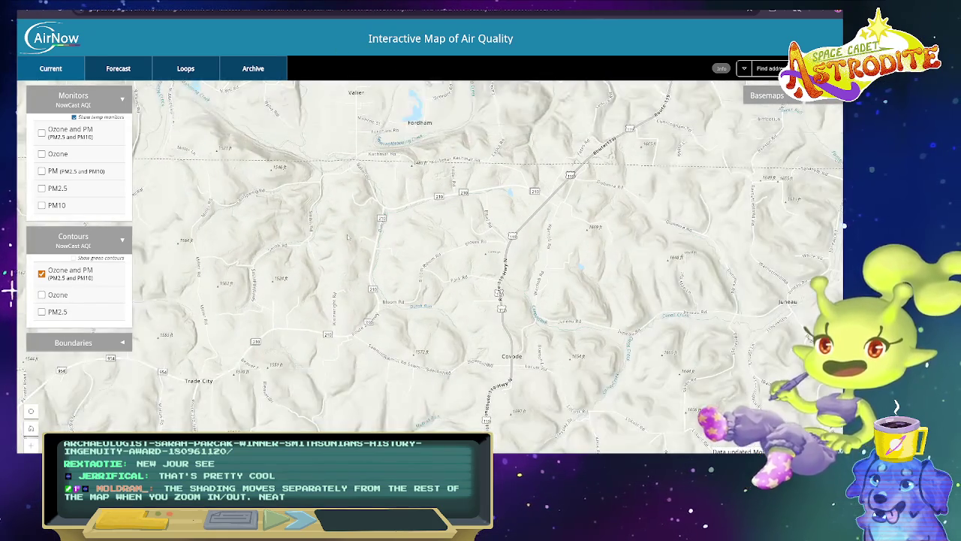
scroll(347, 237, down, 1)
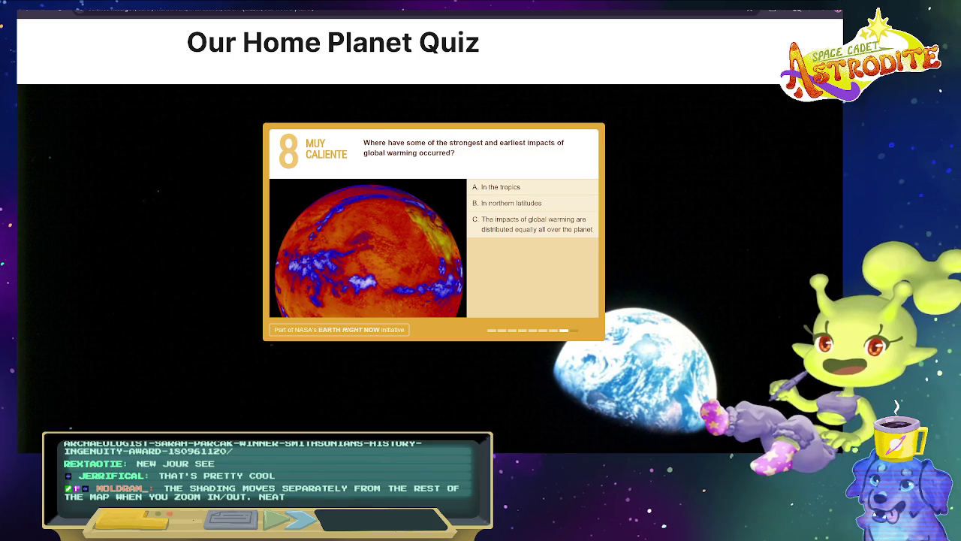
Answer and submit question 8, then advance to question 9.
drag(364, 143, 479, 157)
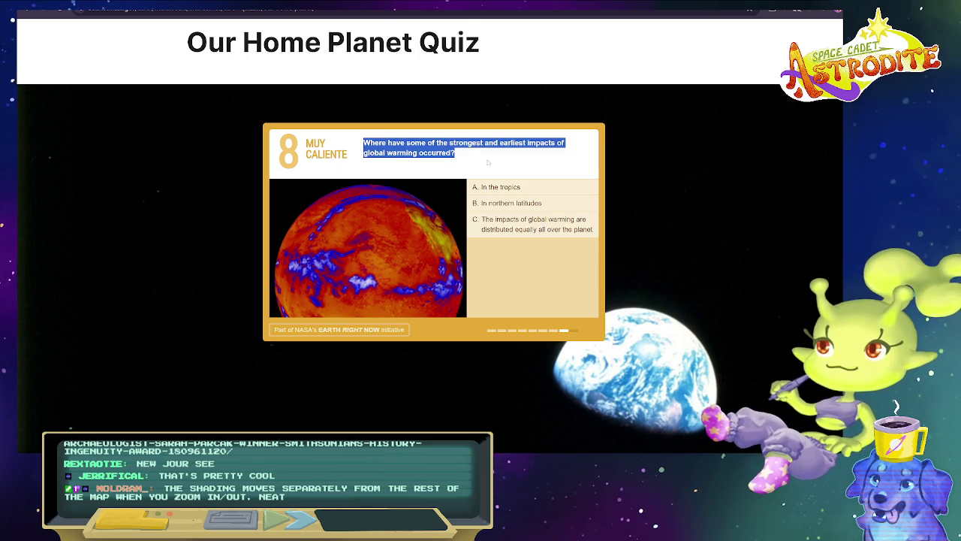
click(561, 205)
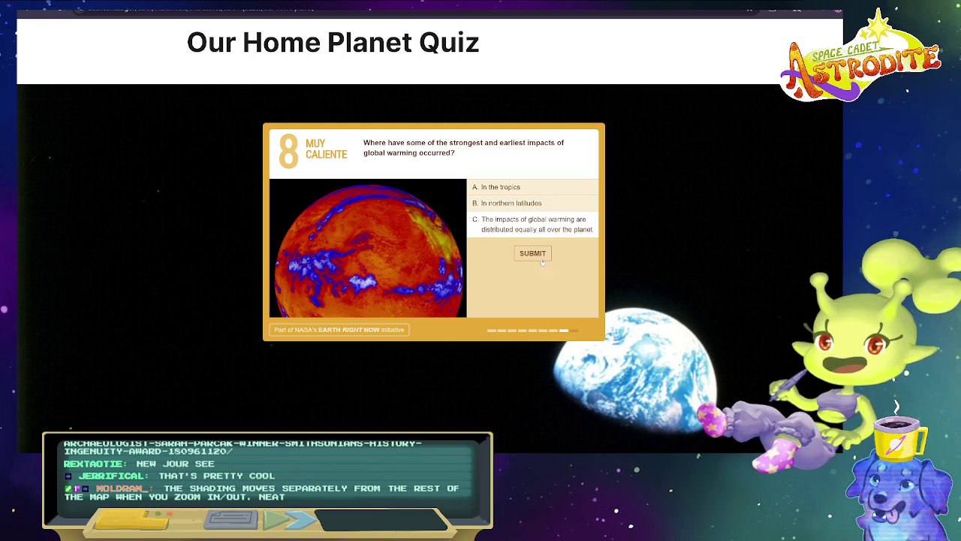
click(542, 257)
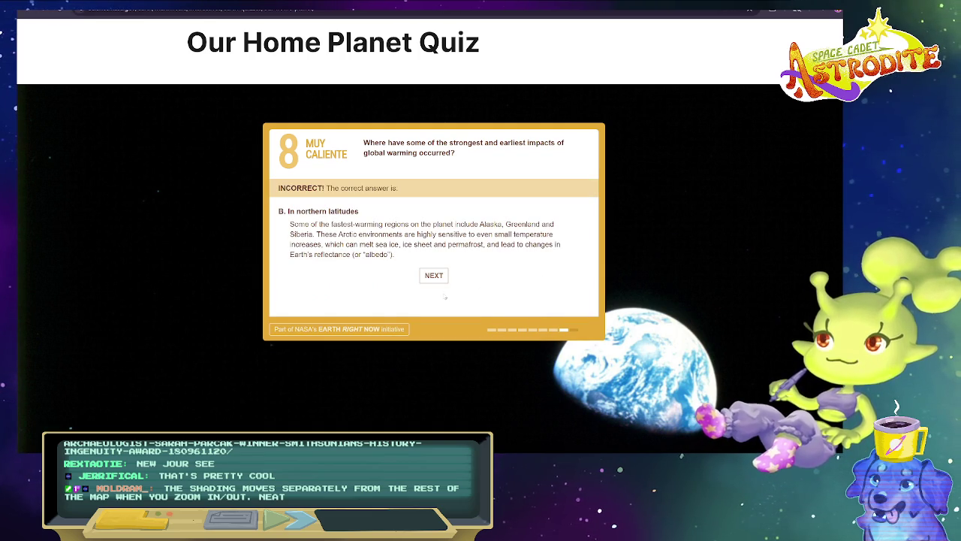
click(442, 275)
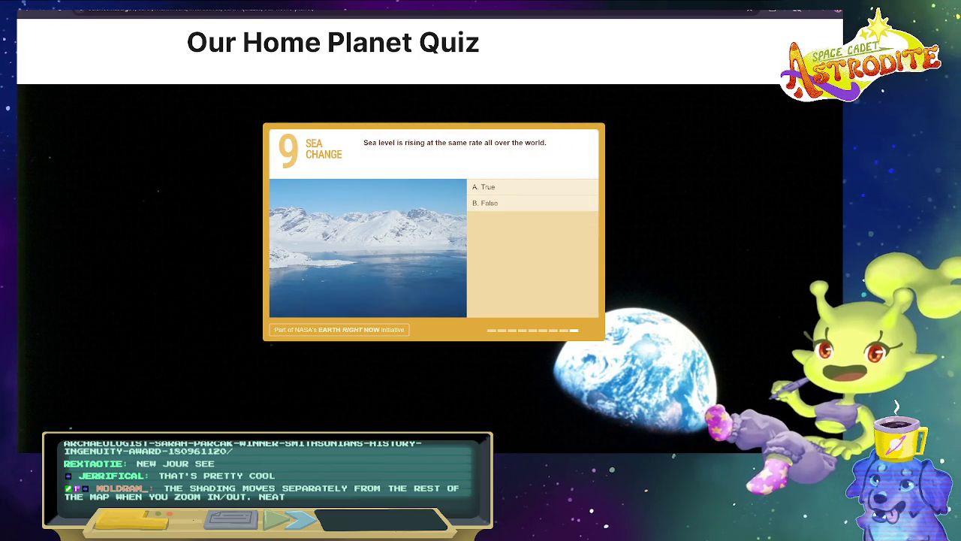
Answer True on the Sea Change question and read the uneven sea-level explanation.
drag(368, 143, 547, 143)
click(523, 188)
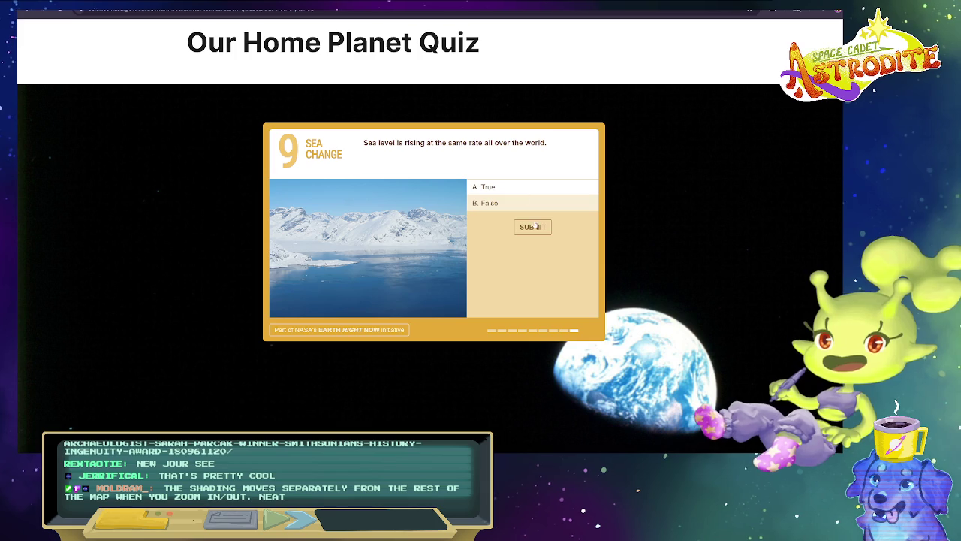
click(533, 226)
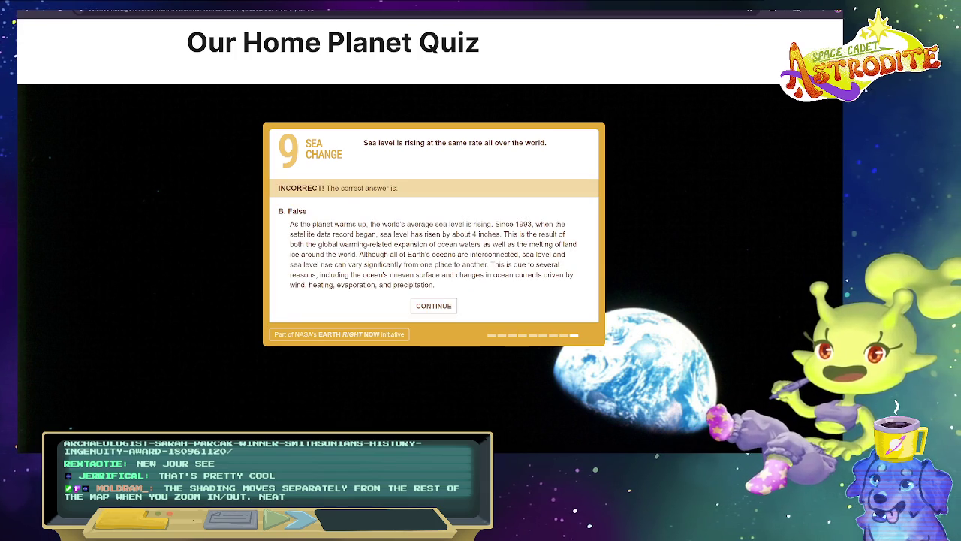
drag(300, 224, 552, 254)
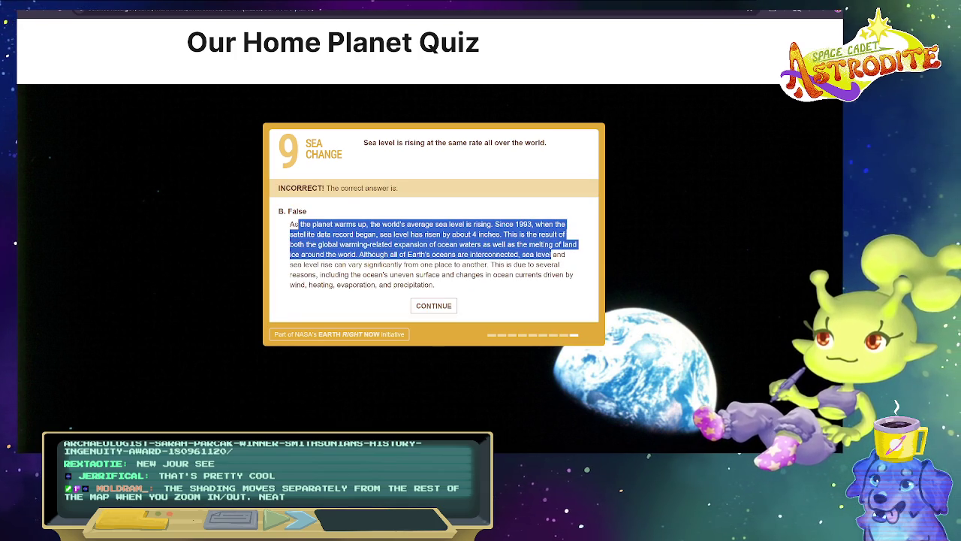
drag(552, 255, 560, 284)
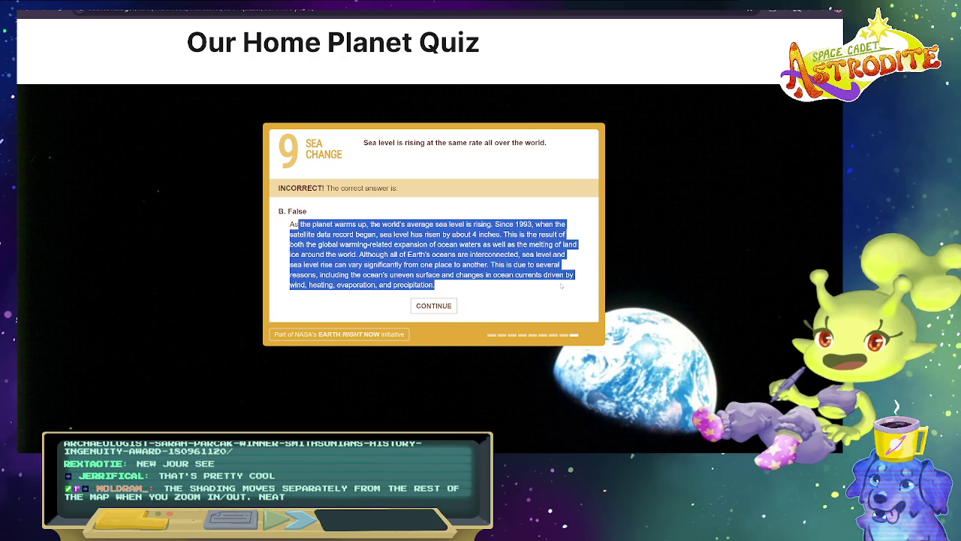
mouse_move(496, 224)
mouse_down()
mouse_move(513, 224)
mouse_move(553, 254)
mouse_move(535, 264)
mouse_move(540, 275)
mouse_up()
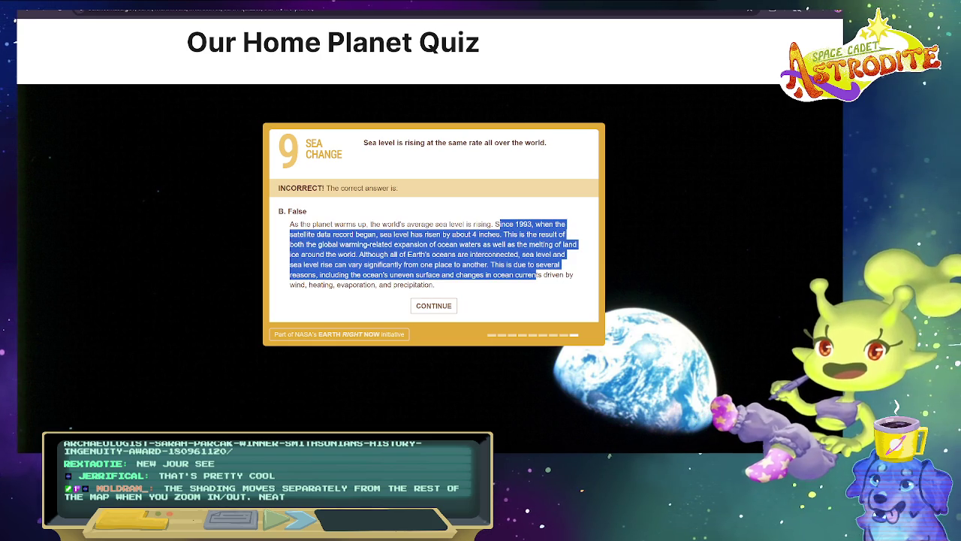
click(539, 275)
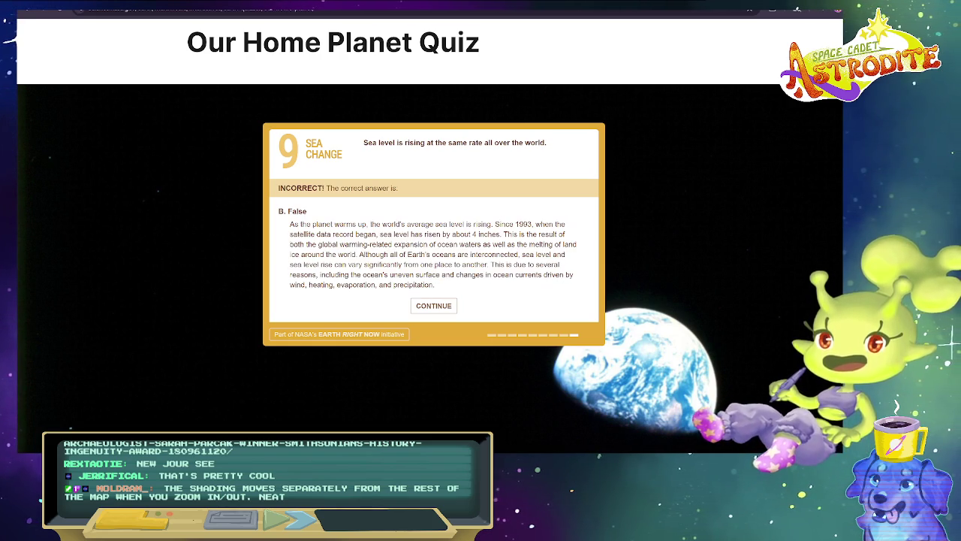
drag(524, 254, 560, 265)
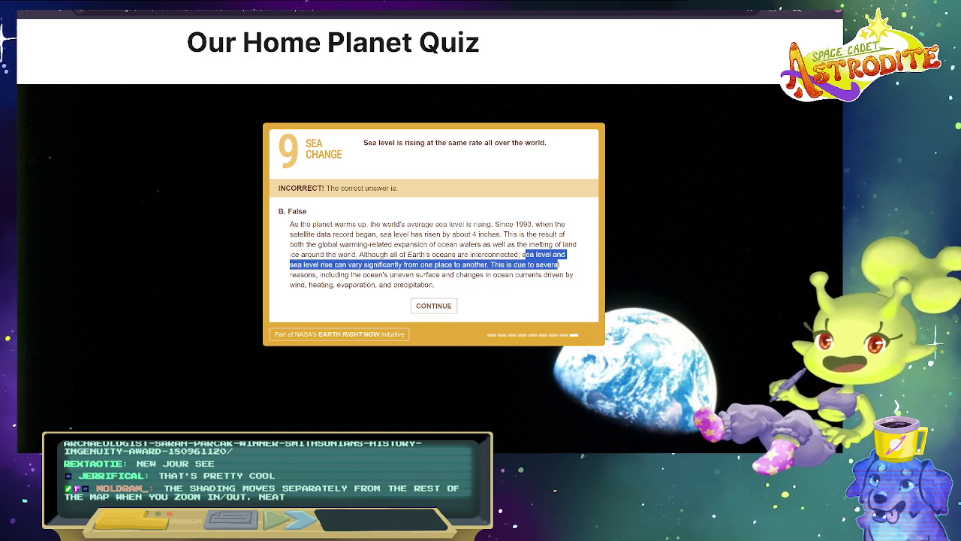
click(434, 286)
drag(435, 286, 330, 275)
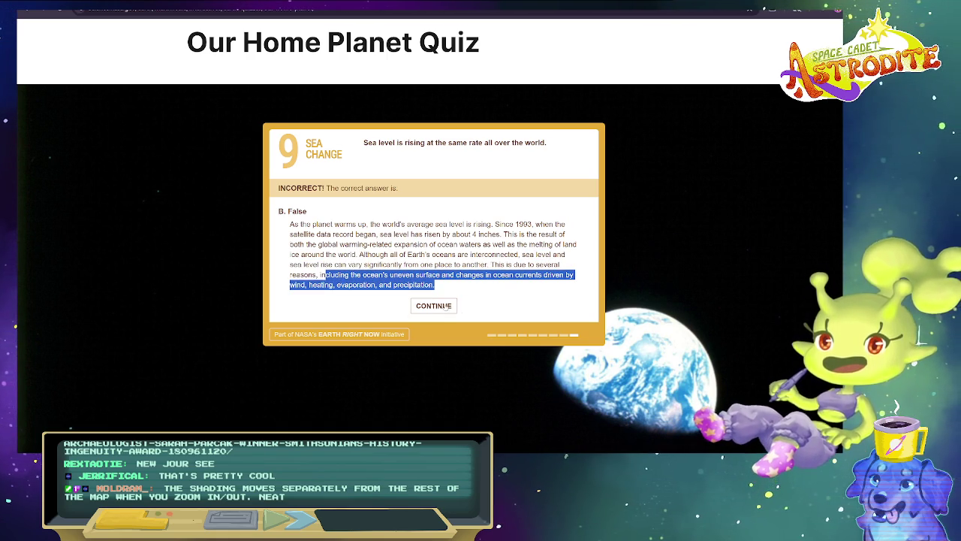
click(448, 306)
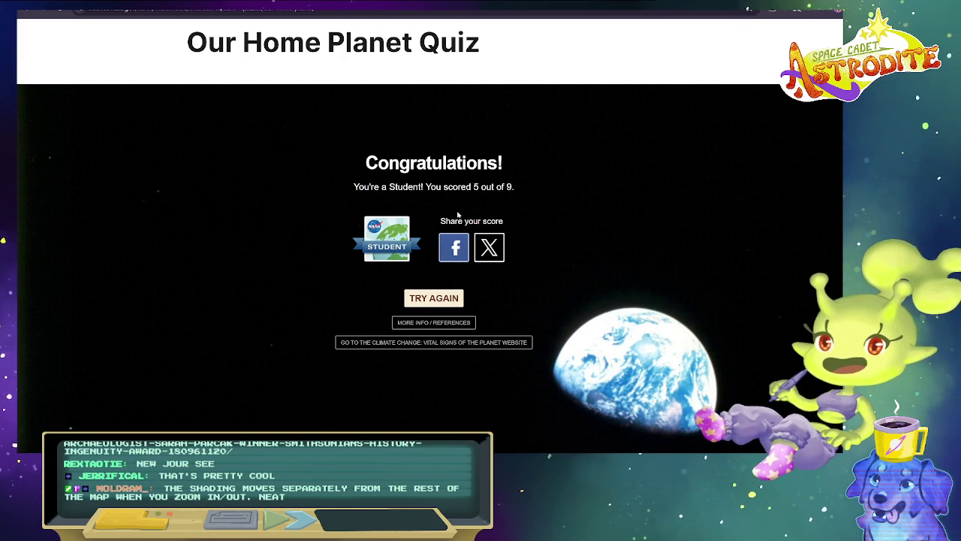
Copy the STUDENT badge image from the 5/9 results screen and return to Photoshop.
right_click(391, 230)
click(449, 267)
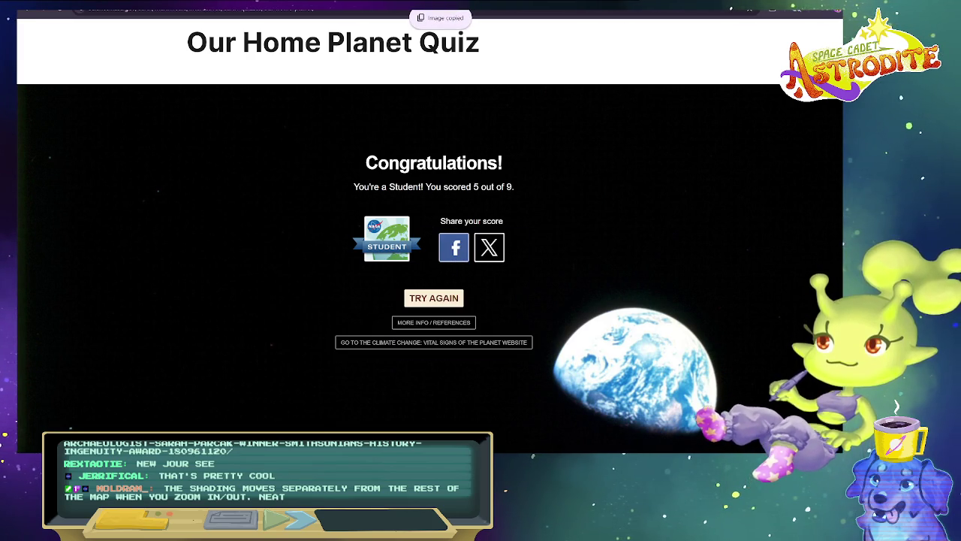
key(alt+Tab)
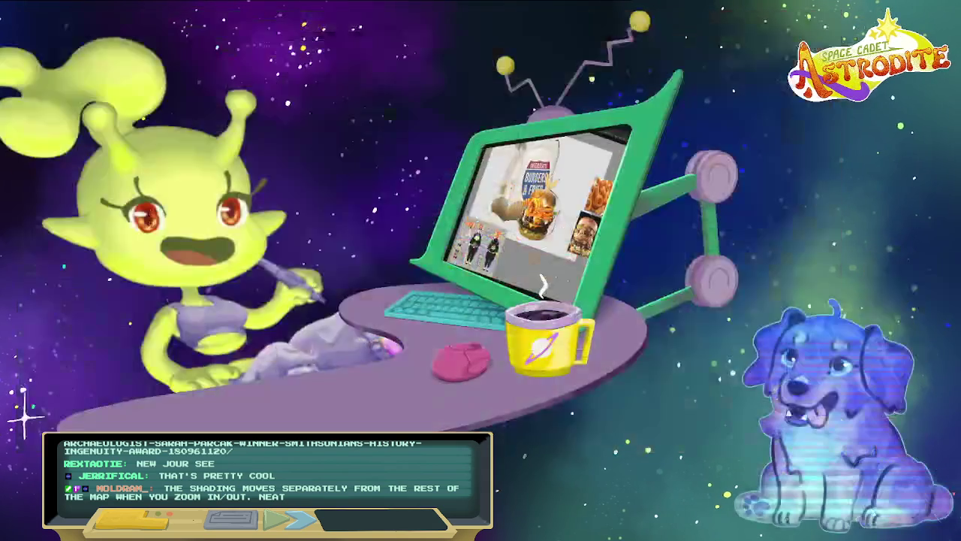
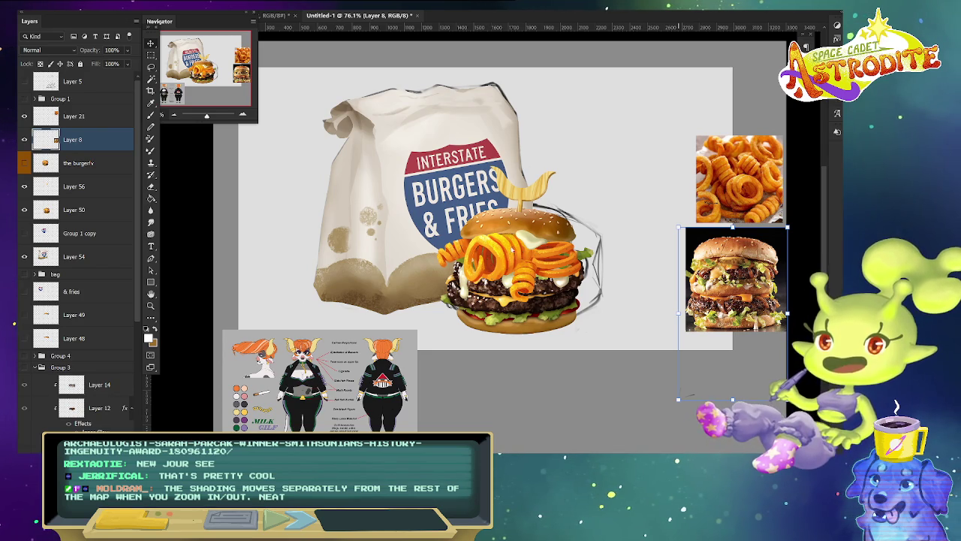
Lasso the curly fries on burger Layer 50, copy them to Layer 57, and drag them over the burger.
click(546, 246)
scroll(546, 246, up, 3)
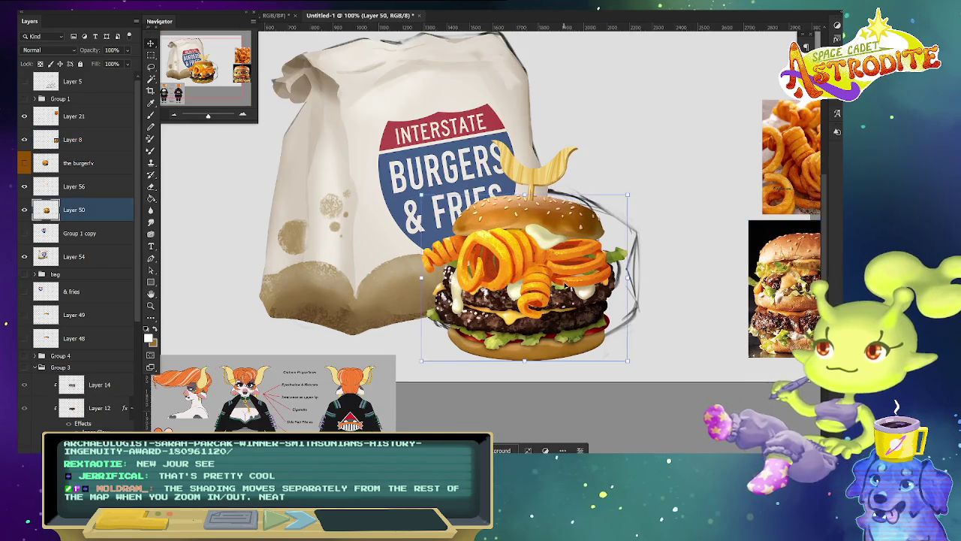
scroll(546, 246, up, 2)
scroll(280, 293, up, 2)
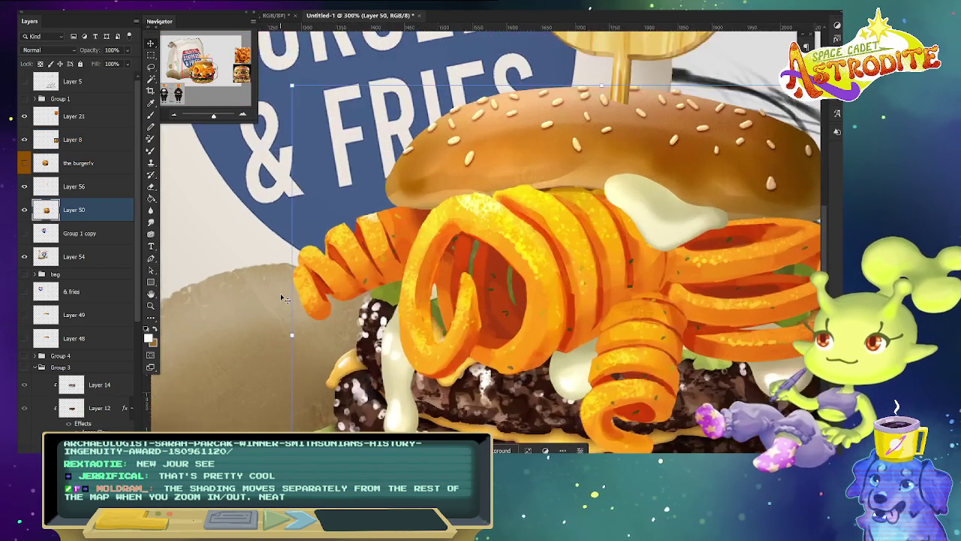
scroll(280, 293, down, 3)
scroll(537, 284, down, 2)
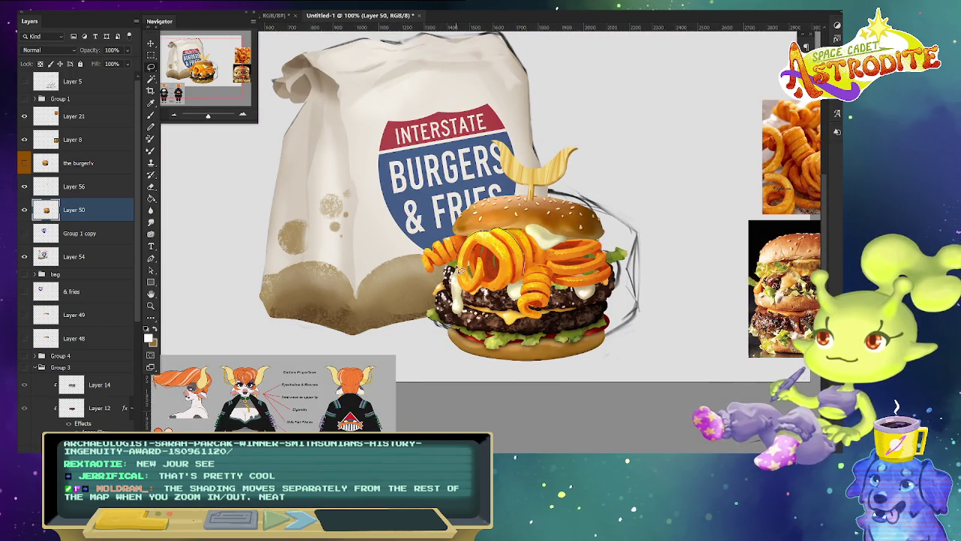
click(488, 291)
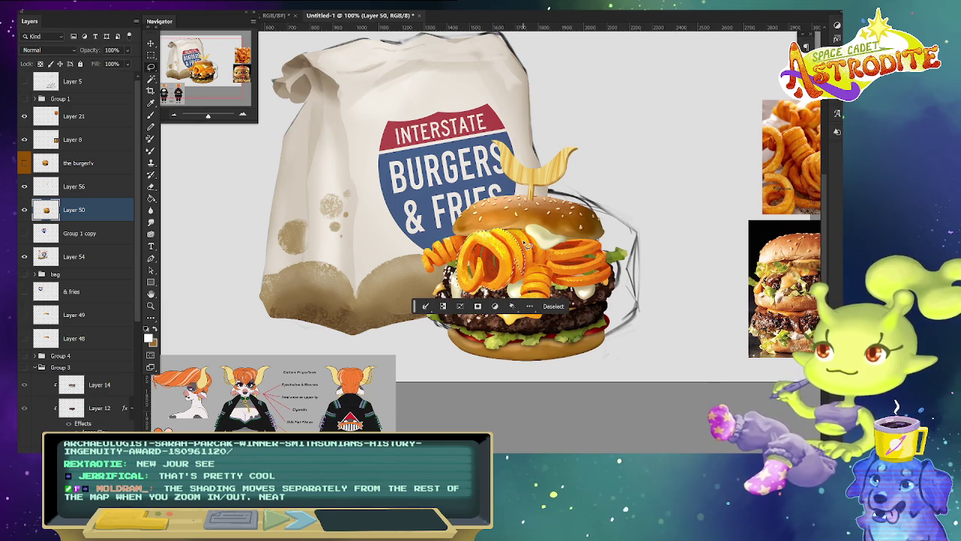
key(ctrl+j)
key(v)
mouse_move(500, 300)
mouse_down()
mouse_move(492, 274)
mouse_move(449, 284)
mouse_move(430, 270)
mouse_move(477, 275)
mouse_up()
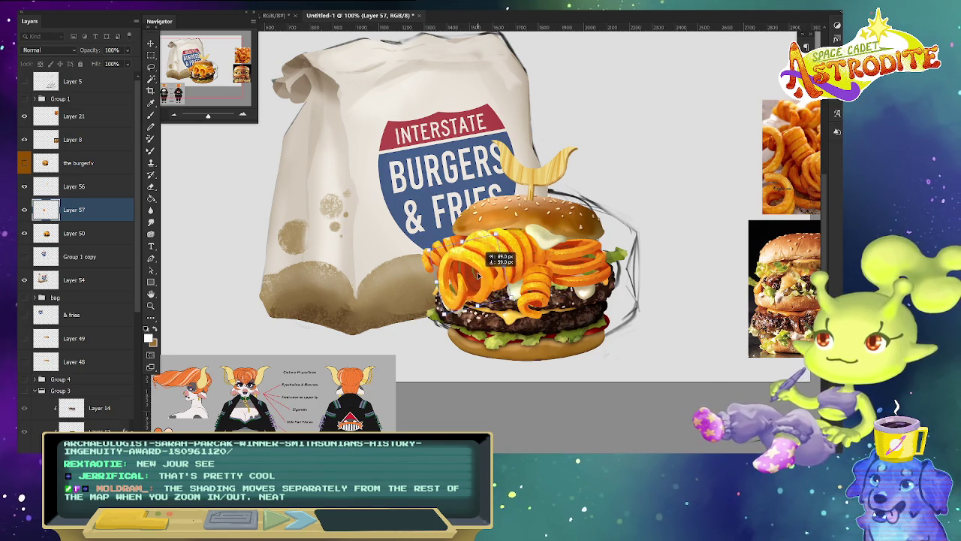
Drag and nudge the Layer 57 curly fries up and left, then commit their position.
drag(478, 275, 483, 264)
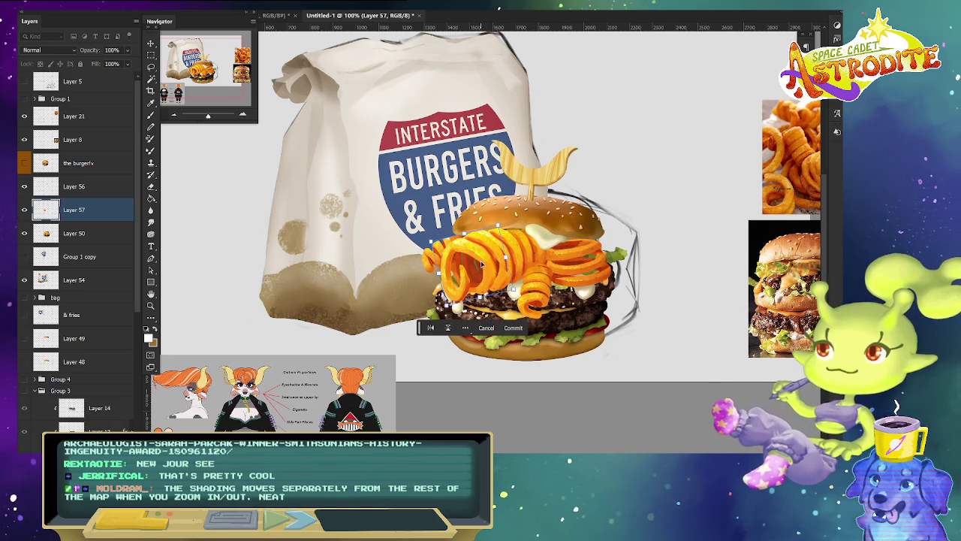
drag(650, 364, 676, 328)
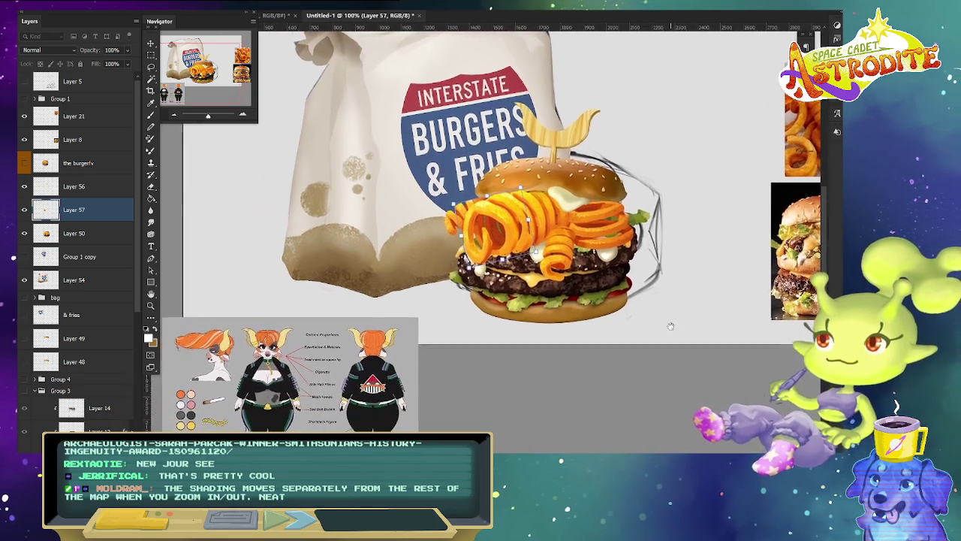
key(shift+Left)
key(shift+Left)
key(shift+Up)
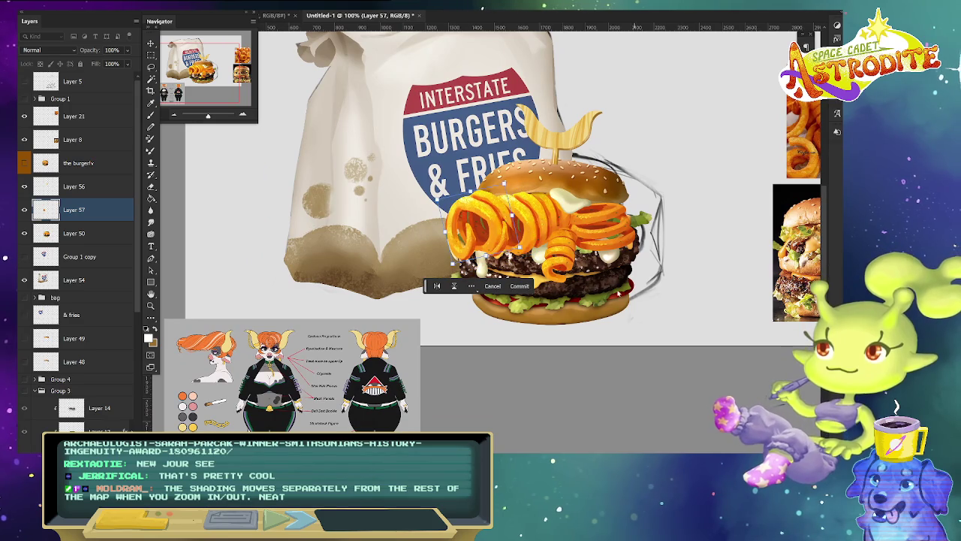
key(Return)
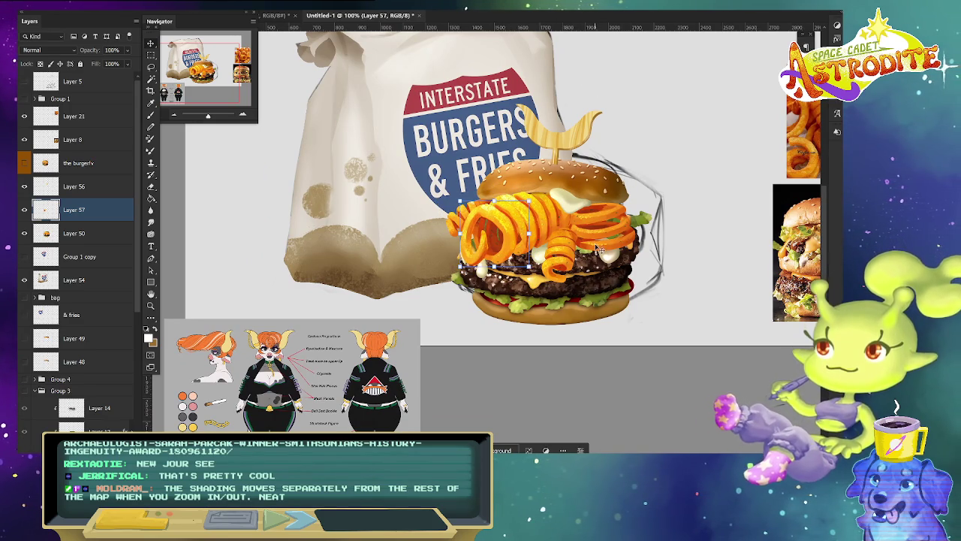
Nudge the fries back right and up, then add new empty Layer 58 above them.
key(shift+Right)
key(shift+Right)
key(shift+Up)
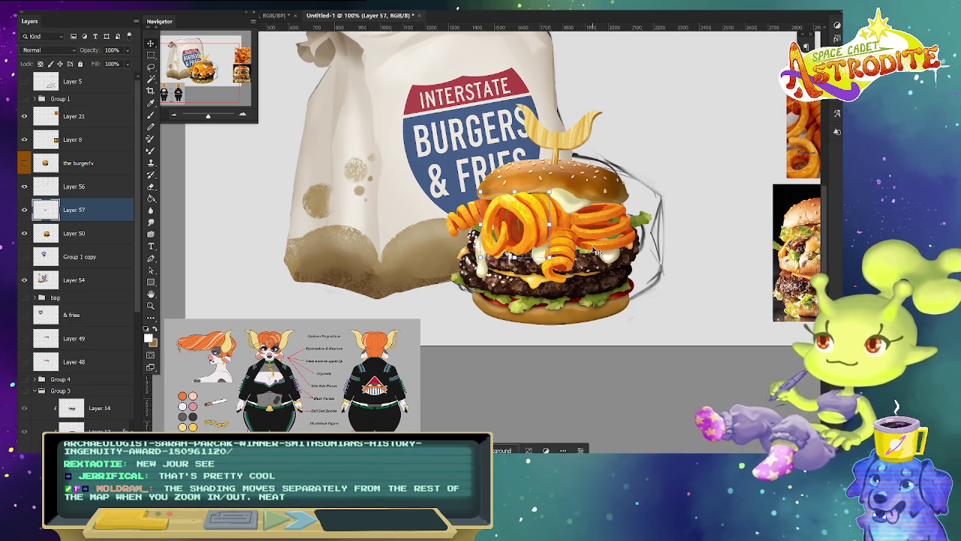
scroll(595, 343, down, 1)
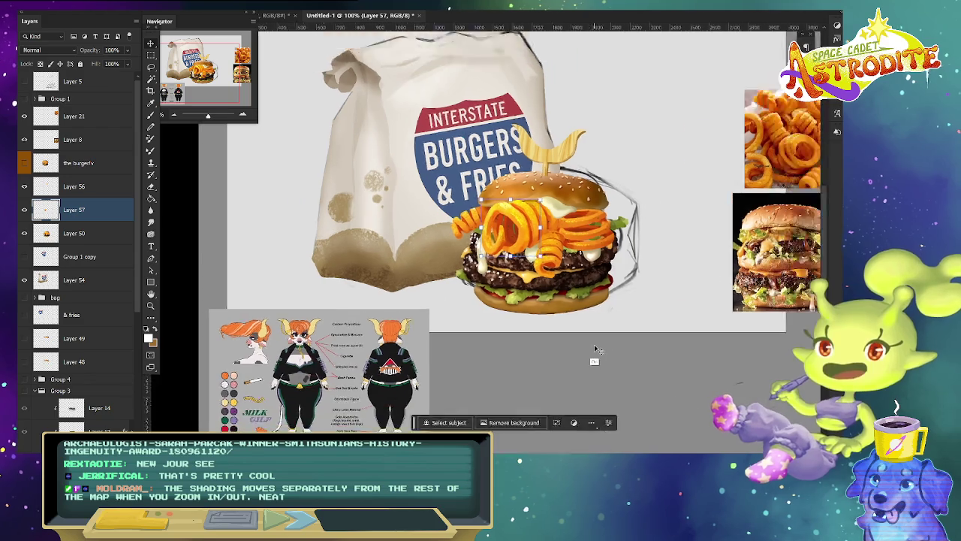
scroll(596, 343, up, 1)
scroll(578, 368, down, 1)
scroll(567, 383, up, 1)
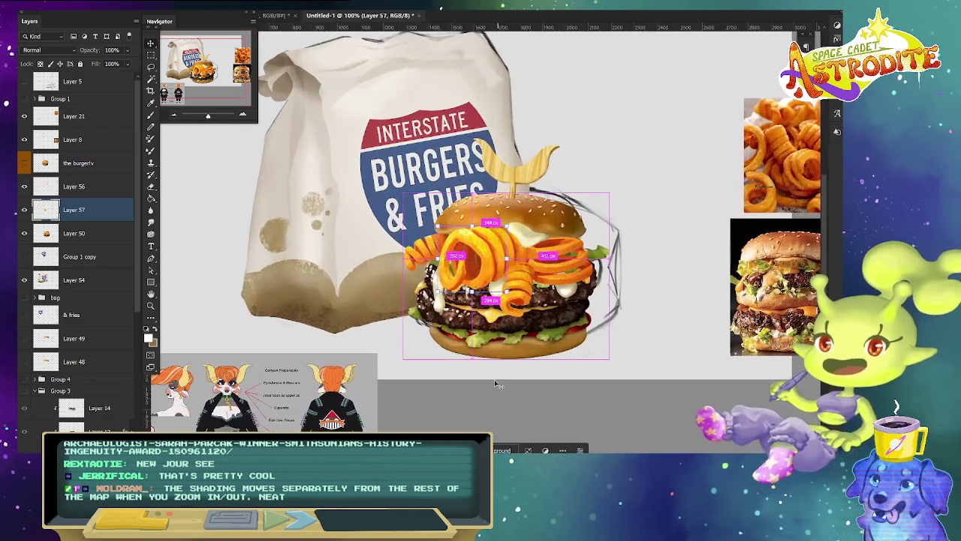
drag(568, 387, 635, 375)
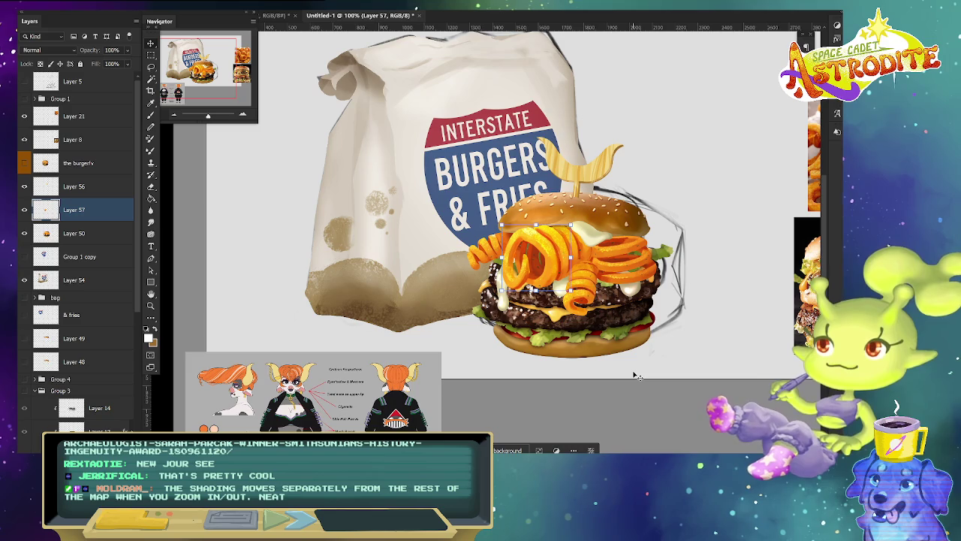
key(ctrl+shift+alt+n)
drag(623, 347, 574, 317)
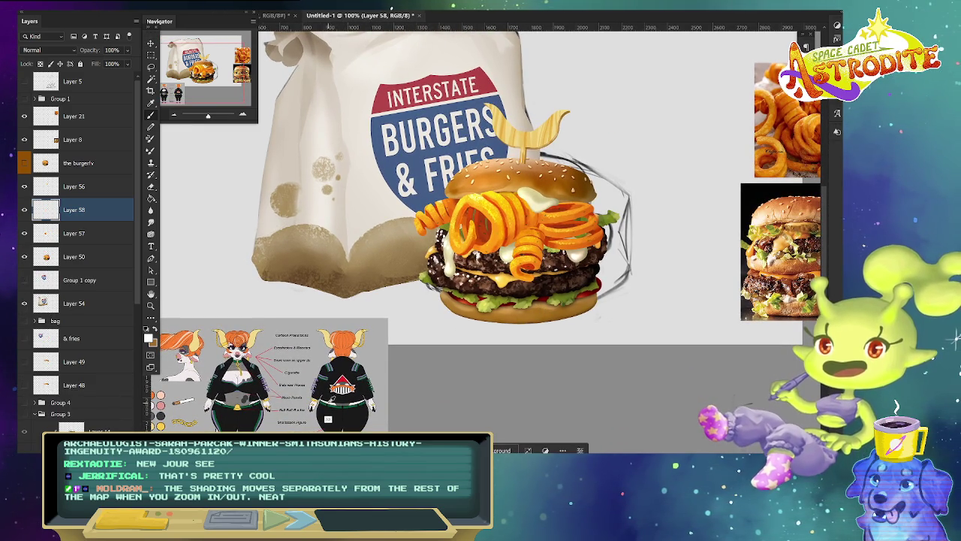
Set the foreground colour to forest green #2e7a47.
click(150, 338)
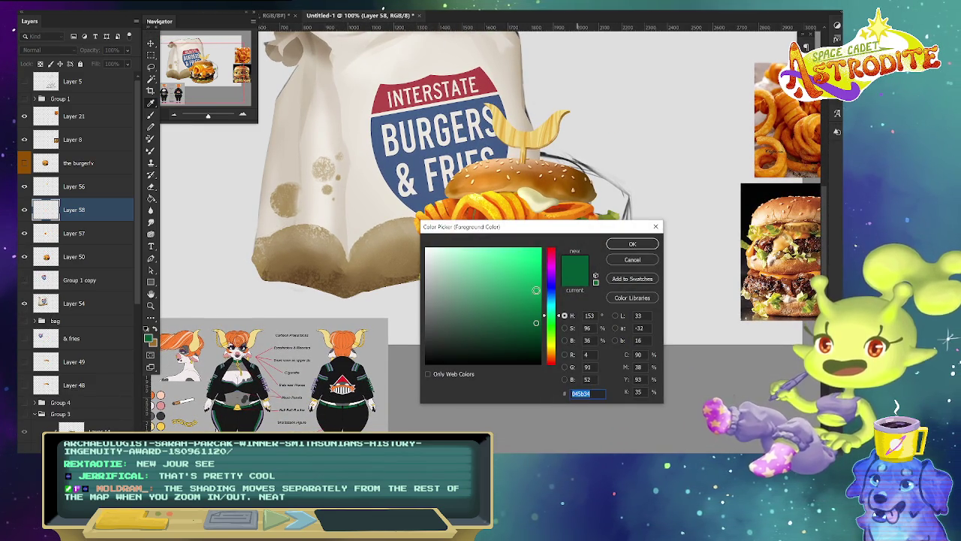
drag(536, 323, 497, 307)
drag(557, 317, 557, 320)
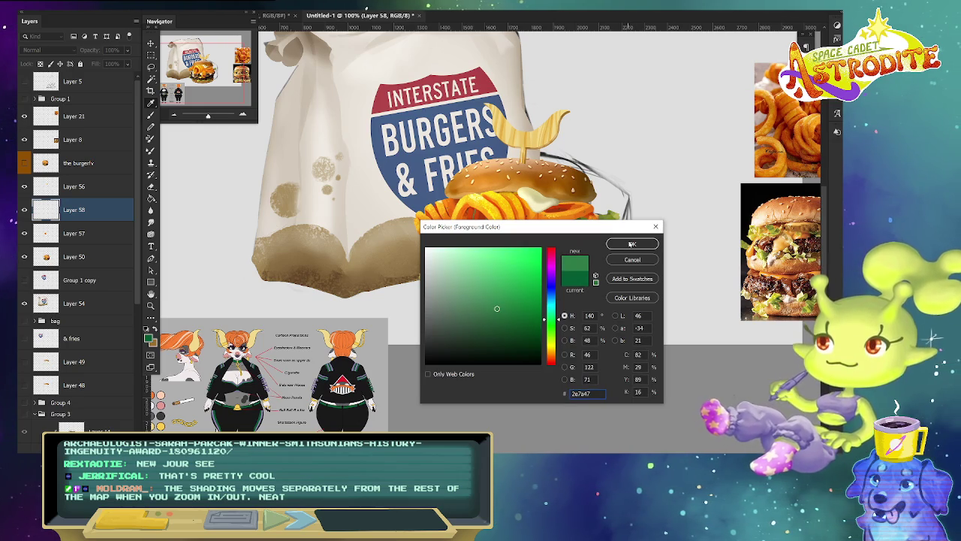
click(632, 244)
Place a vertical symmetry axis through the burger and paint trial green cup strokes, undoing some.
right_click(315, 131)
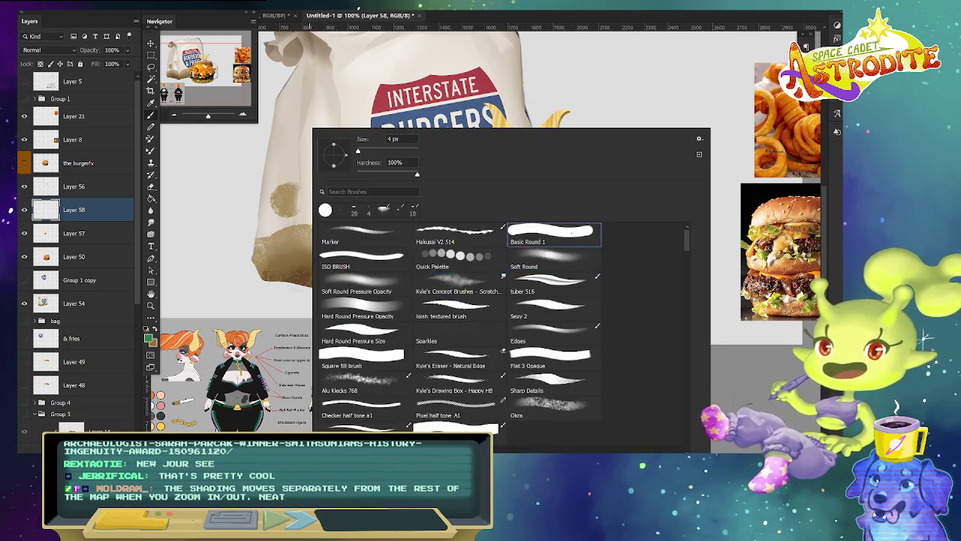
key(Escape)
drag(671, 290, 588, 290)
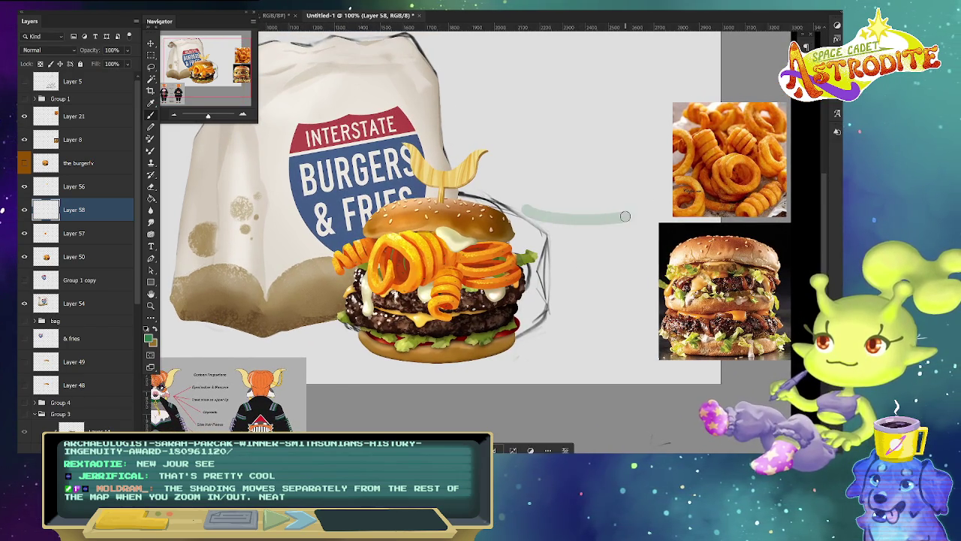
right_click(477, 27)
drag(413, 27, 414, 252)
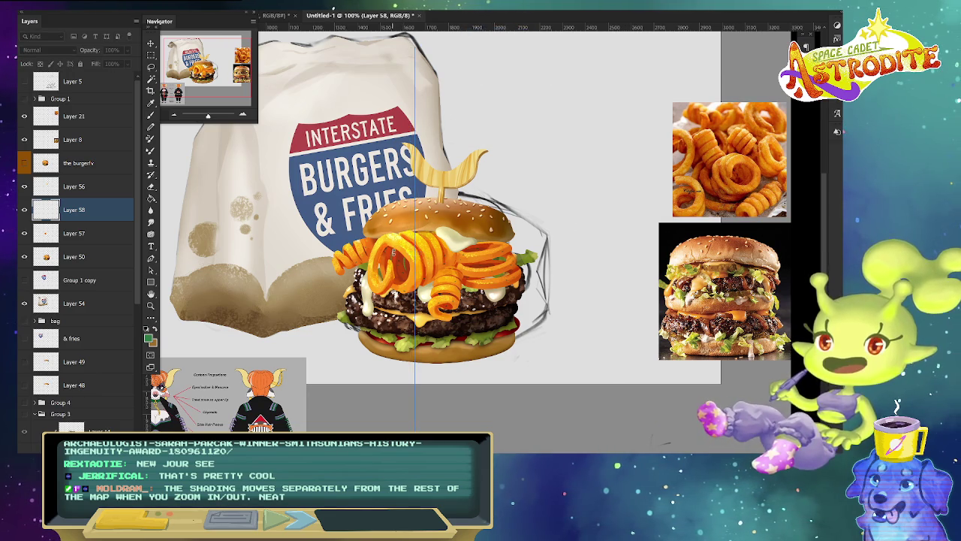
drag(413, 47, 415, 47)
mouse_move(344, 242)
mouse_down()
mouse_move(485, 245)
mouse_move(468, 384)
mouse_up()
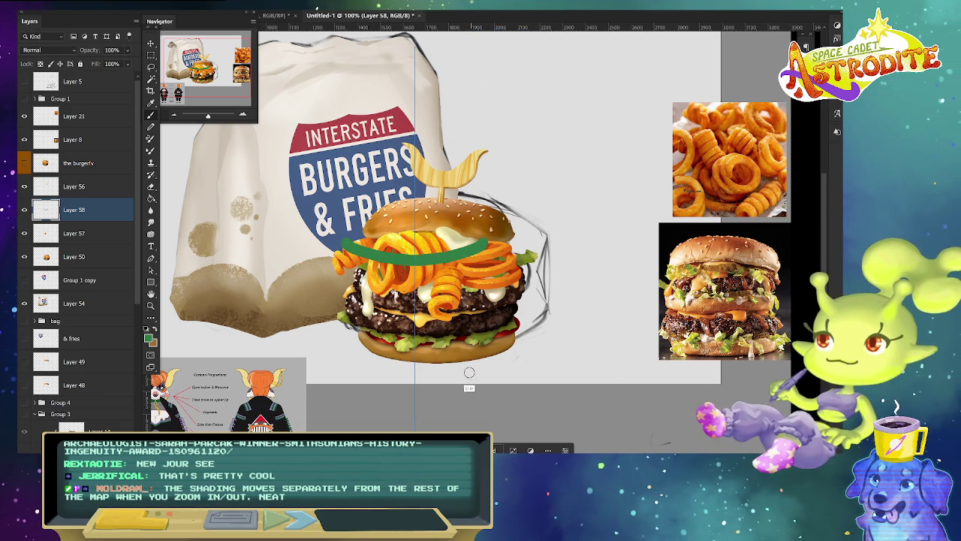
drag(361, 385, 415, 390)
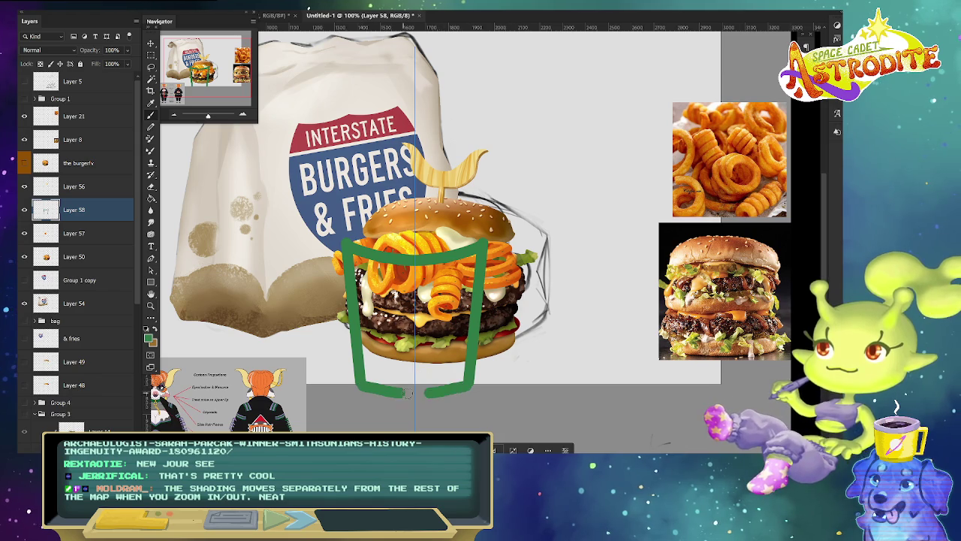
key(ctrl+z)
key(ctrl+z)
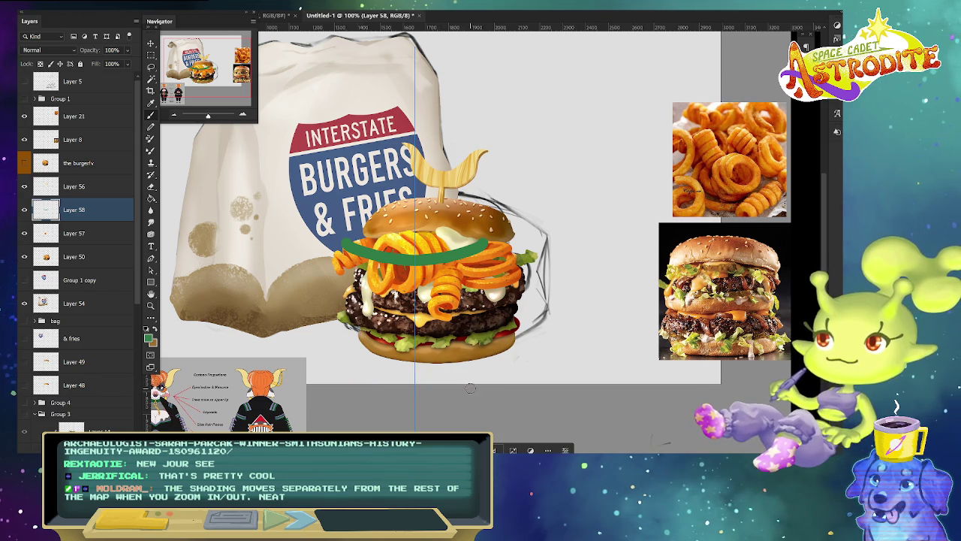
Turn mirrored painting off and undo the remaining trial green strokes.
click(488, 13)
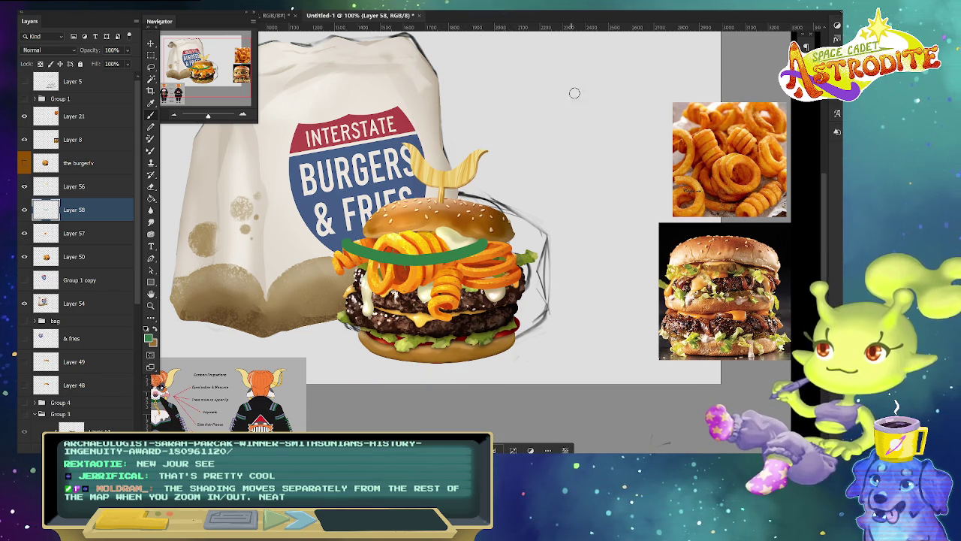
drag(559, 201, 518, 218)
key(ctrl+z)
key(ctrl+z)
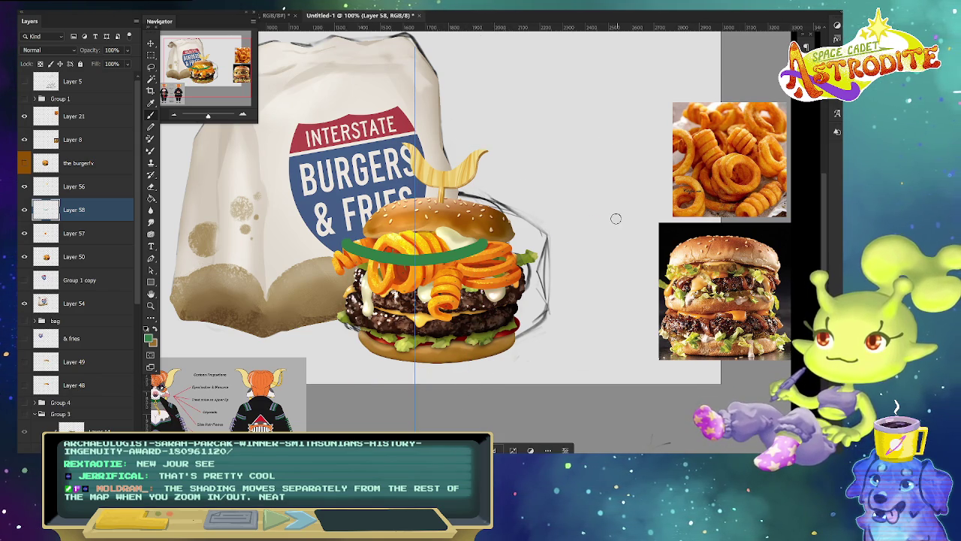
key(ctrl+z)
click(488, 14)
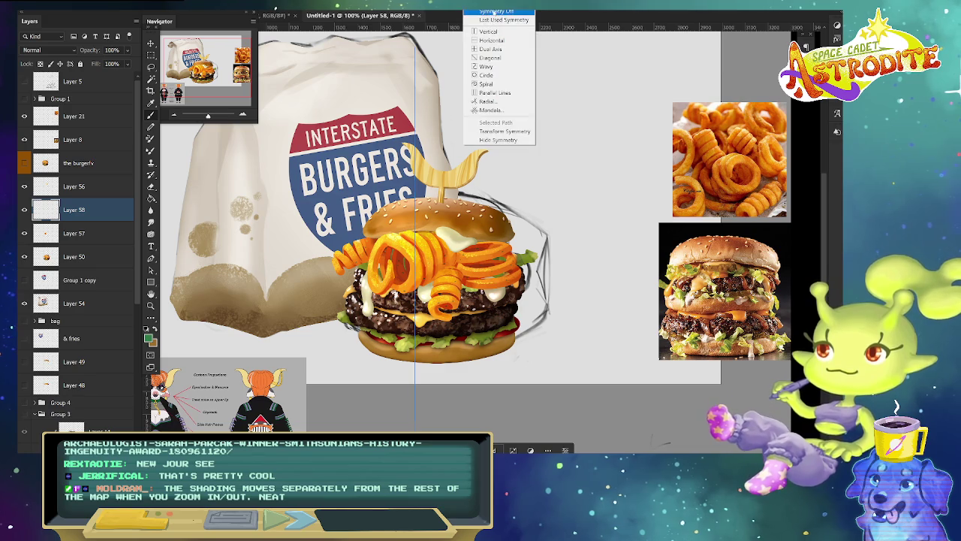
click(492, 23)
mouse_move(590, 220)
mouse_down()
mouse_move(568, 261)
mouse_move(590, 222)
mouse_up()
key(ctrl+z)
Try a green oval beside the burger top, then undo it, leaving the artwork unchanged.
mouse_move(522, 359)
mouse_down()
mouse_move(666, 359)
mouse_move(608, 345)
mouse_up()
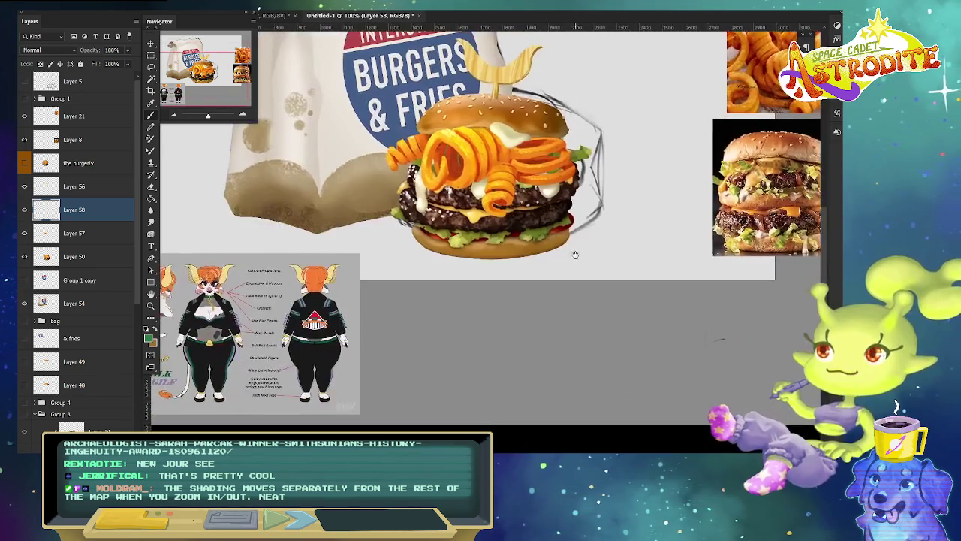
scroll(609, 345, up, 3)
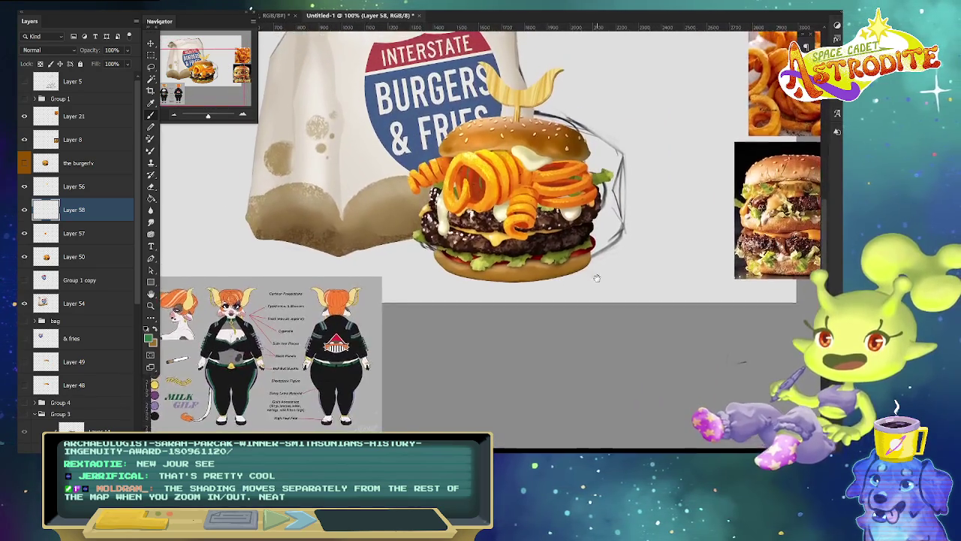
scroll(593, 343, down, 2)
scroll(576, 342, down, 2)
scroll(575, 342, down, 1)
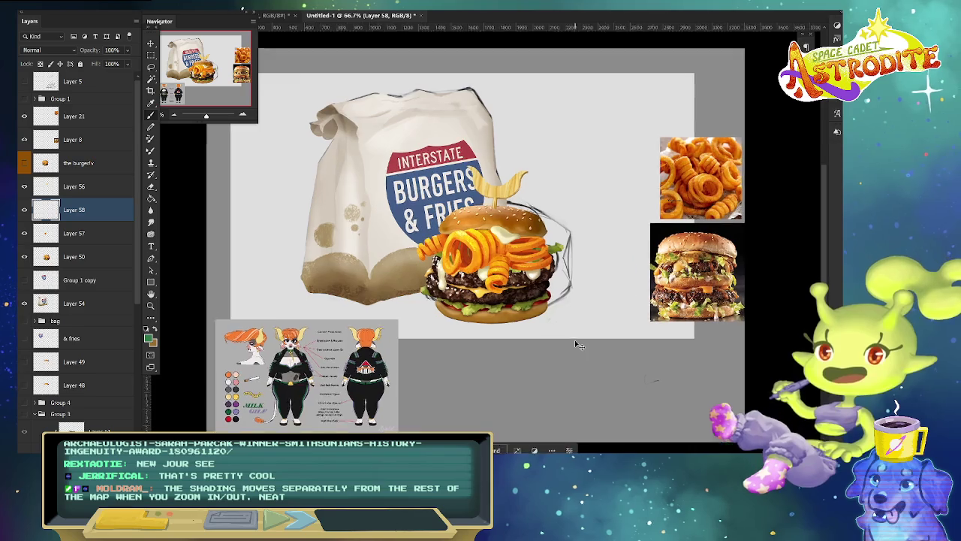
scroll(575, 342, up, 3)
drag(606, 185, 646, 189)
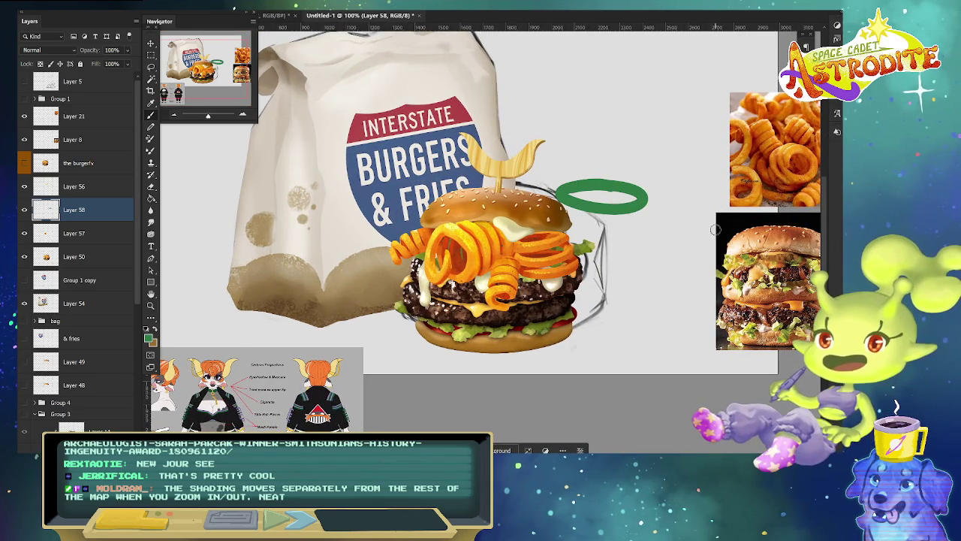
key(ctrl+z)
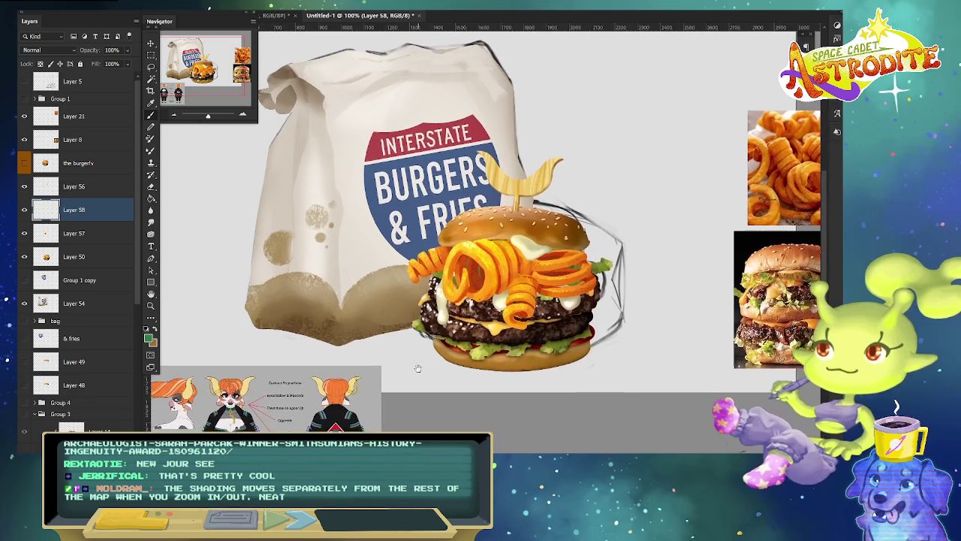
drag(400, 349, 403, 373)
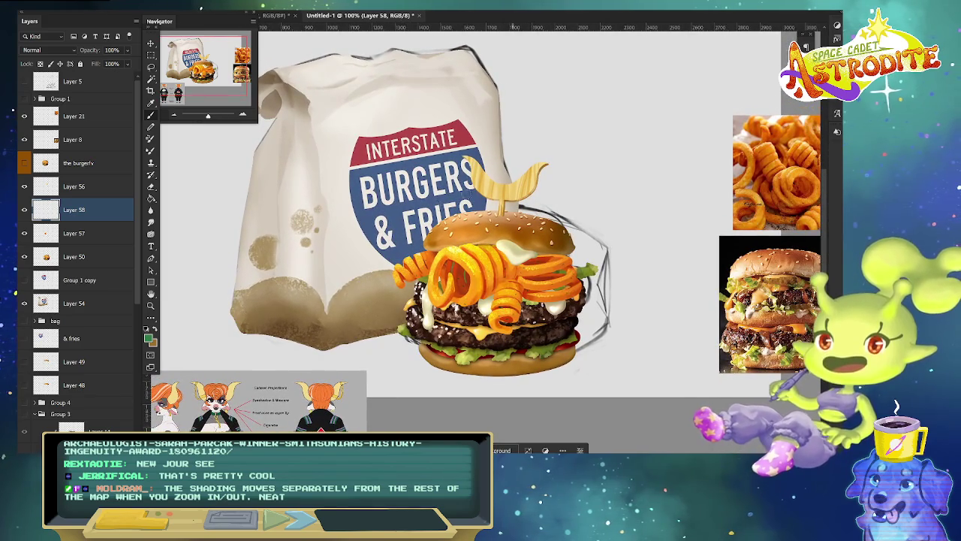
Start the symmetrical green bottle on Layer 58 with a solid cap and narrow neck.
right_click(524, 21)
click(511, 15)
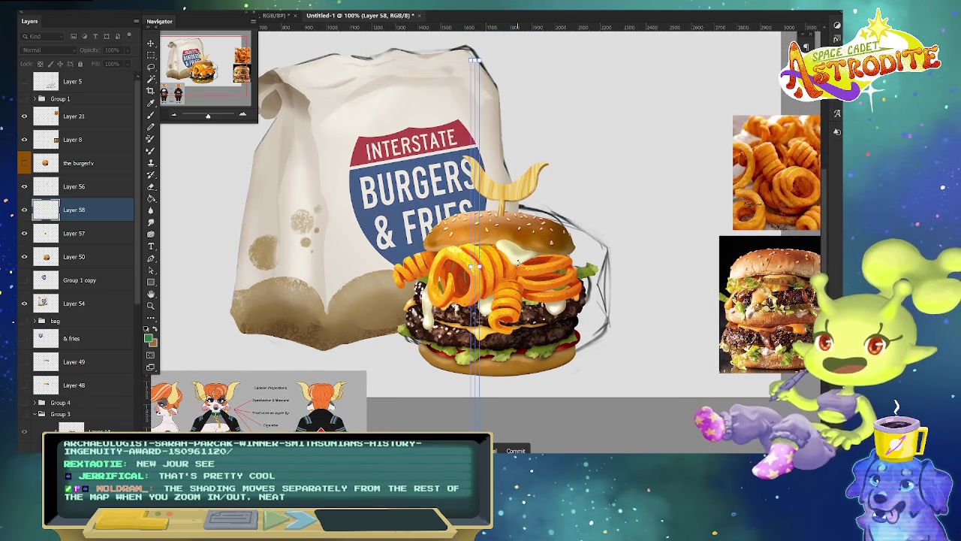
key(Return)
drag(474, 103, 489, 103)
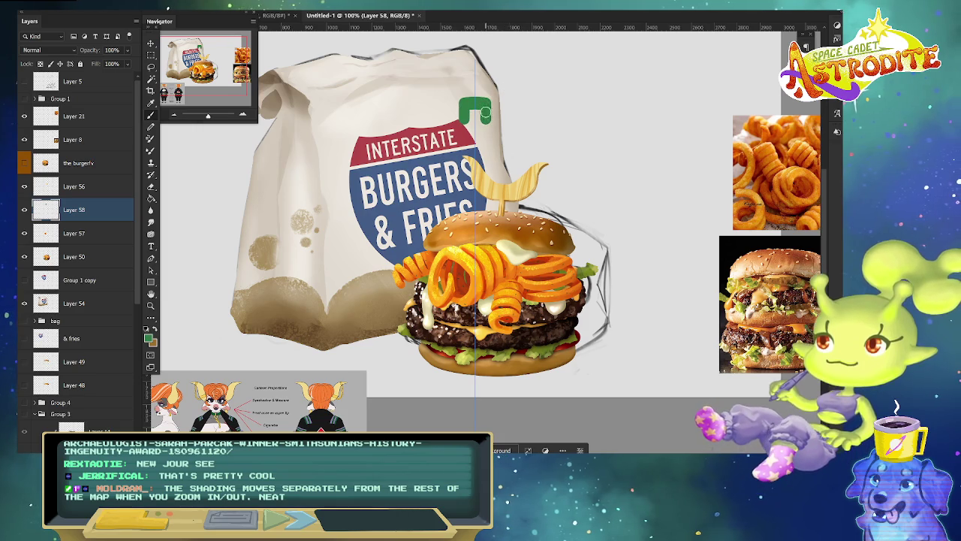
drag(487, 117, 485, 129)
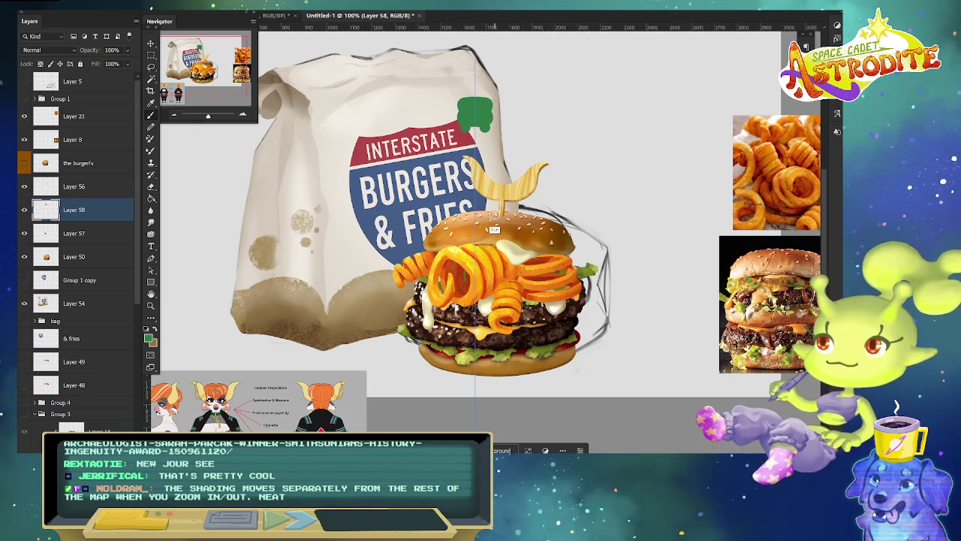
drag(455, 214, 496, 214)
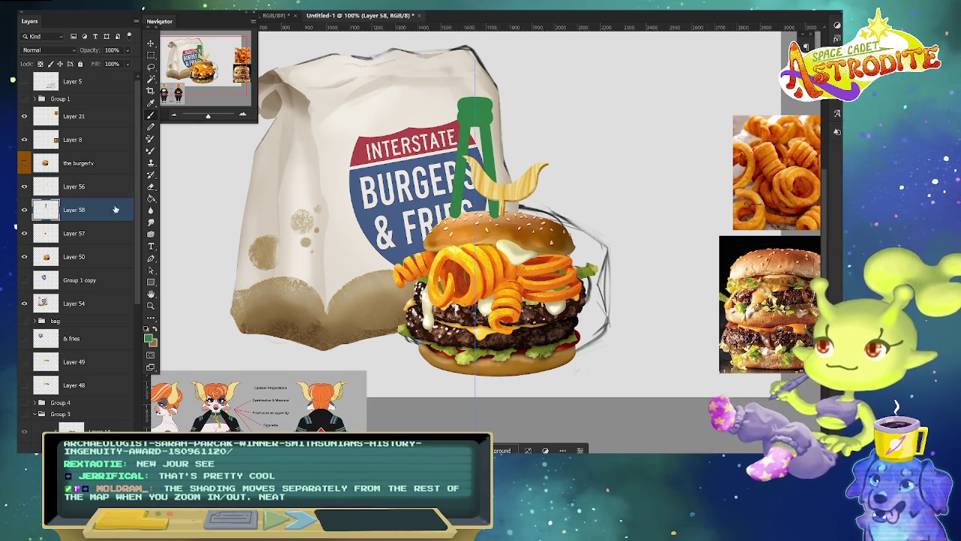
Move Layer 58 above the burger layer and finish the bottle outline down to its base.
drag(115, 209, 105, 151)
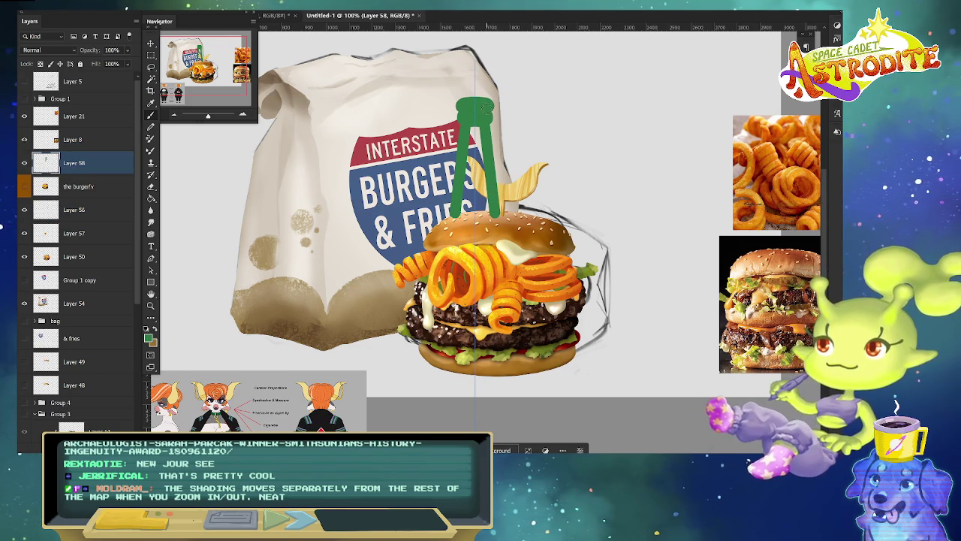
shift+click(496, 214)
mouse_move(453, 204)
mouse_down()
mouse_move(425, 249)
mouse_move(420, 305)
mouse_up()
key(ctrl+z)
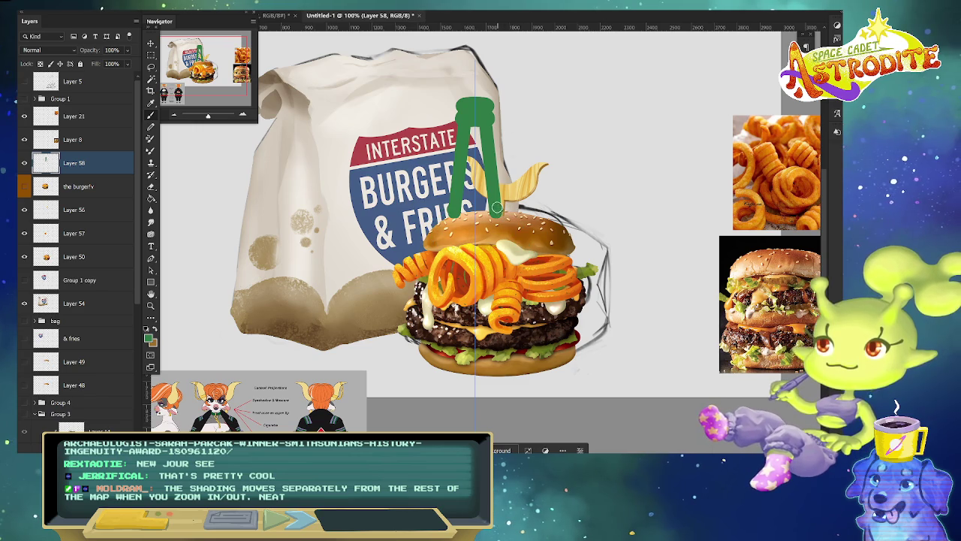
mouse_move(495, 177)
mouse_down()
mouse_move(526, 210)
mouse_move(522, 373)
mouse_up()
key(ctrl+z)
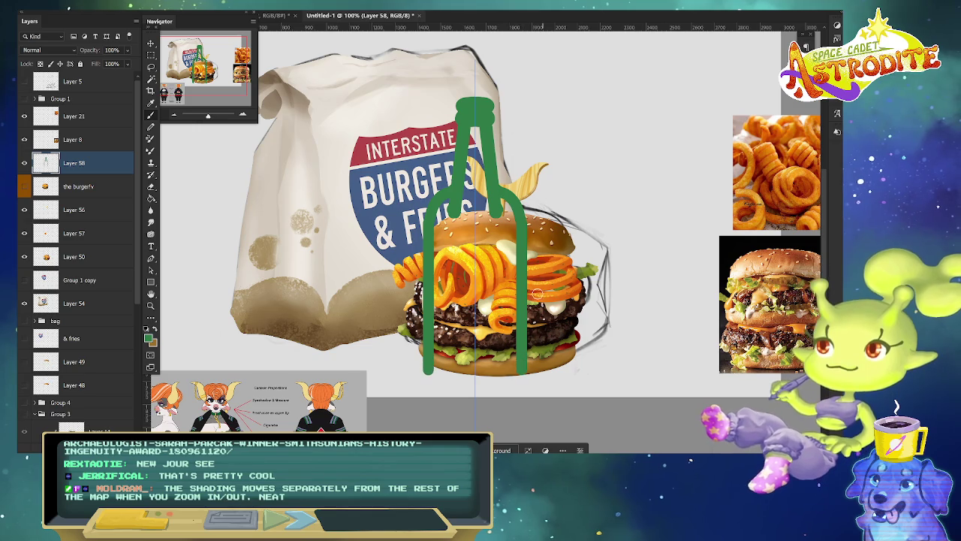
drag(430, 368, 475, 382)
Fill the bottle outline with solid green and paint over the light seams along its edges.
key(g)
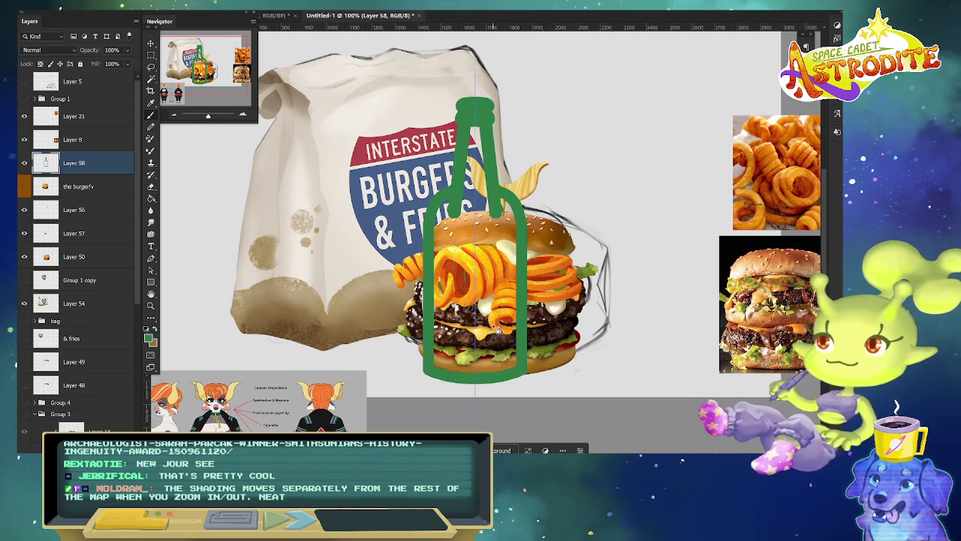
click(496, 331)
key(b)
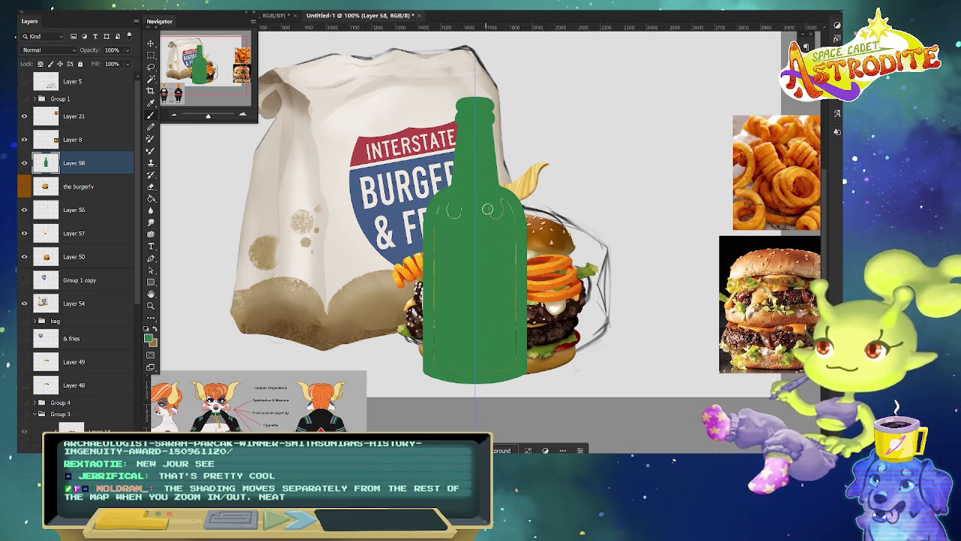
drag(514, 210, 463, 370)
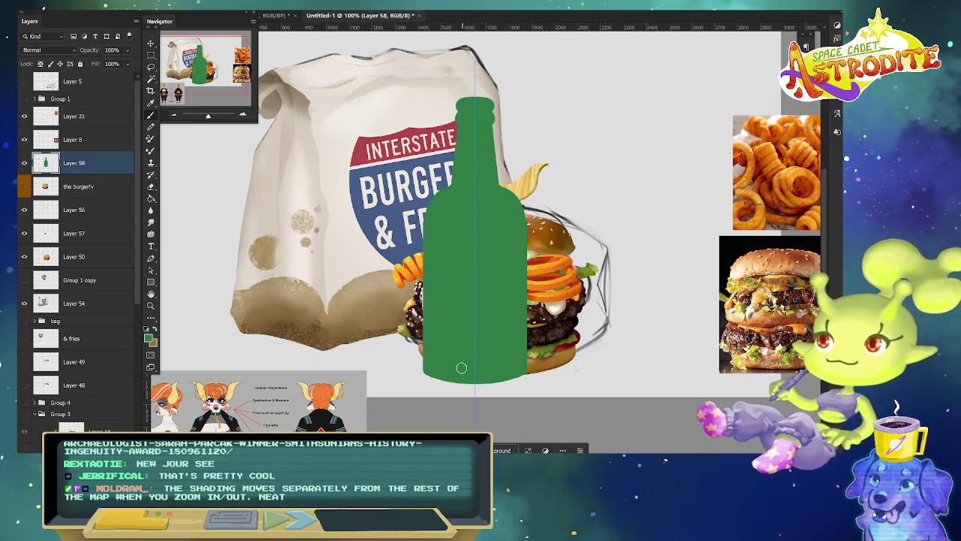
drag(562, 127, 567, 273)
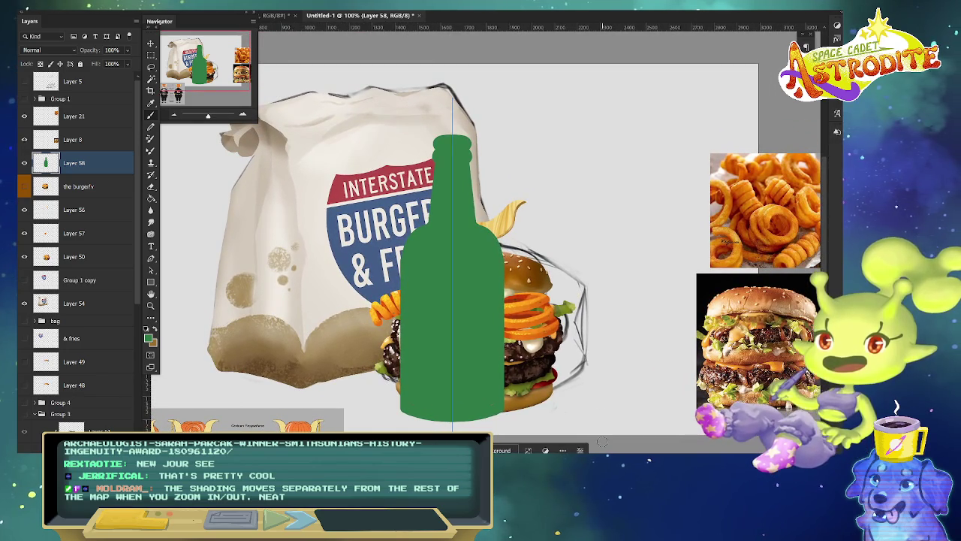
Erase thin strips off both bottle sides symmetrically, then hide the bottle layer.
key(e)
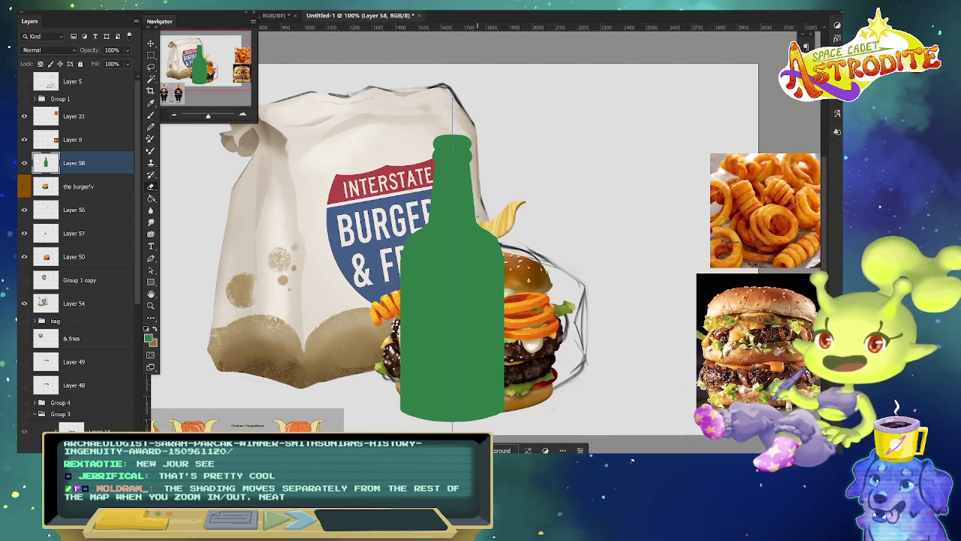
drag(501, 304, 501, 411)
drag(481, 225, 506, 421)
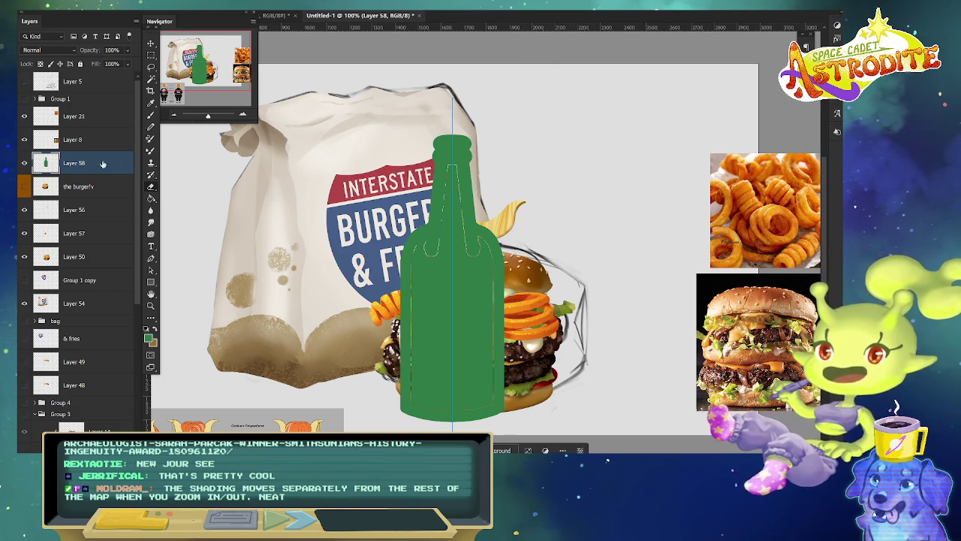
click(24, 163)
Add new Layer 59 and set the foreground colour to mid grey #9a9a9a.
scroll(561, 367, down, 3)
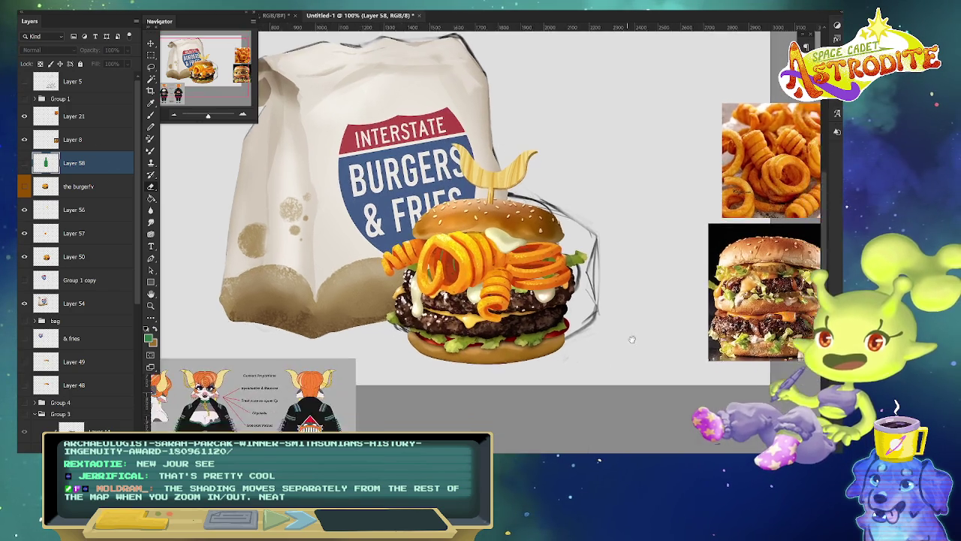
scroll(631, 382, up, 2)
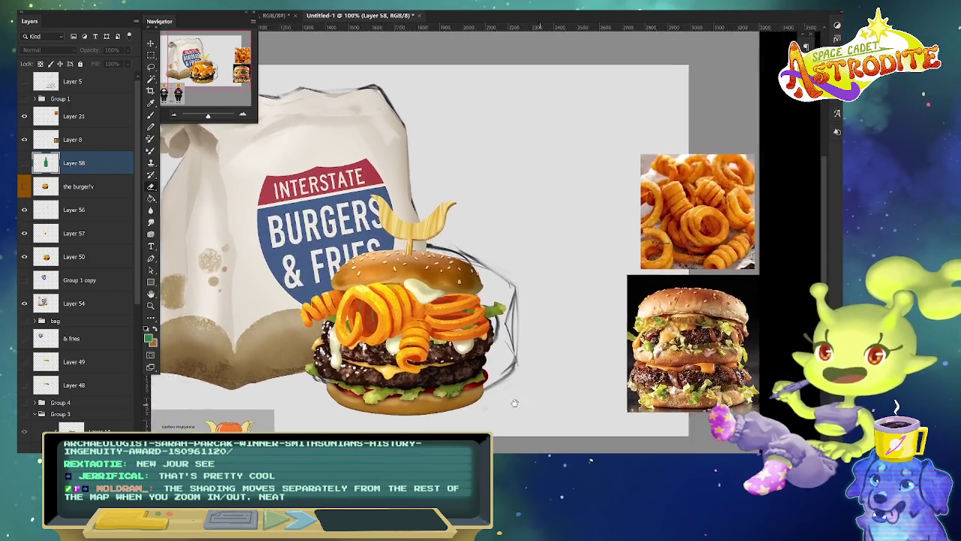
scroll(616, 386, down, 2)
scroll(631, 395, up, 2)
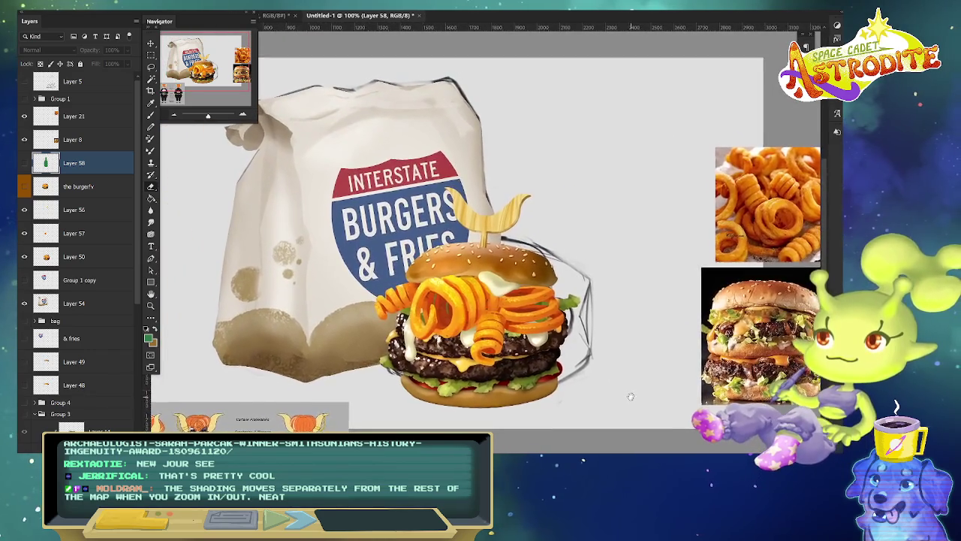
scroll(526, 387, down, 2)
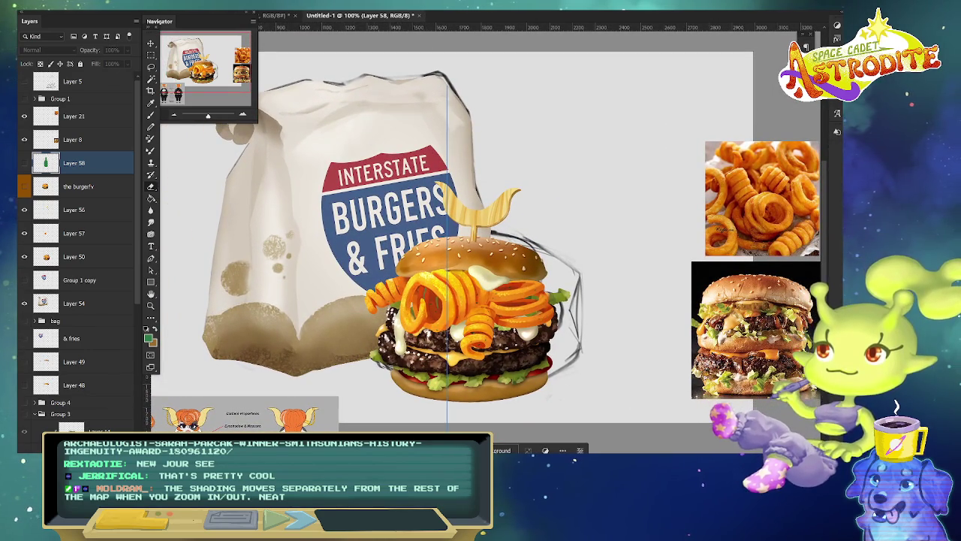
key(ctrl+shift+alt+n)
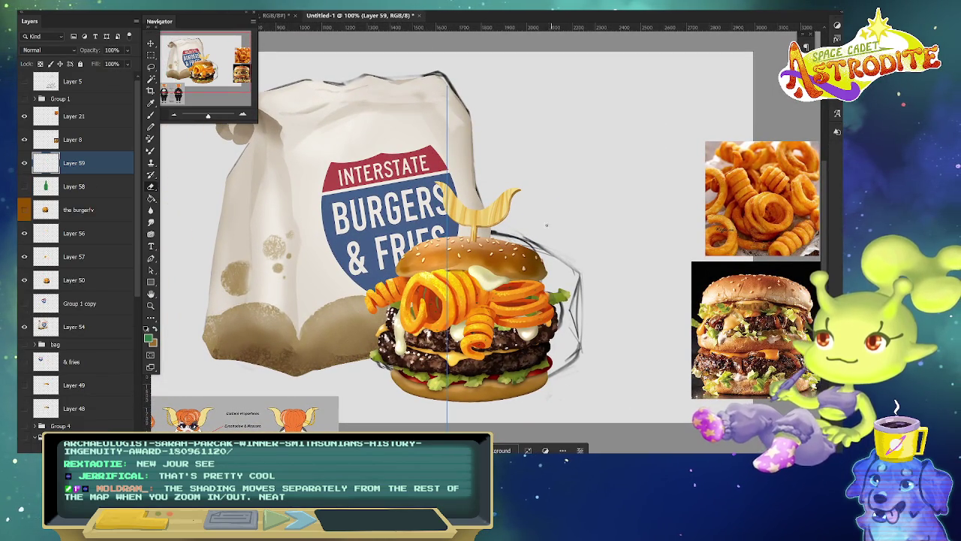
click(474, 25)
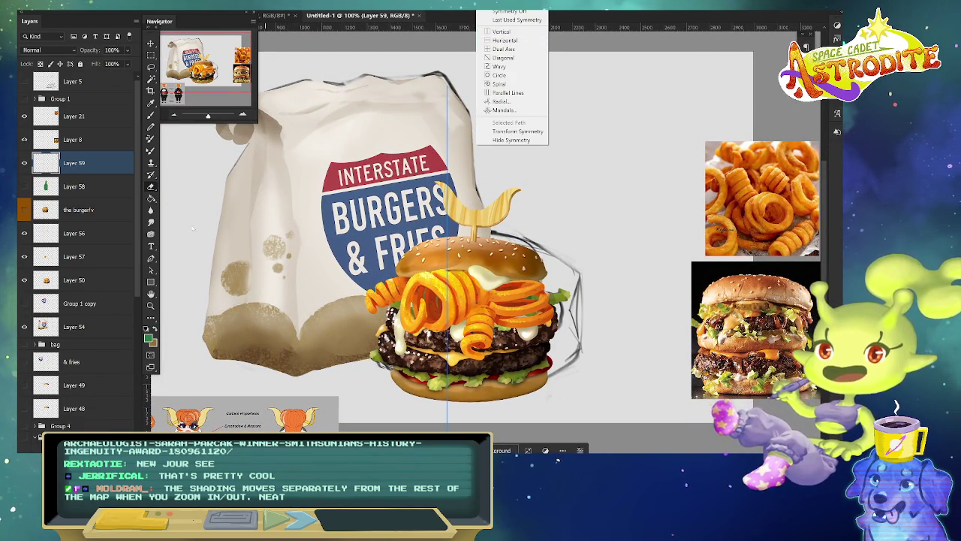
key(Escape)
click(149, 338)
click(539, 316)
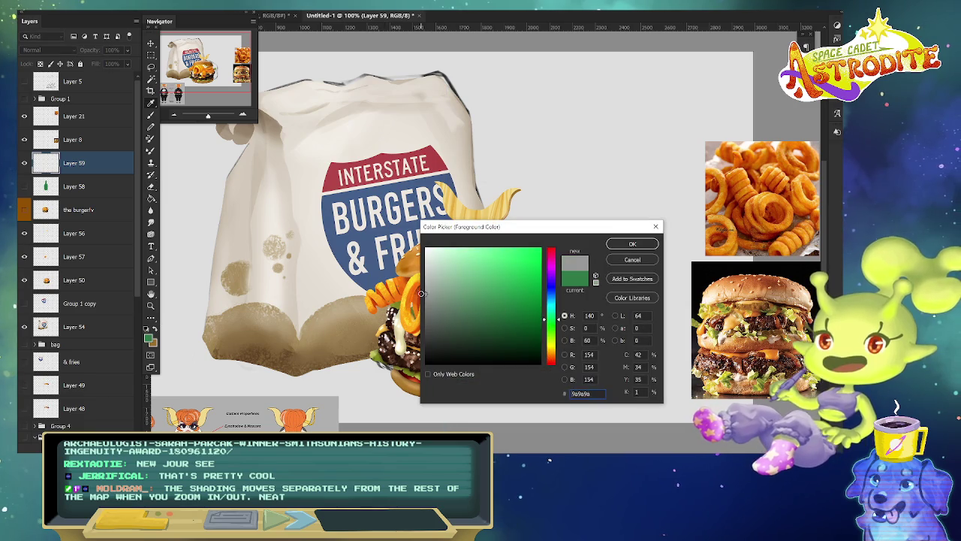
click(633, 244)
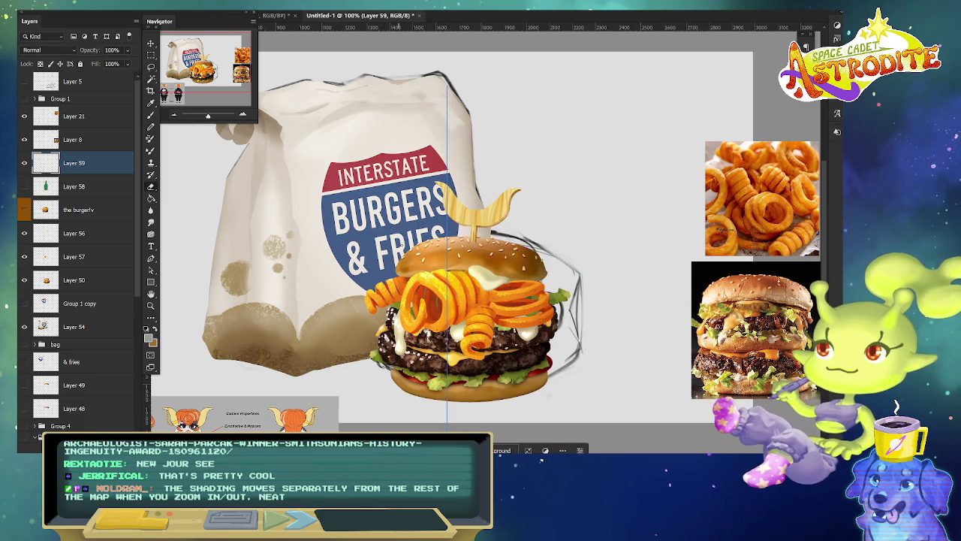
Brush a grey can outline over the burger, fill it flat grey, and tidy its sides, bottom and top.
key(b)
mouse_move(466, 229)
mouse_down()
mouse_move(492, 230)
mouse_move(502, 410)
mouse_move(451, 413)
mouse_up()
key(g)
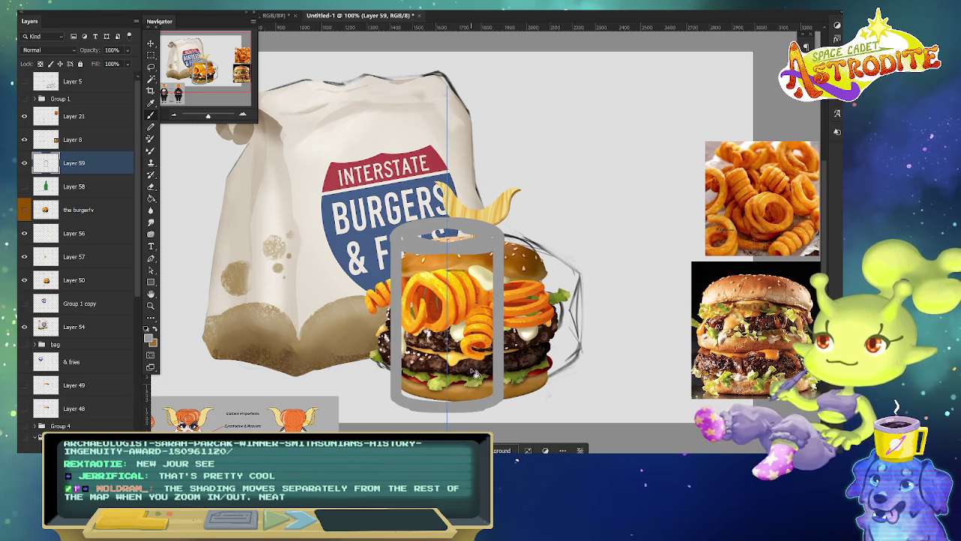
click(481, 366)
key(b)
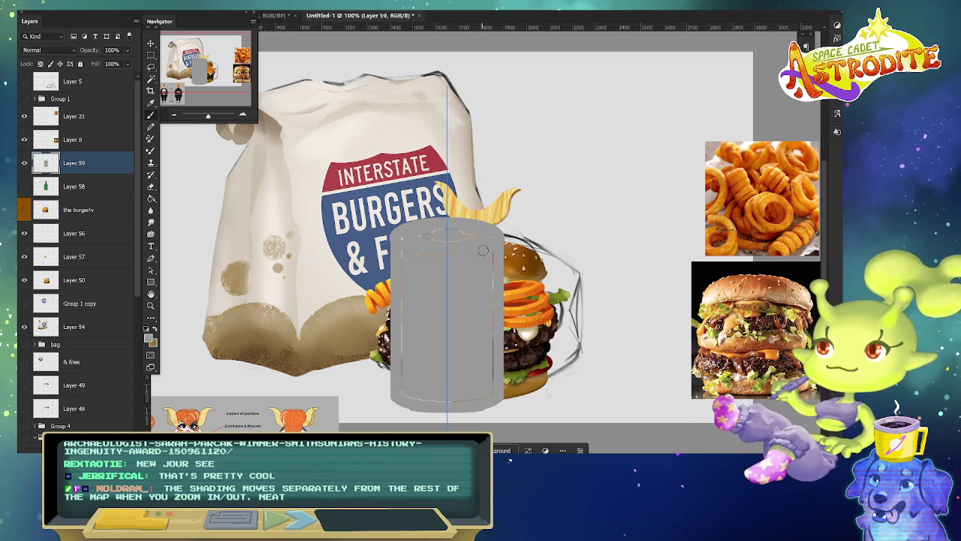
drag(490, 289, 489, 387)
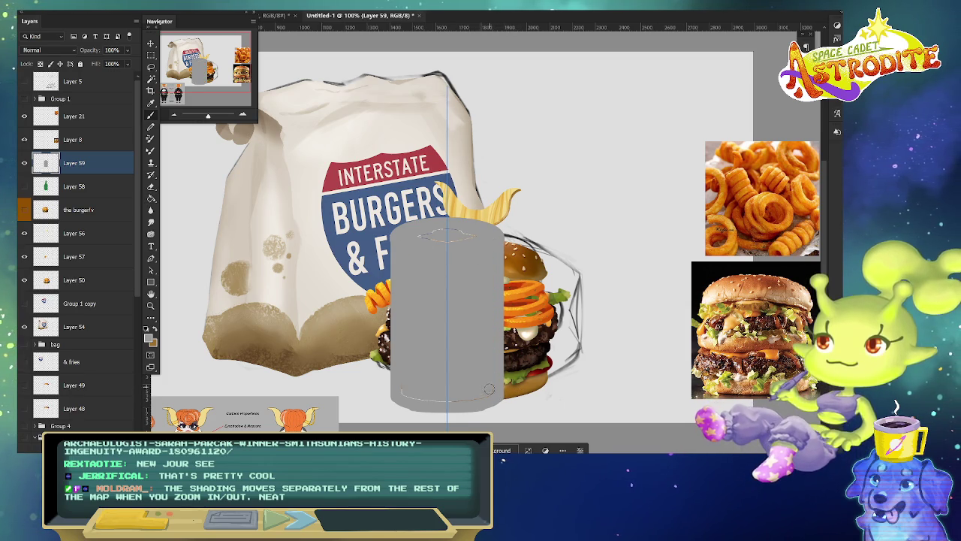
mouse_move(396, 399)
mouse_down()
mouse_move(435, 412)
mouse_move(499, 383)
mouse_up()
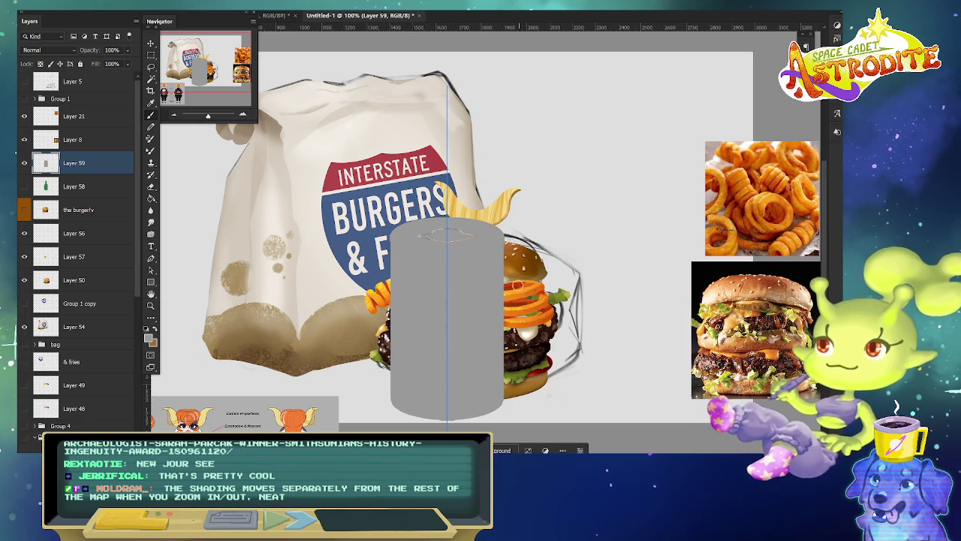
drag(471, 239, 466, 226)
click(150, 338)
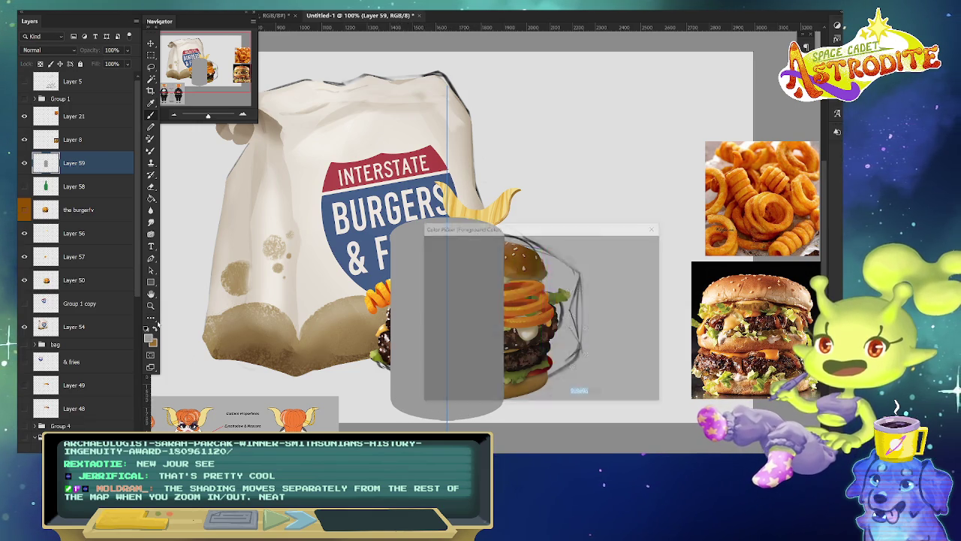
Paint a light grey highlight down the can's edges after undoing a first rim attempt.
click(630, 243)
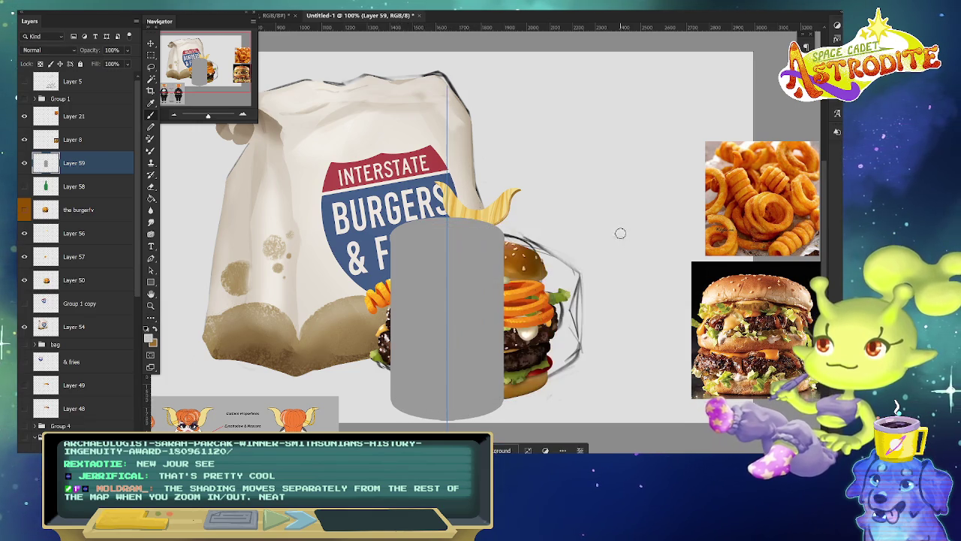
drag(393, 235, 415, 242)
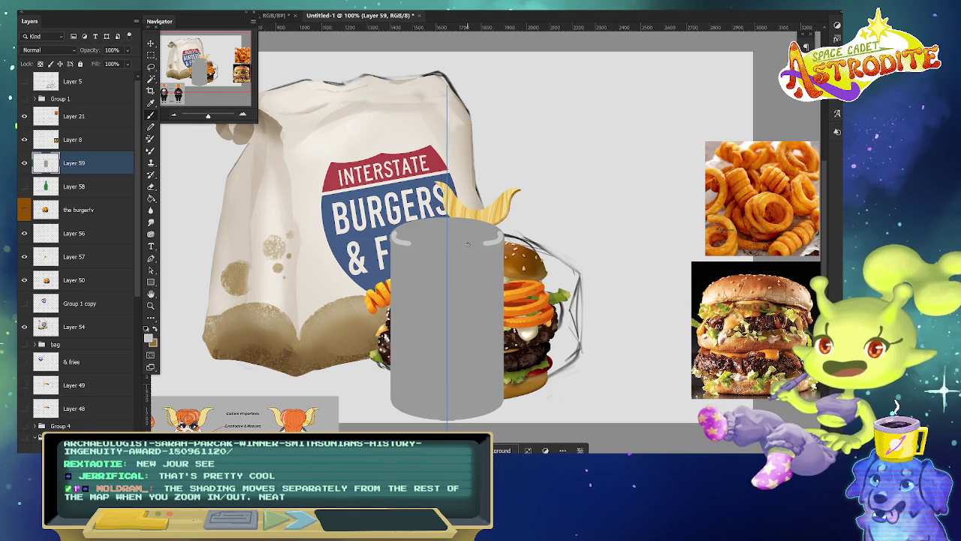
key(ctrl+z)
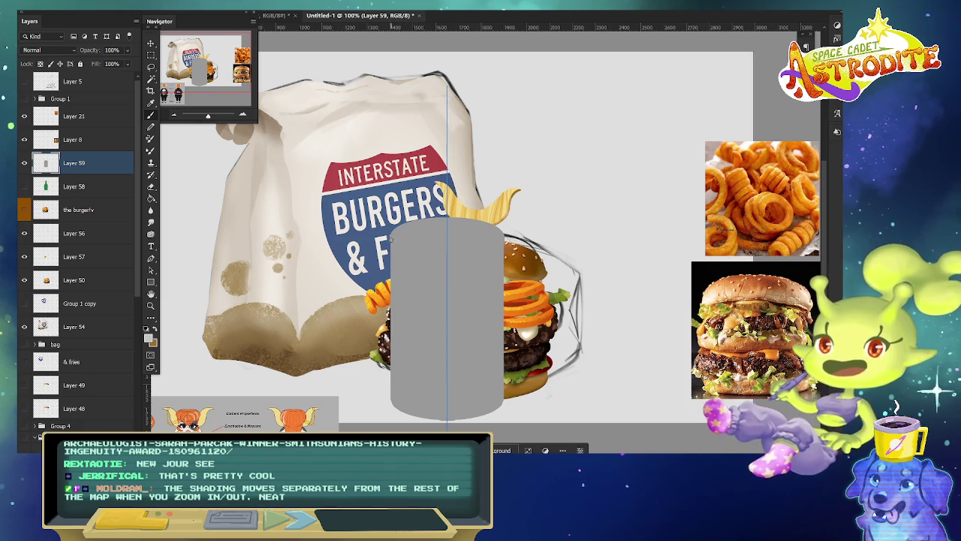
drag(390, 238, 398, 399)
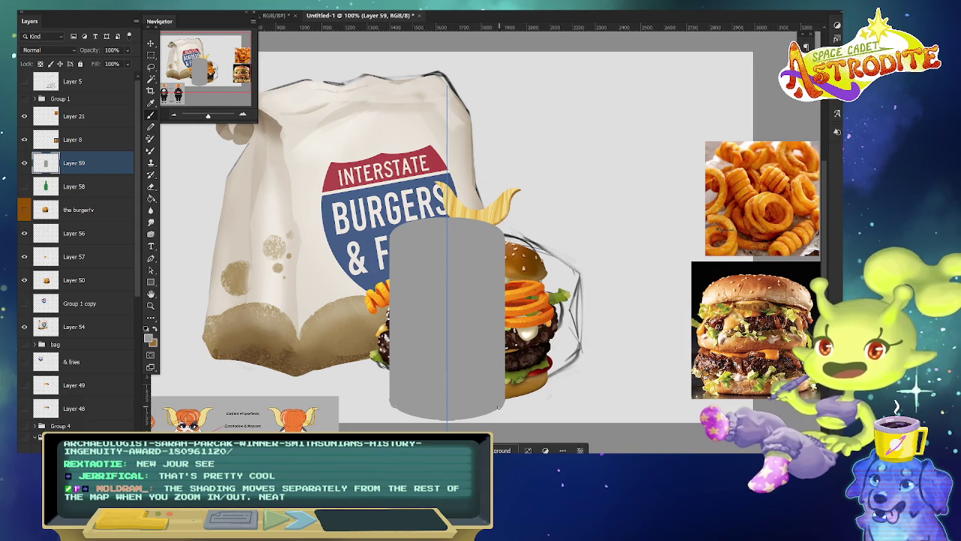
key(e)
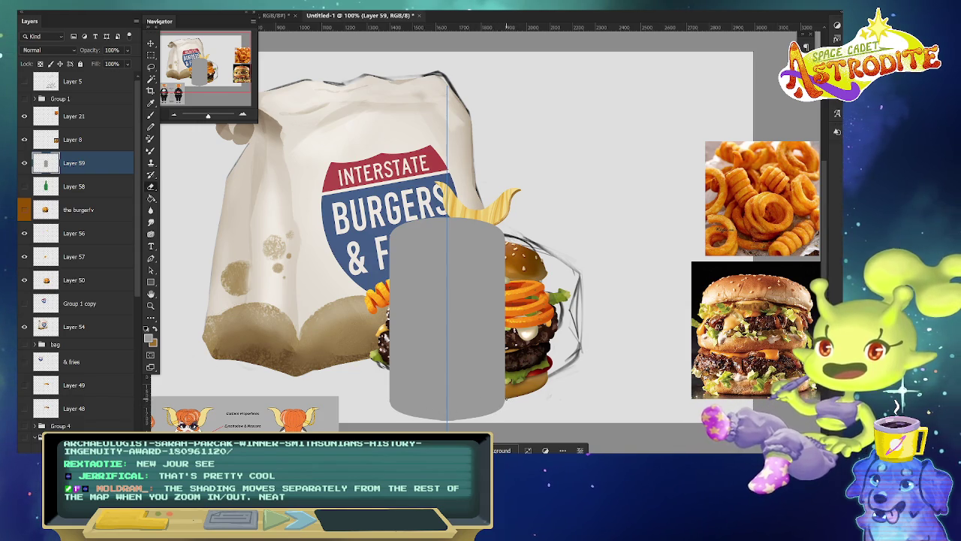
key(b)
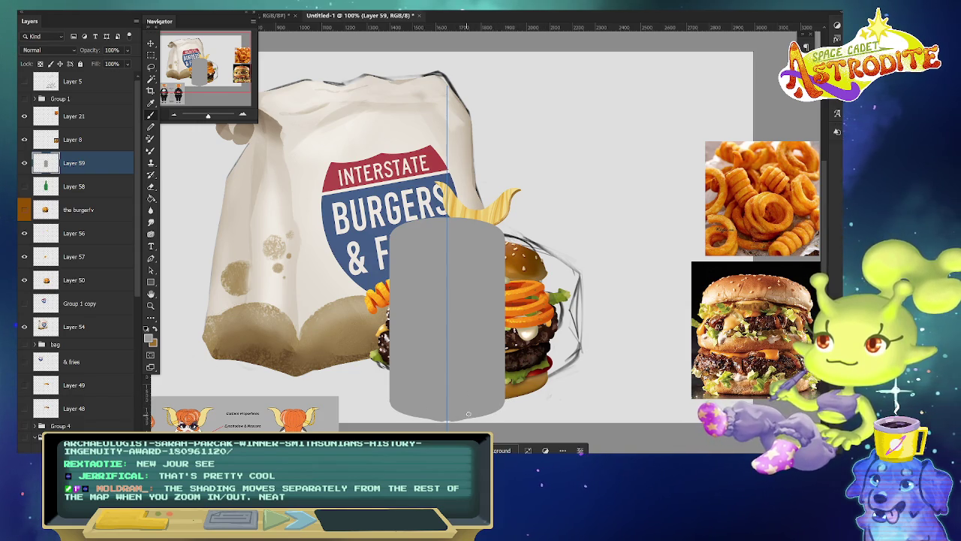
key(e)
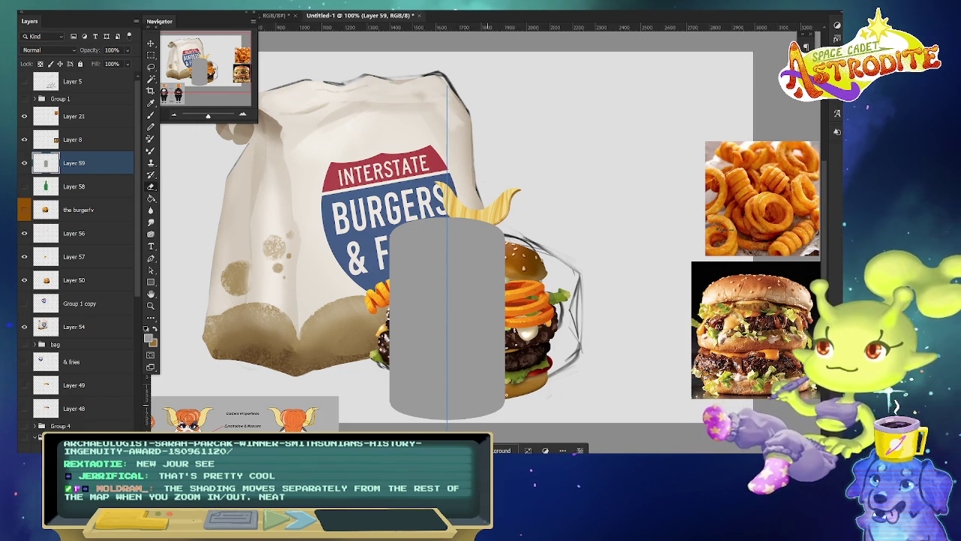
key(b)
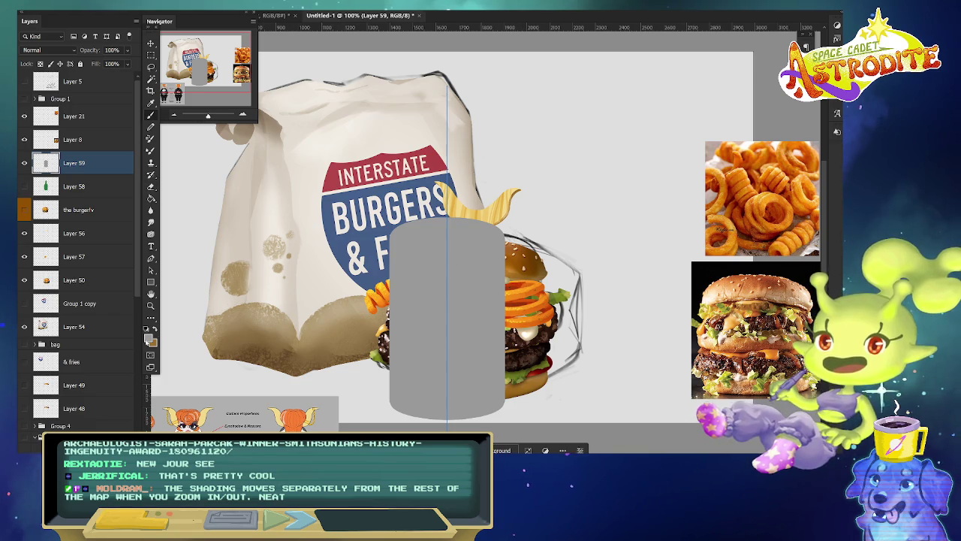
Paint a light grey elliptical rim and thin line across the can's top edge.
click(150, 336)
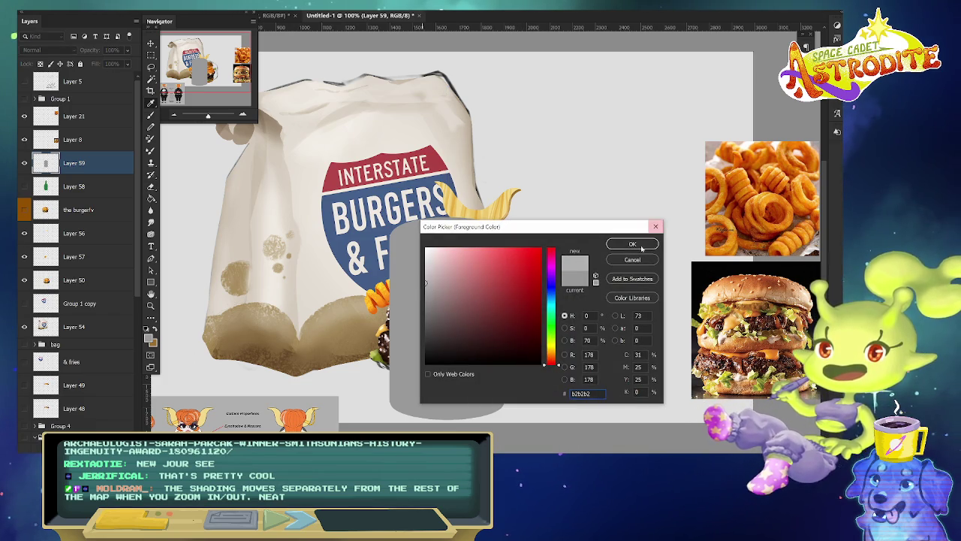
click(634, 245)
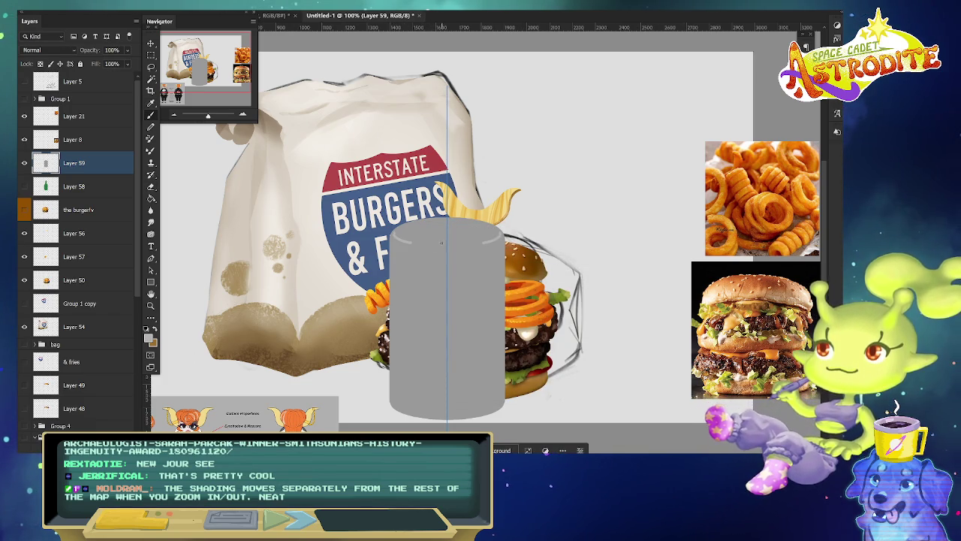
drag(396, 242, 481, 247)
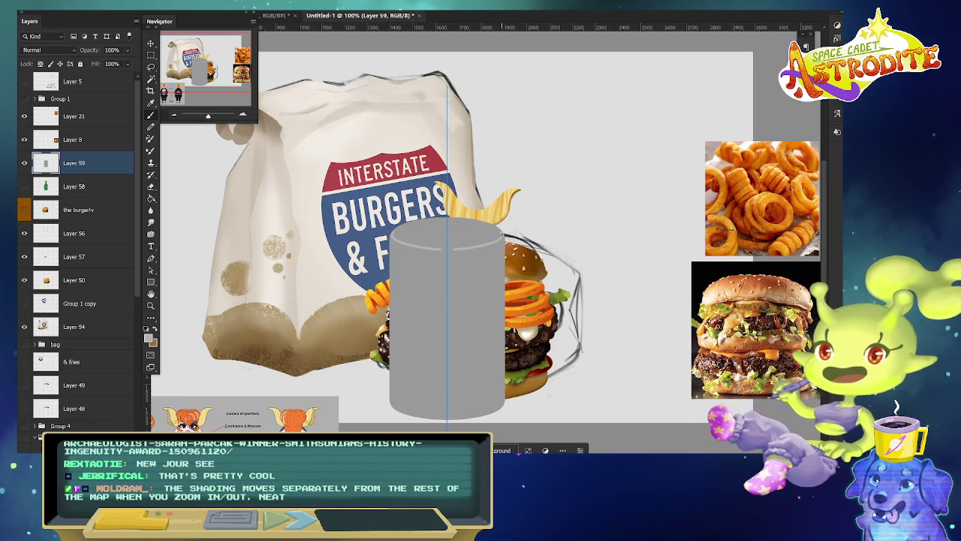
drag(399, 233, 484, 227)
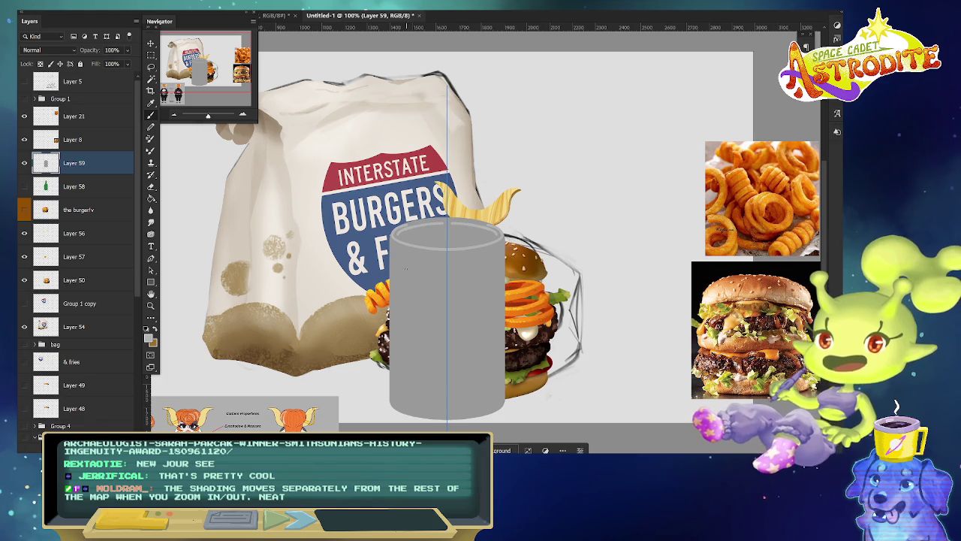
key(alt+e)
key(Escape)
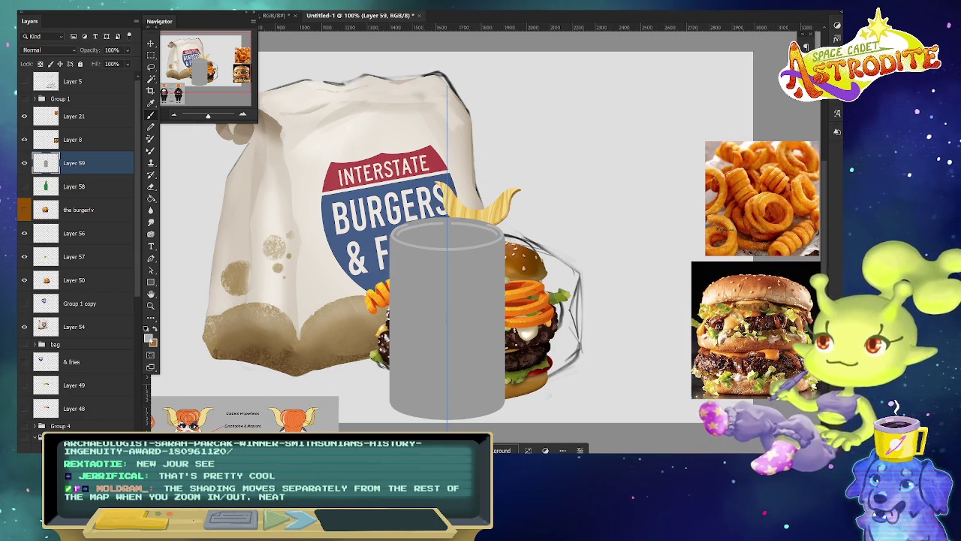
Turn off painting symmetry and set light and darker grey foreground colours.
click(149, 339)
click(633, 243)
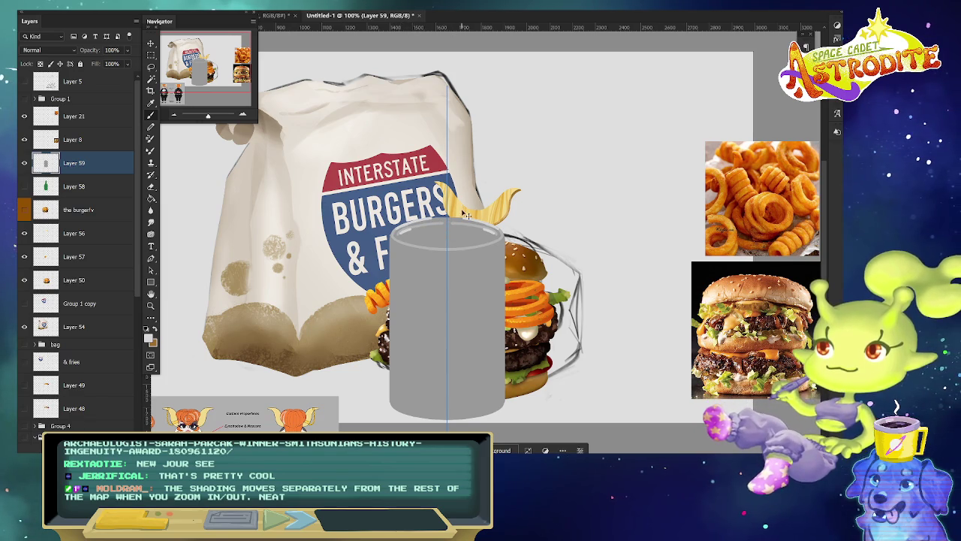
click(468, 4)
click(496, 11)
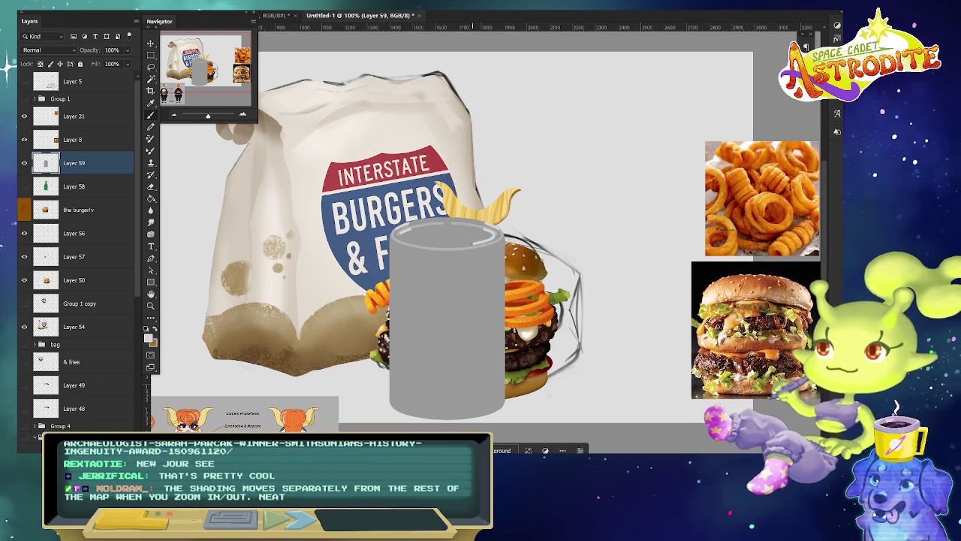
click(149, 338)
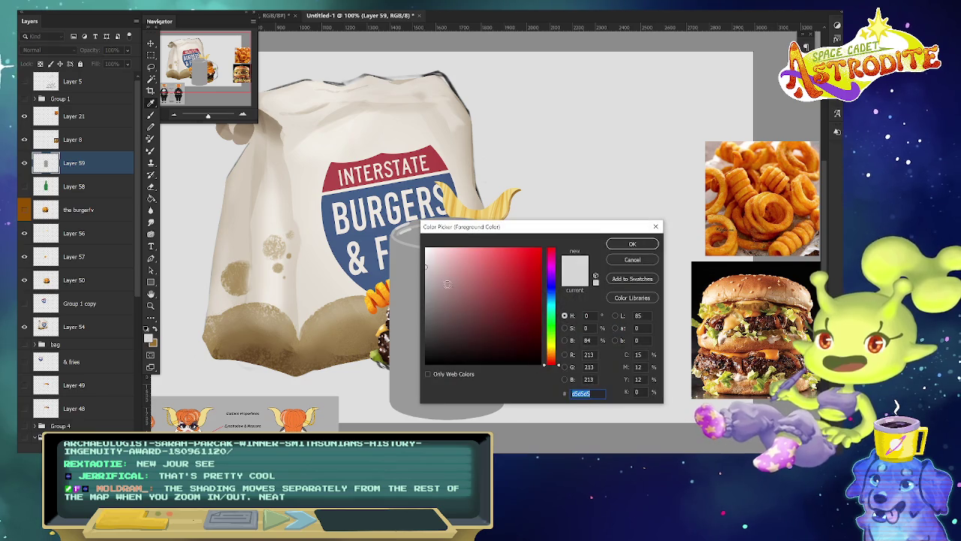
click(633, 244)
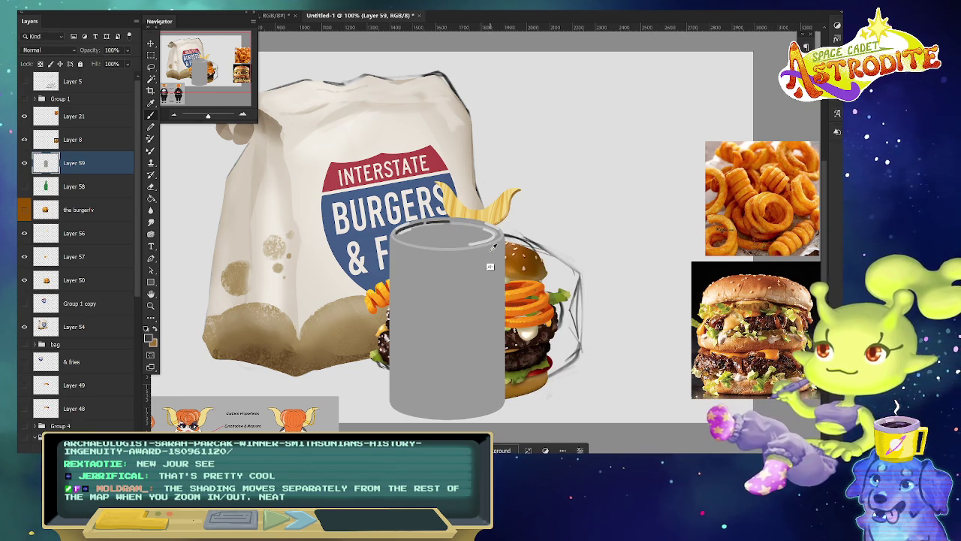
click(151, 340)
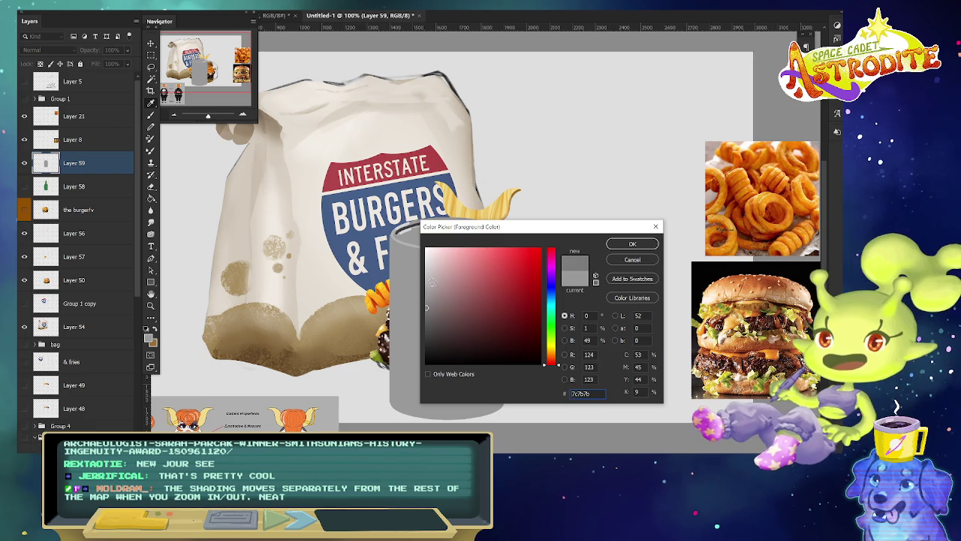
click(632, 245)
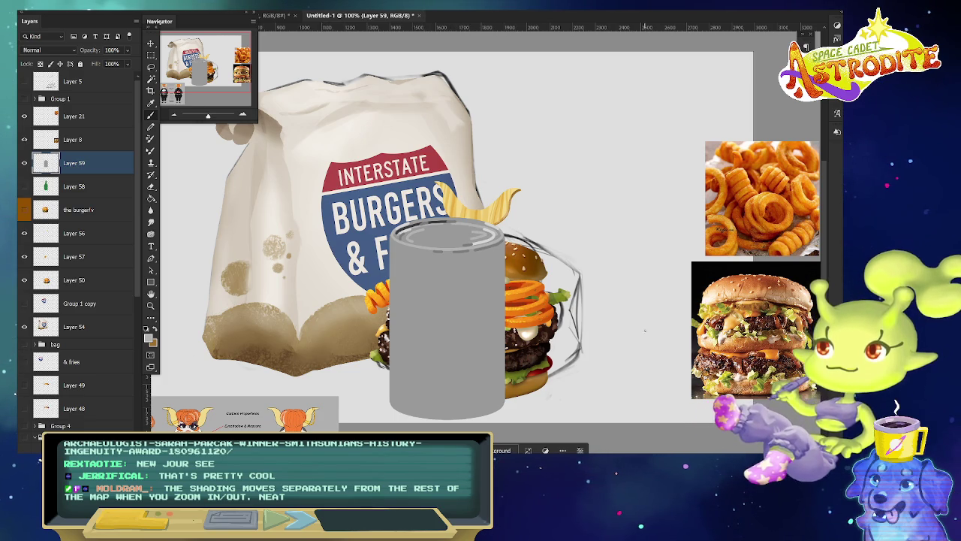
Paint a light highlight along the can's top rim with the Hard Round Pressure Opacity brush.
scroll(645, 323, down, 2)
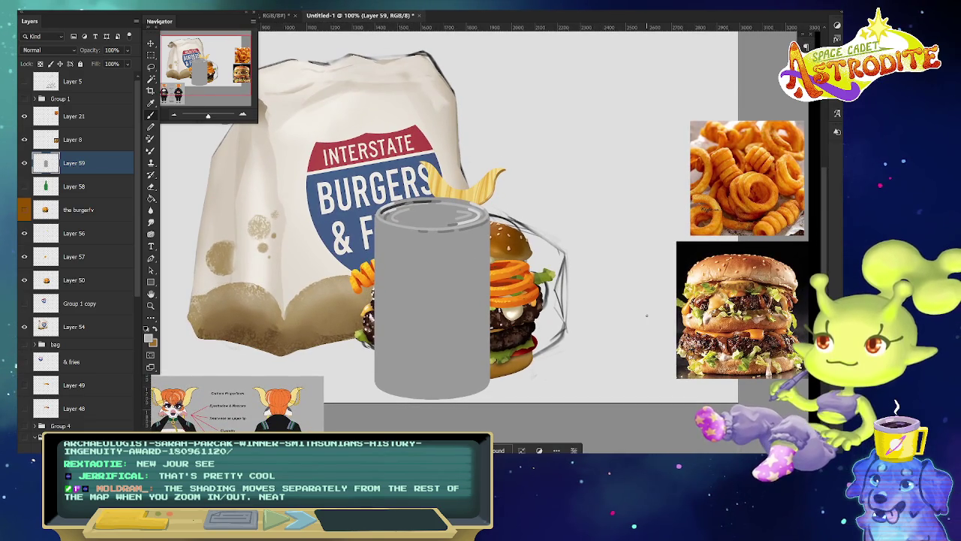
click(151, 223)
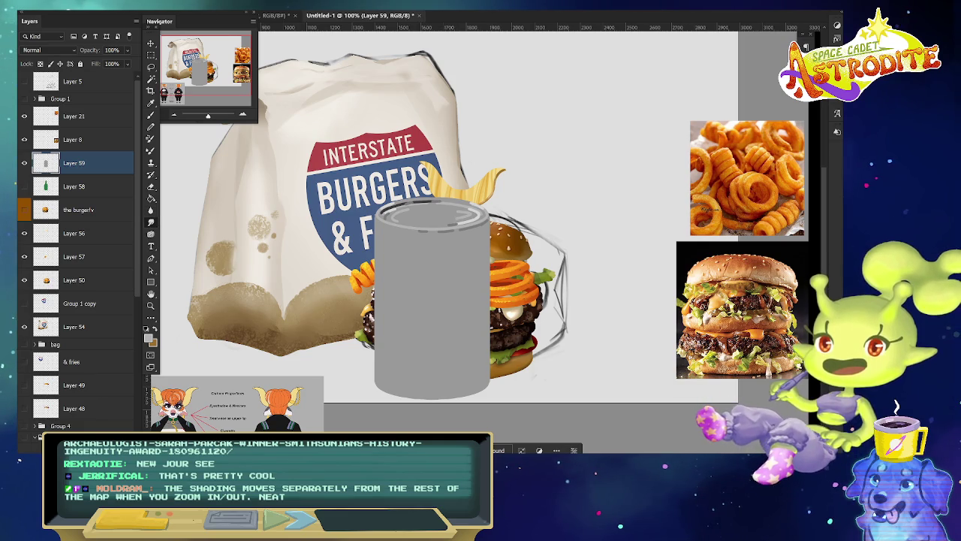
right_click(395, 132)
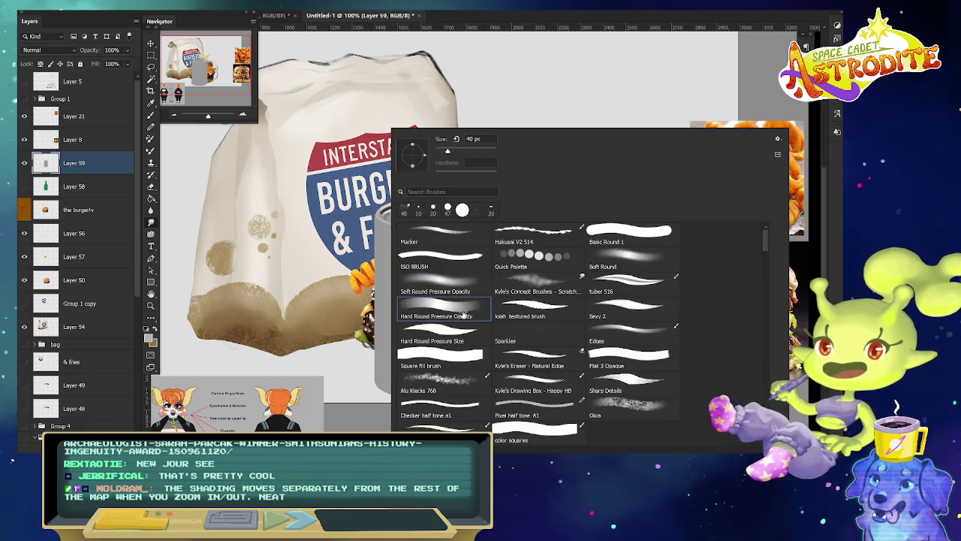
double_click(465, 316)
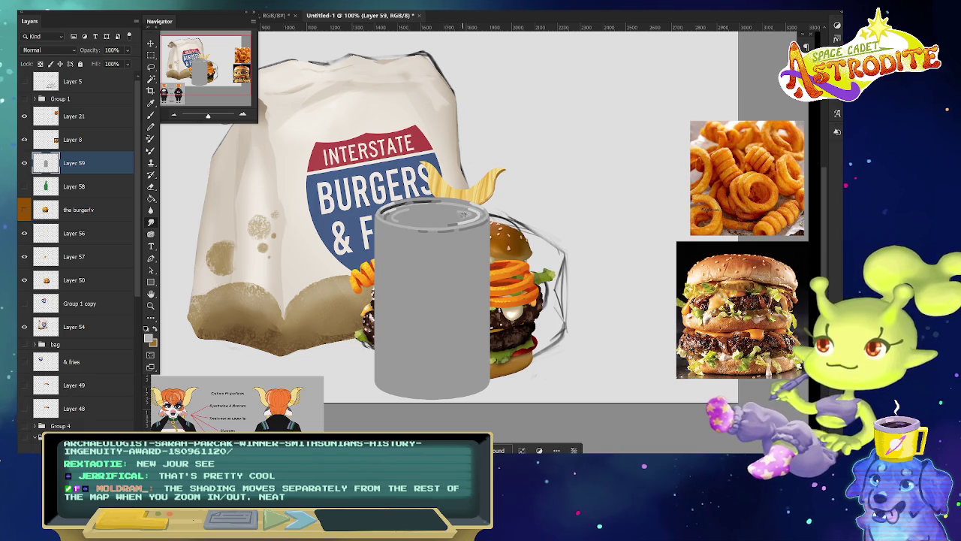
drag(394, 220, 473, 218)
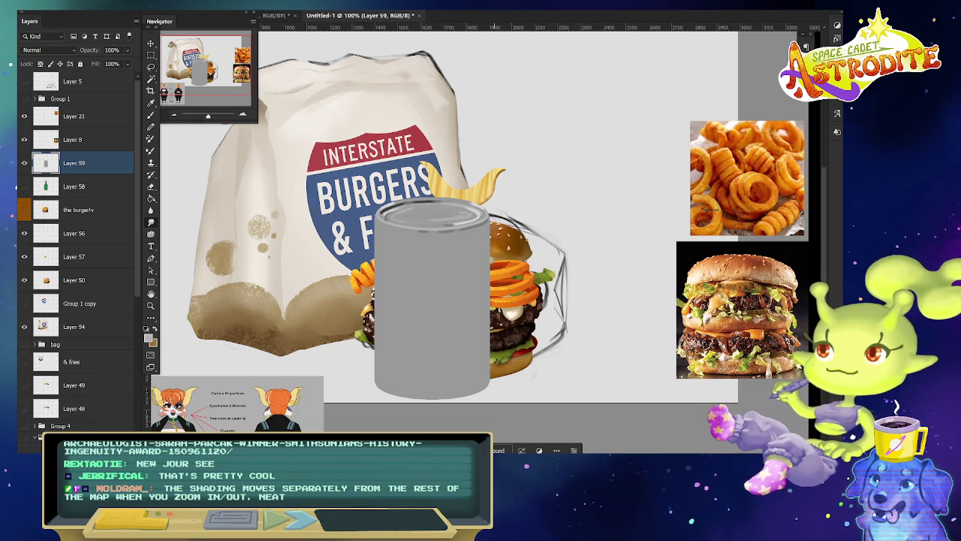
Marquee-select the can's lower half and stretch it downward with Free Transform, then deselect.
key(m)
drag(360, 299, 513, 411)
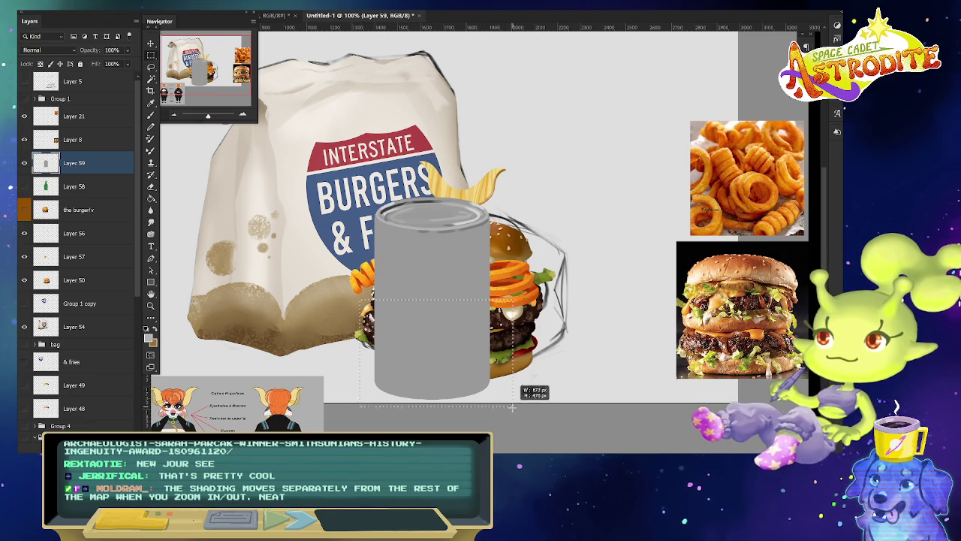
key(ctrl+t)
drag(435, 410, 435, 417)
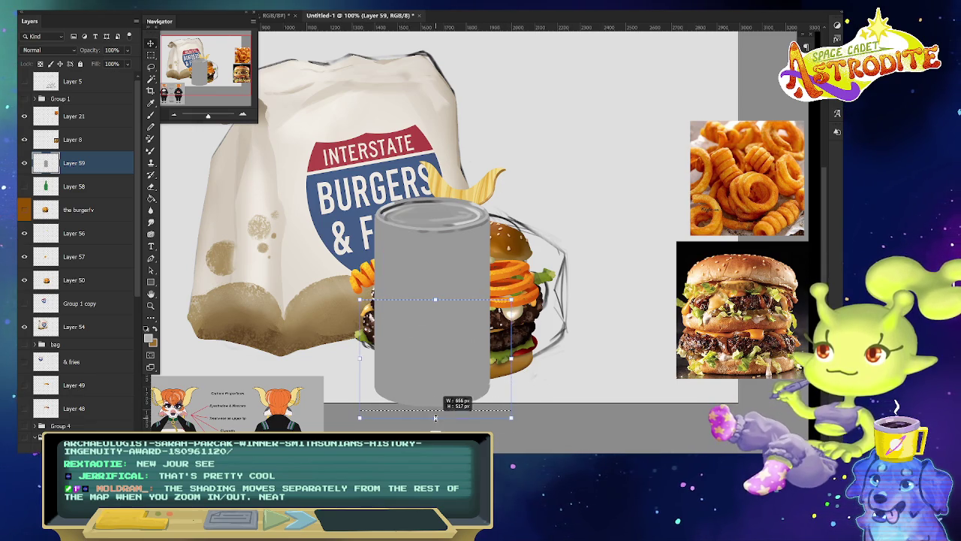
key(Return)
key(ctrl+d)
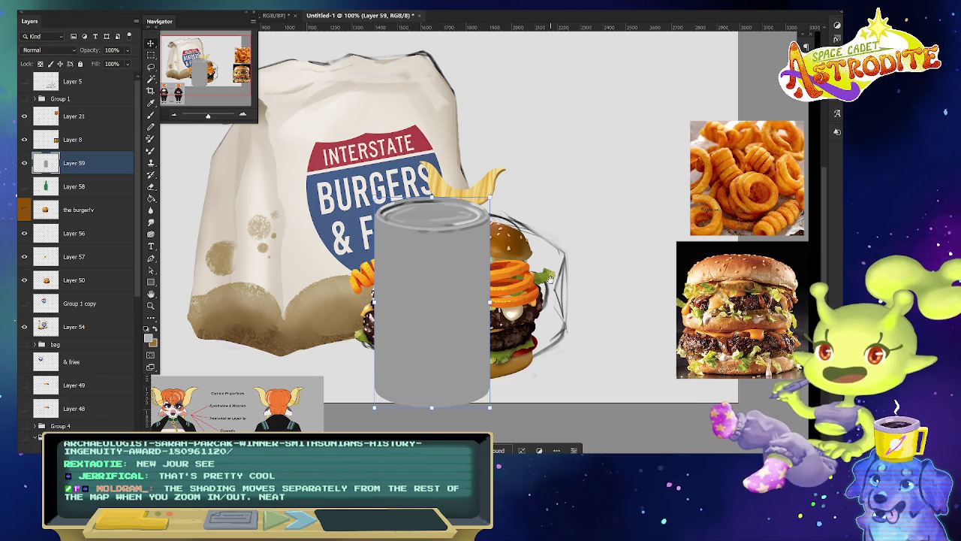
mouse_move(578, 313)
mouse_down()
mouse_move(605, 264)
mouse_move(628, 256)
mouse_move(618, 238)
mouse_up()
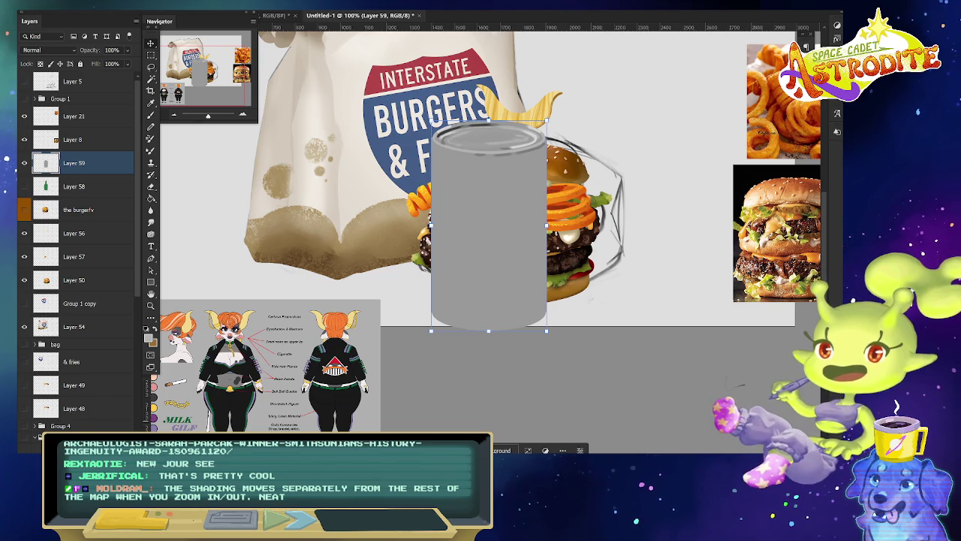
On a new layer with mirrored symmetry restored, fill the heart logo solid orange.
key(ctrl+shift+alt+n)
key(b)
right_click(461, 28)
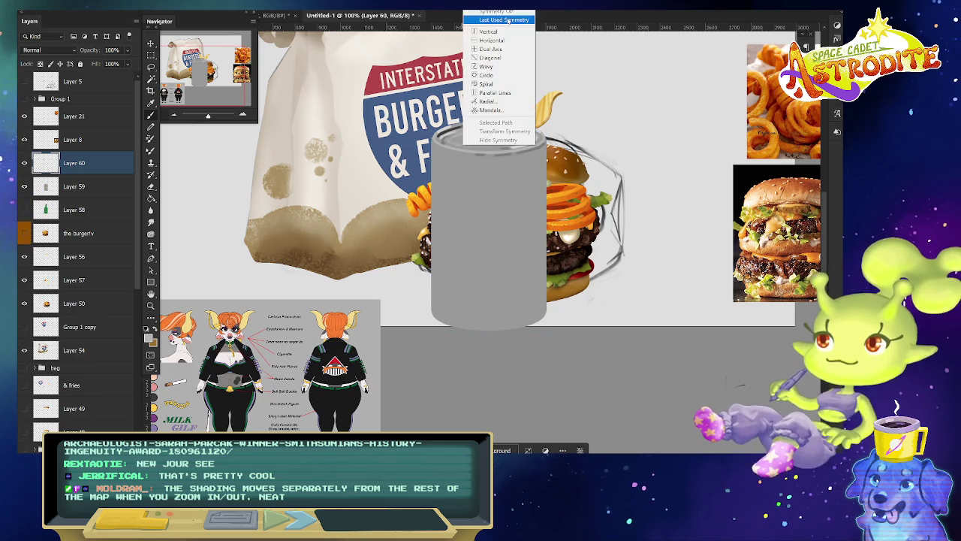
click(493, 120)
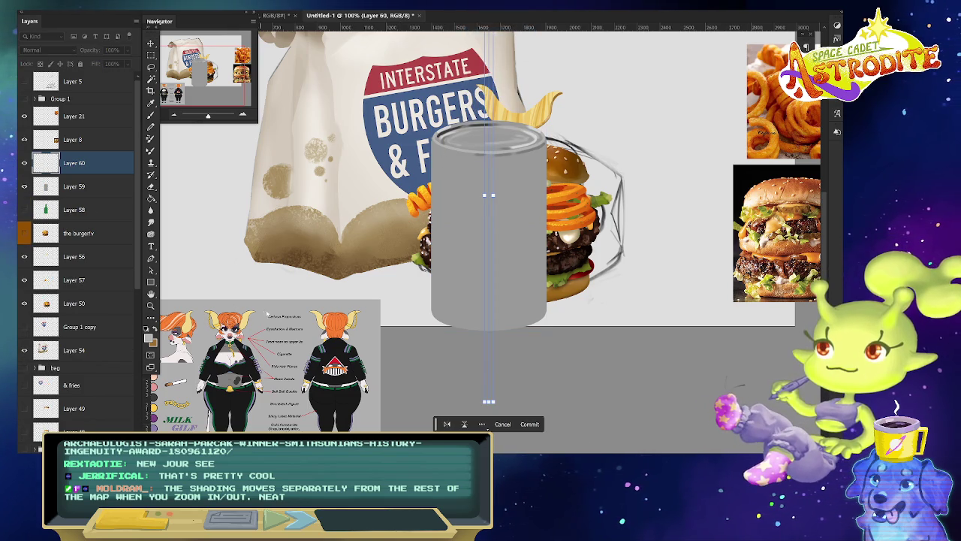
key(Return)
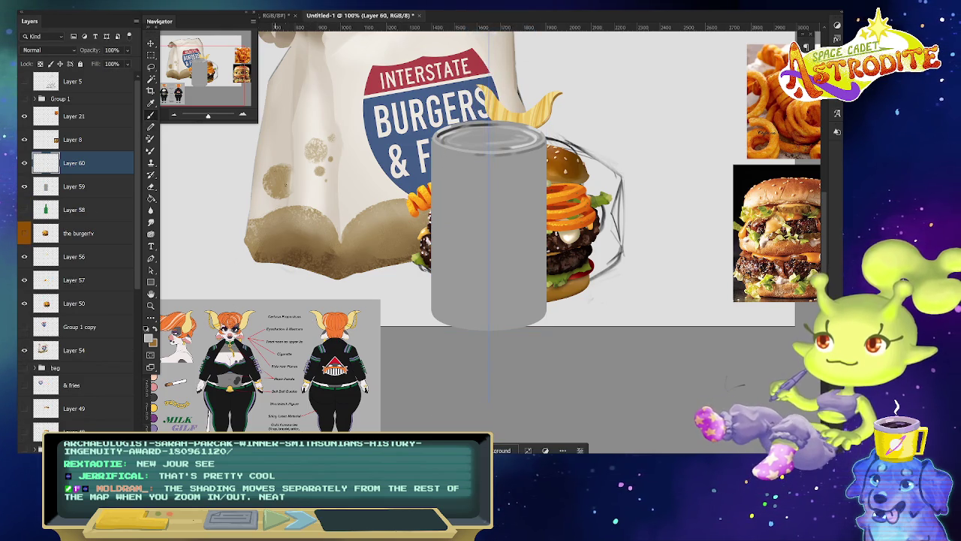
key(x)
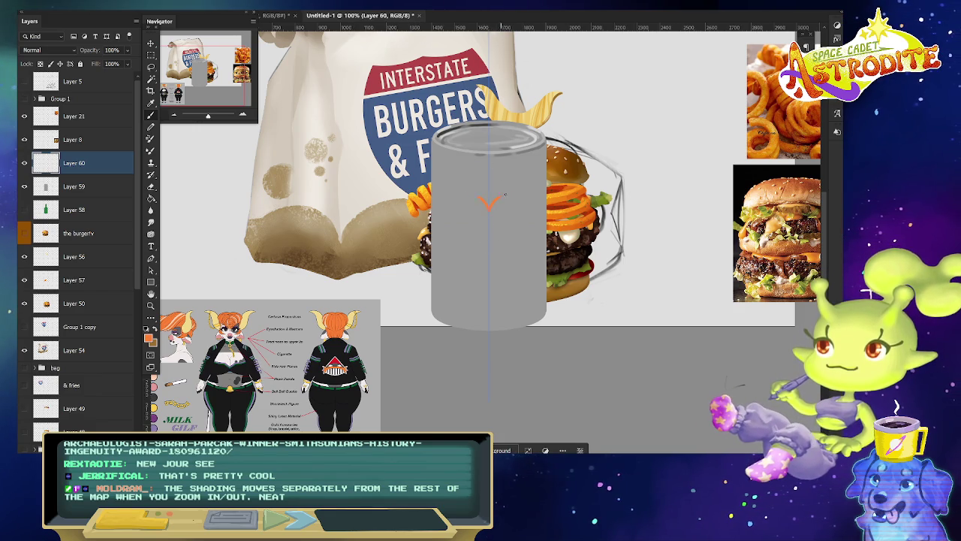
key(g)
click(504, 211)
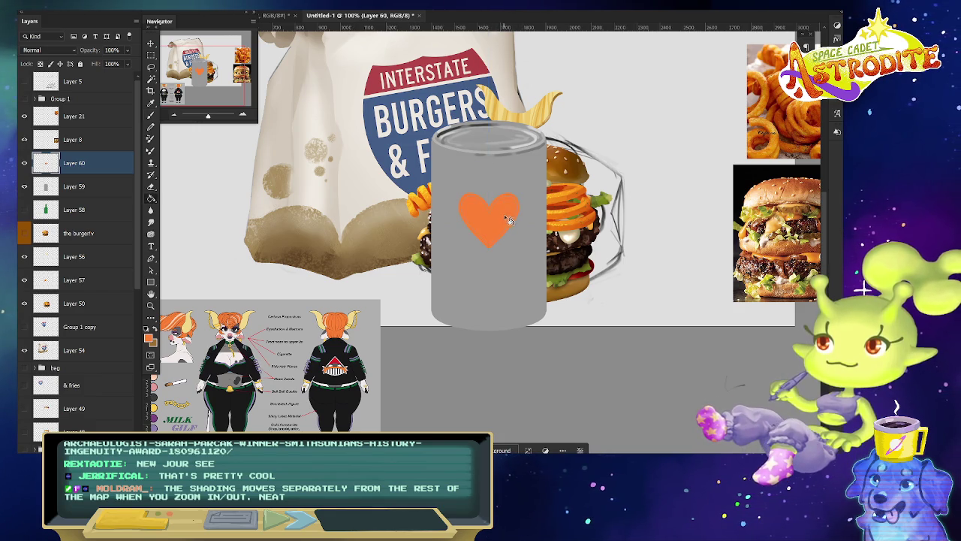
Extend the mirrored wing strokes and fill both wings light yellow.
key(b)
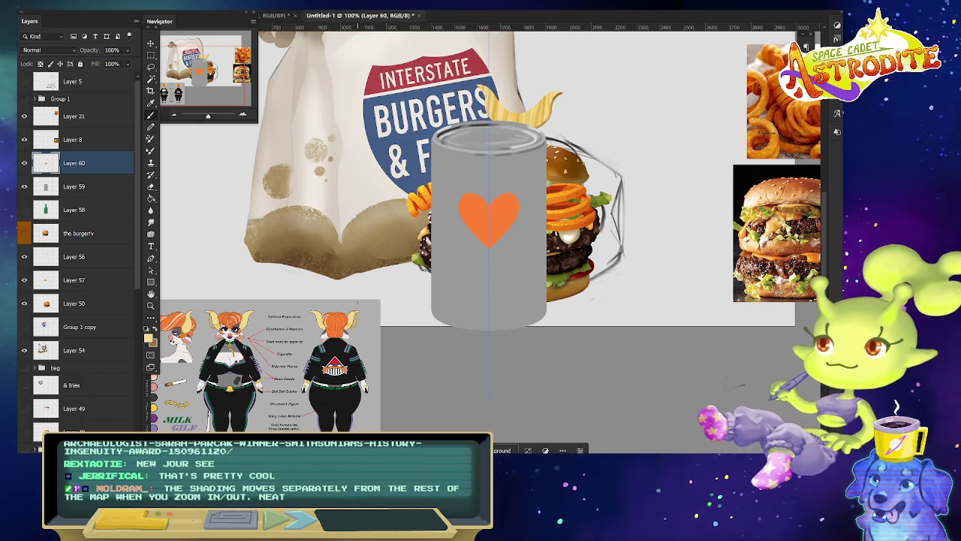
mouse_move(525, 188)
mouse_down()
mouse_move(538, 177)
mouse_move(528, 218)
mouse_up()
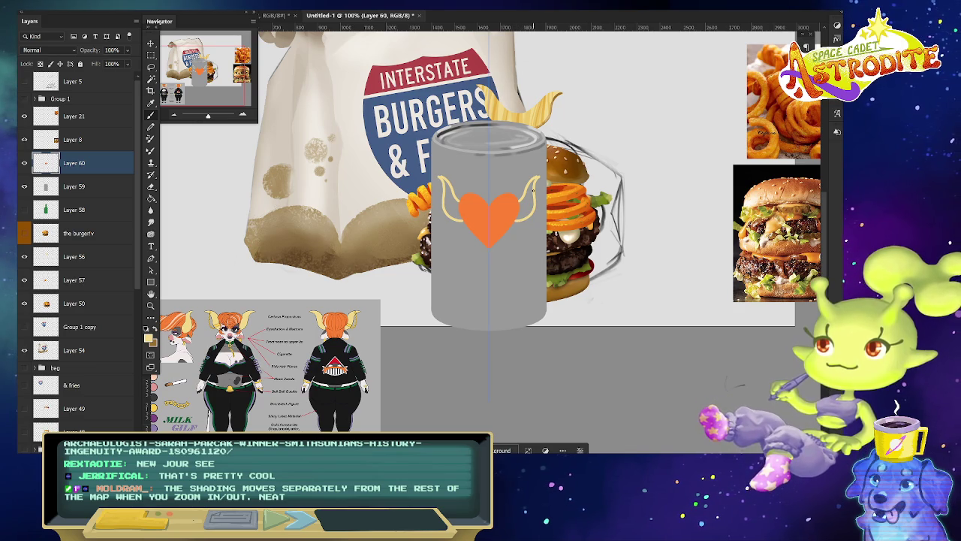
click(525, 200)
click(455, 200)
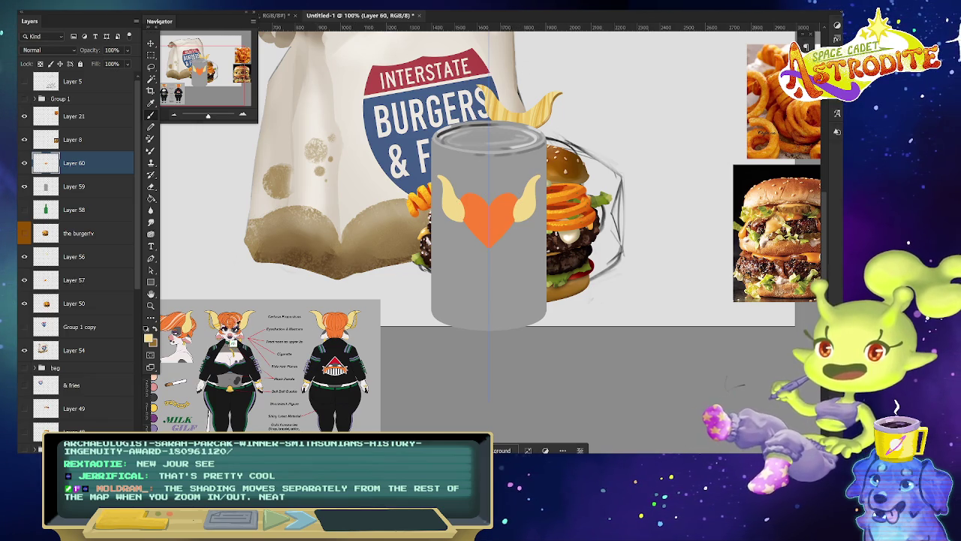
Set the foreground colour to gold.
click(150, 338)
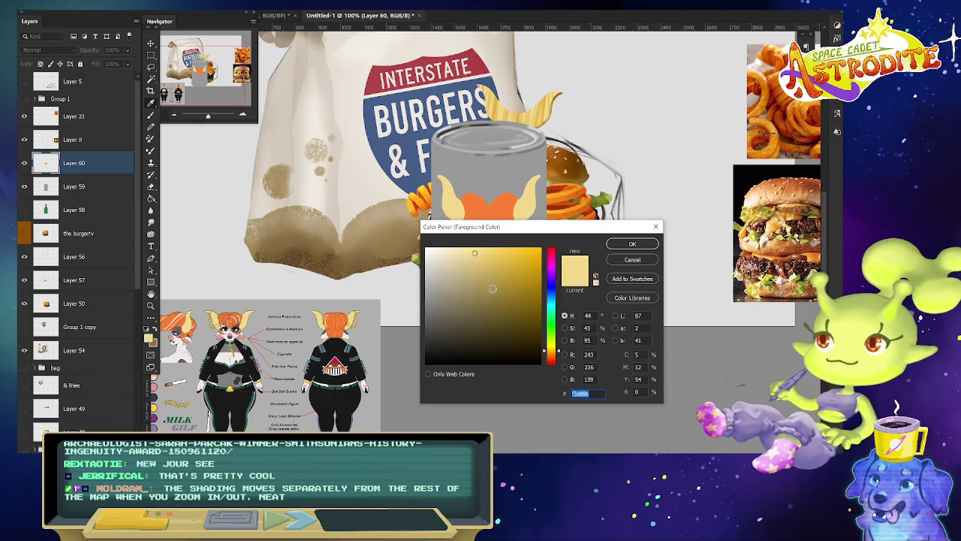
click(607, 242)
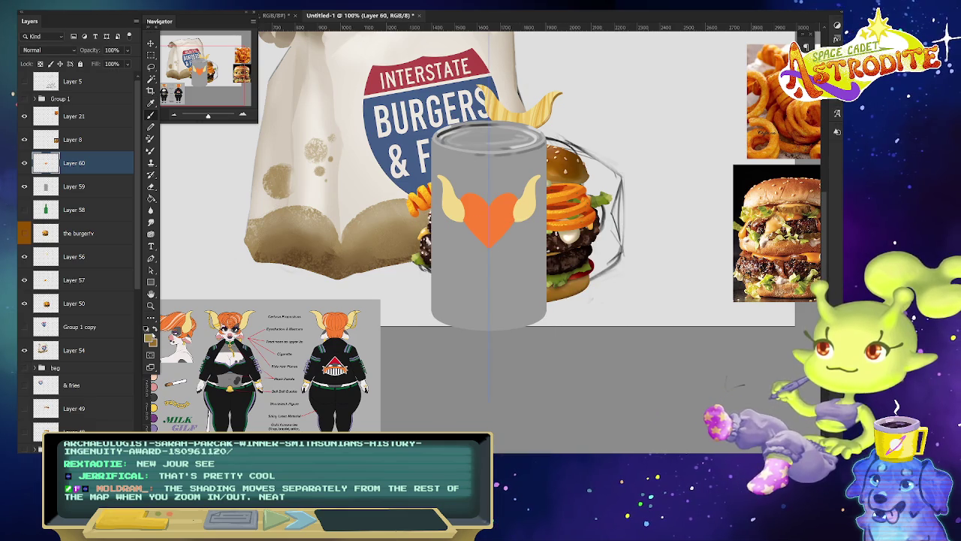
click(150, 338)
click(629, 243)
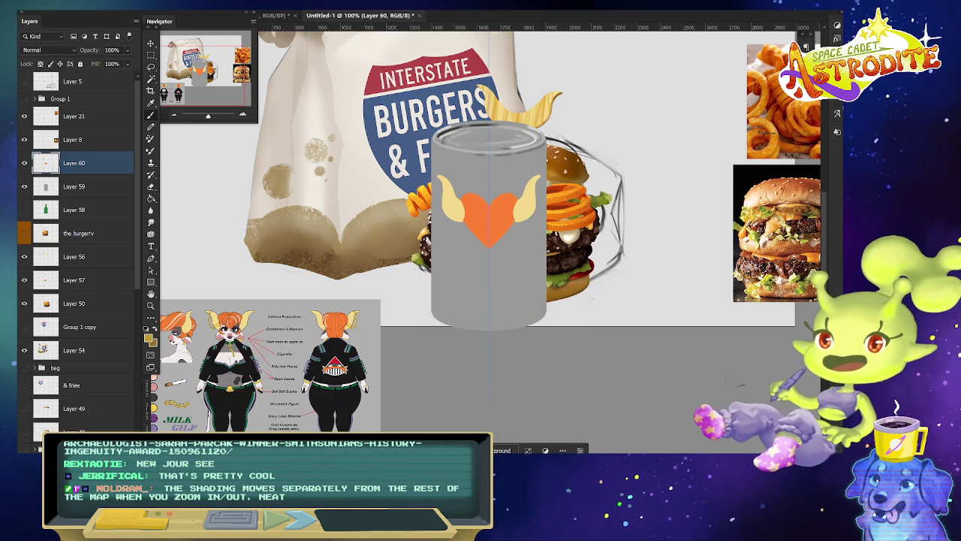
Add an empty Layer 61 above Layer 60 with symmetry painting turned off.
key(ctrl+shift+alt+n)
click(515, 12)
click(515, 12)
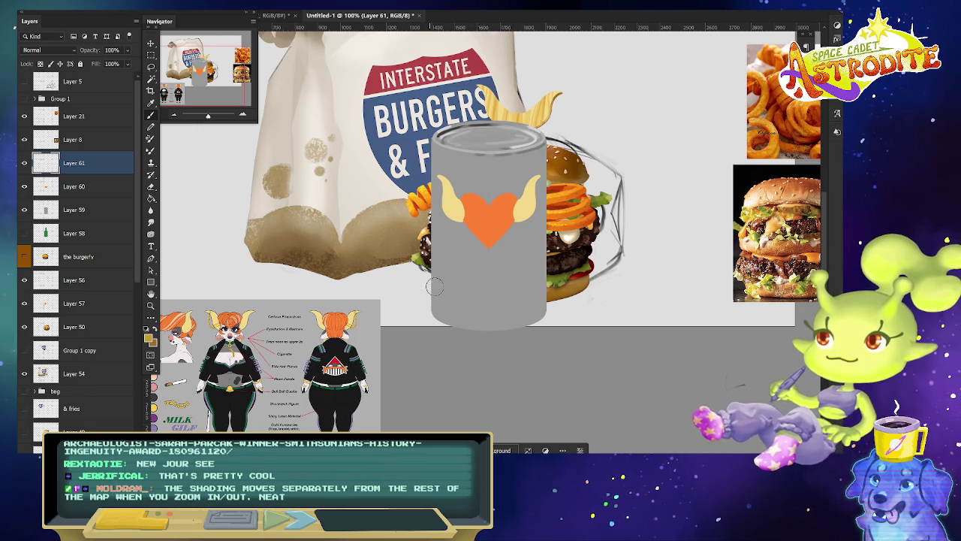
Paint a thick diagonal gold band across the lower can.
drag(450, 298, 406, 316)
drag(482, 280, 578, 239)
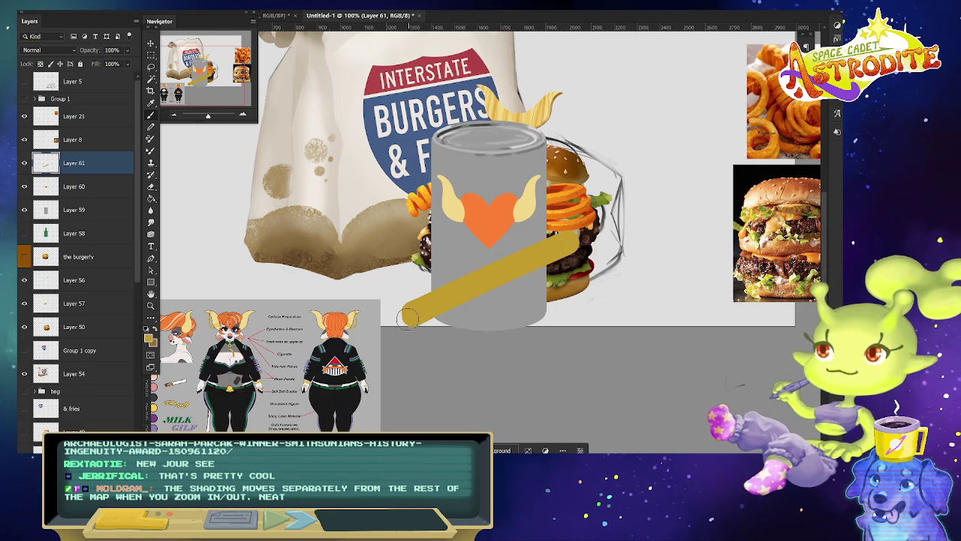
drag(513, 280, 590, 236)
mouse_move(409, 330)
mouse_down()
mouse_move(582, 259)
mouse_move(597, 239)
mouse_up()
Add 'MILK BEER' text in Bebas below the can.
key(t)
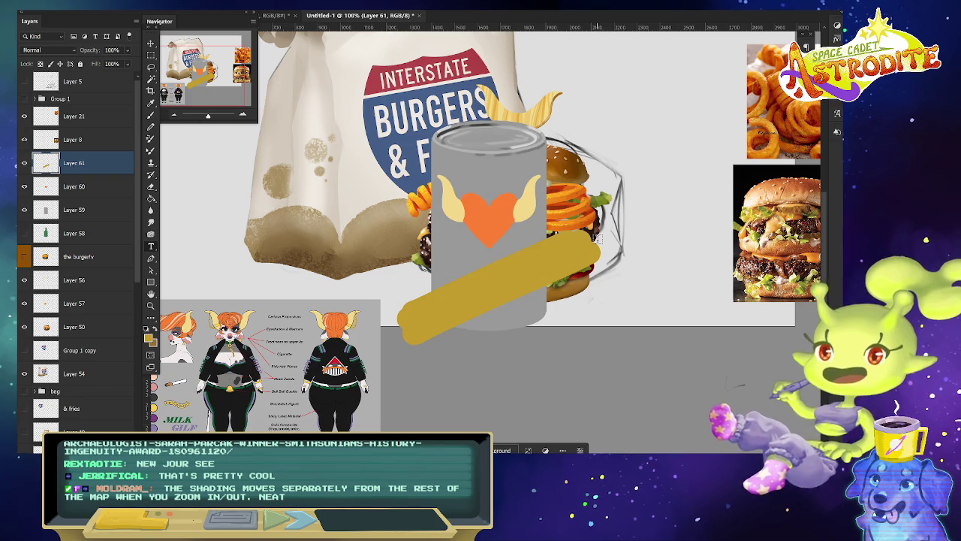
click(403, 354)
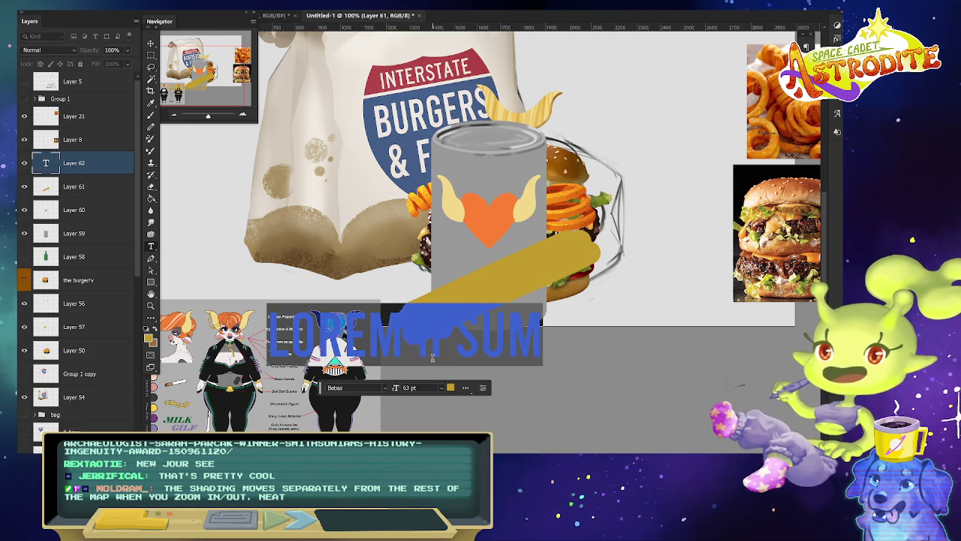
text(MILK)
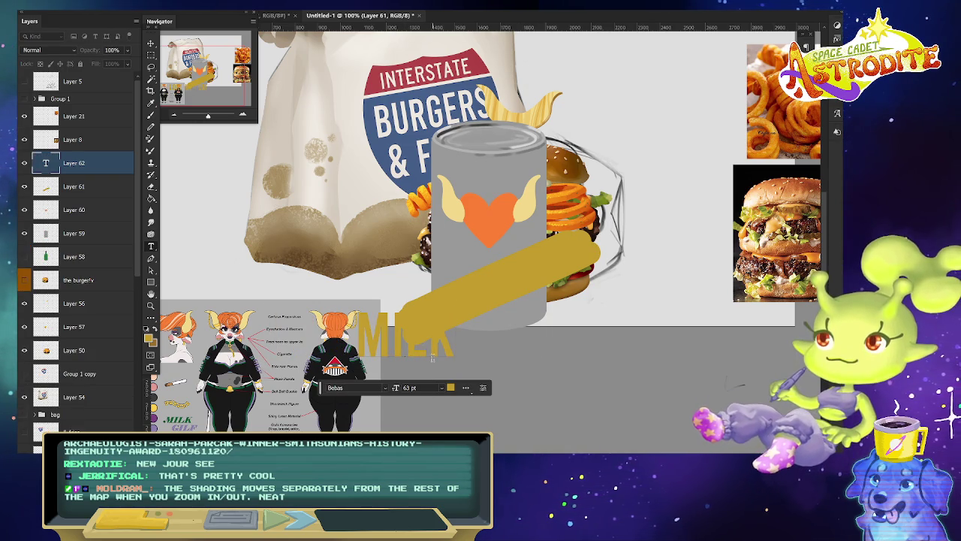
text( BEER)
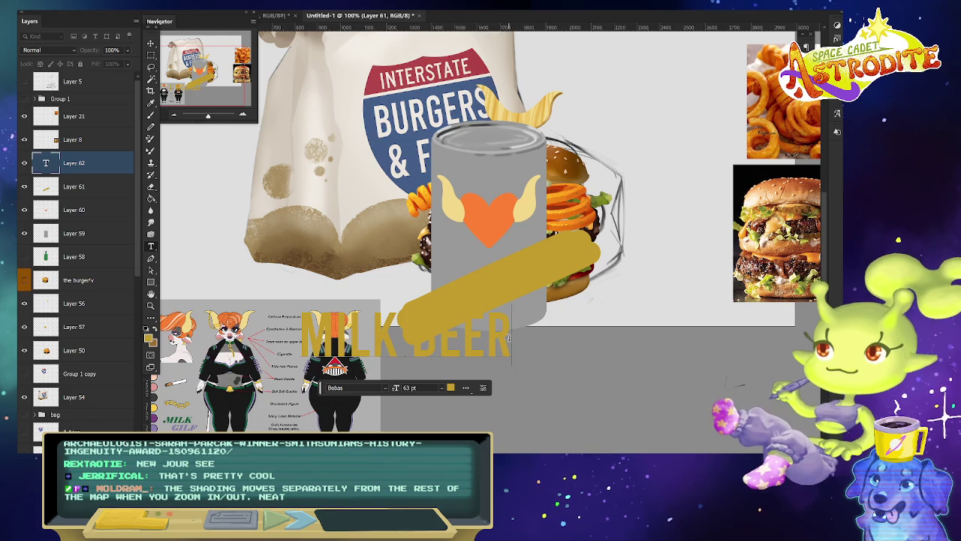
key(ctrl+a)
click(386, 389)
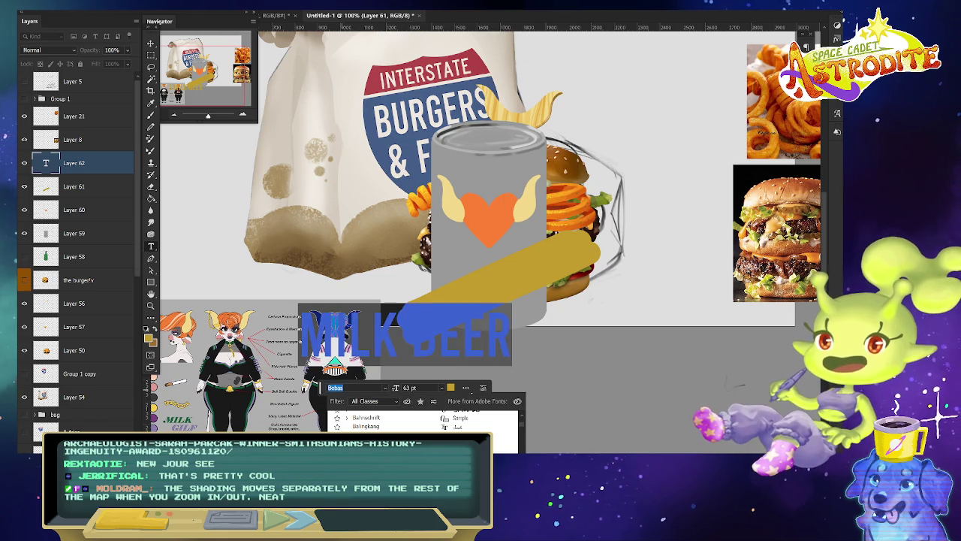
key(Escape)
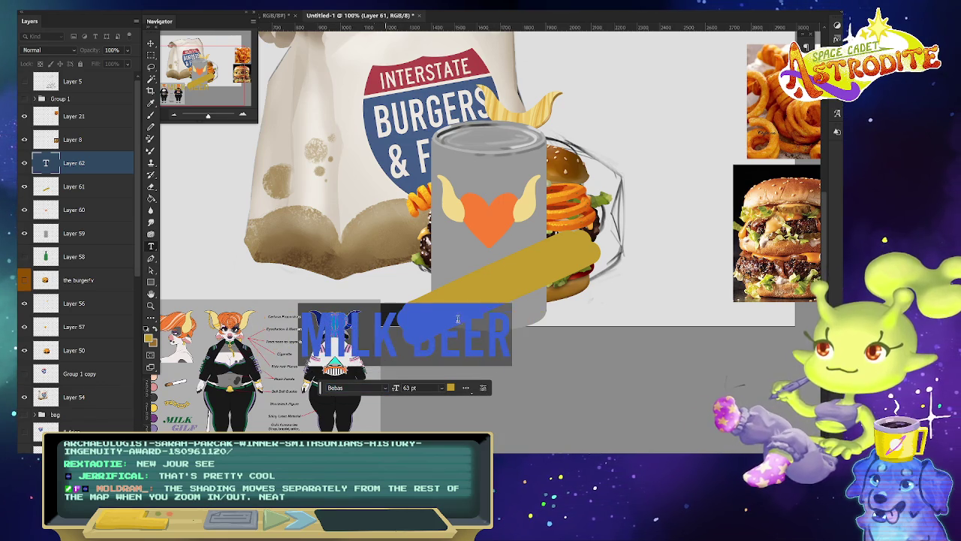
text(MILK BEER)
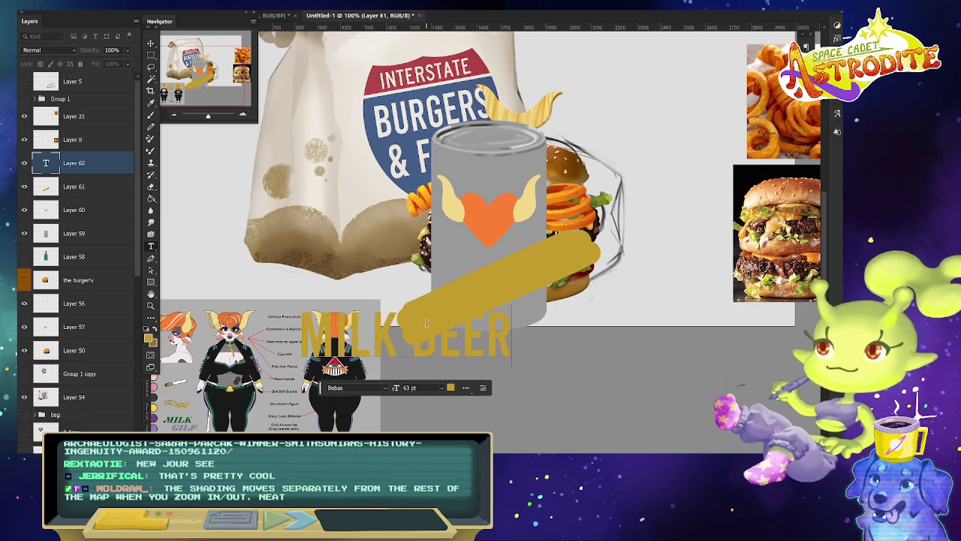
drag(321, 387, 573, 54)
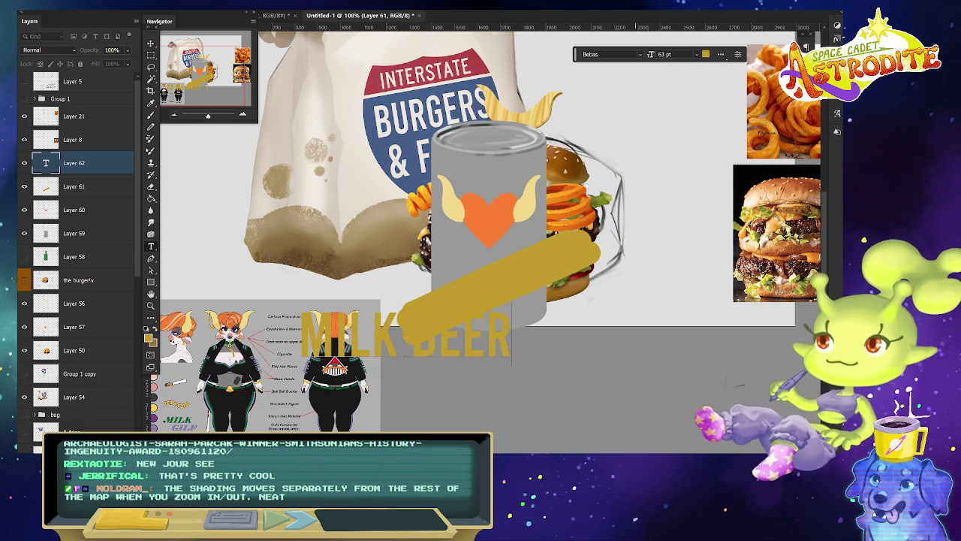
key(ctrl+a)
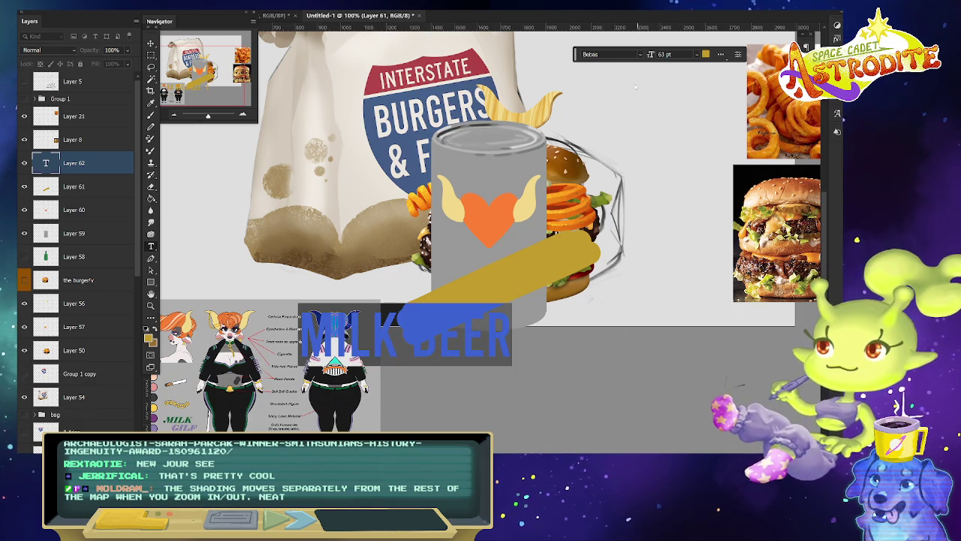
click(643, 55)
Filter the fonts to Script and apply White Dream to the label text.
click(627, 67)
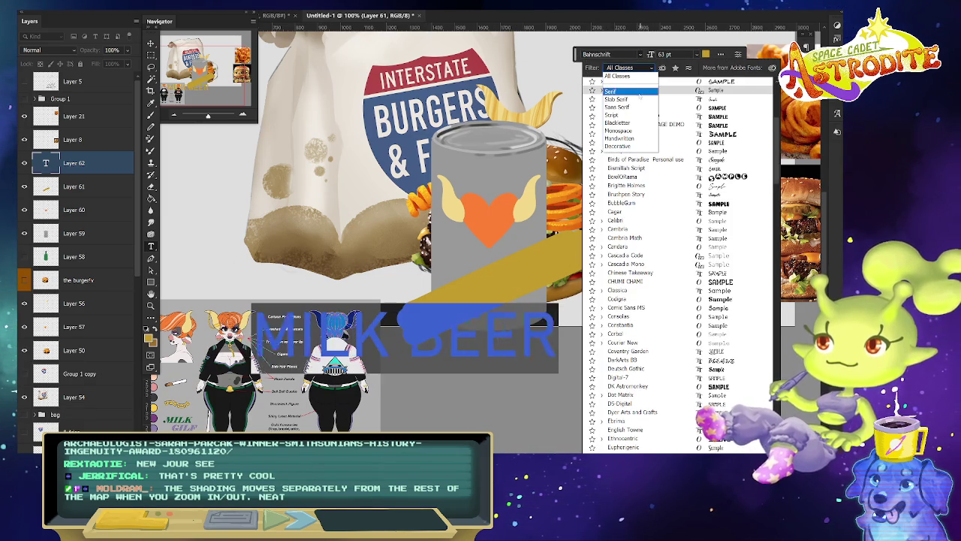
click(612, 115)
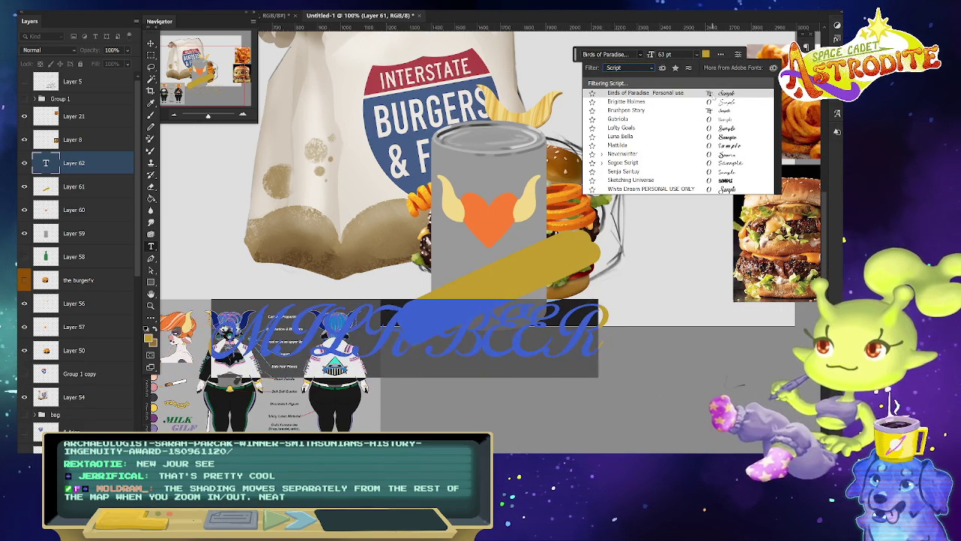
key(Down)
key(Down)
key(Down)
key(Down)
key(Down)
key(Down)
key(Down)
key(Down)
key(Down)
key(Down)
key(Down)
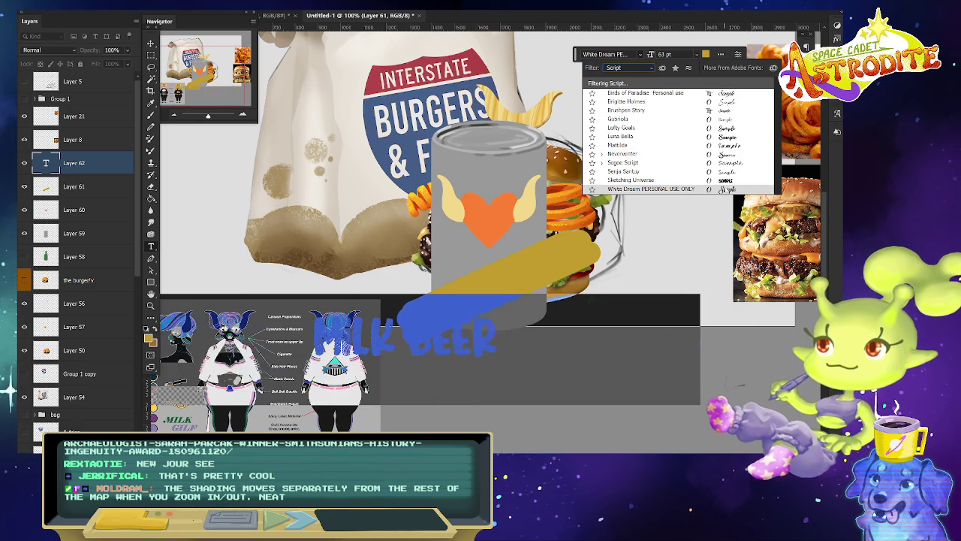
key(Return)
key(ctrl+Return)
drag(693, 353, 118, 328)
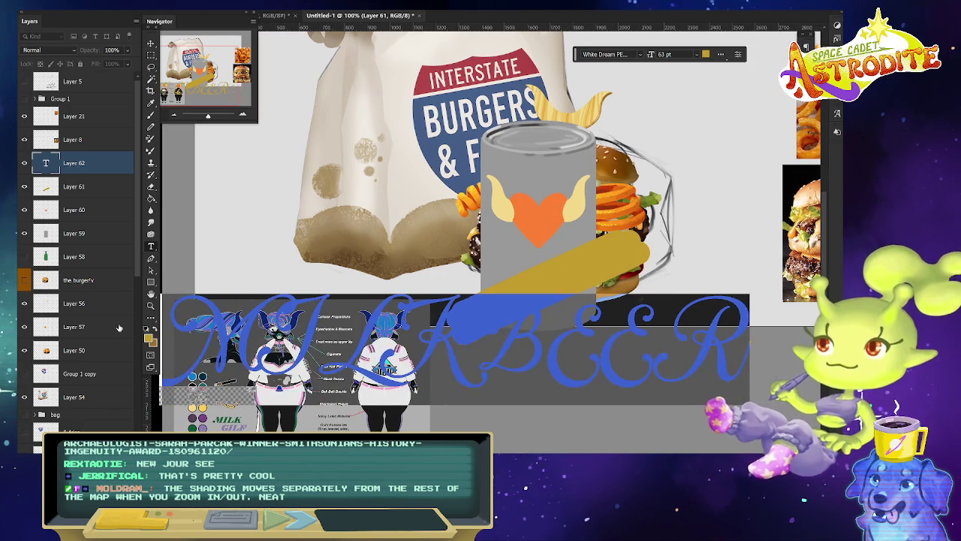
text(MILK)
key(BackSpace)
key(BackSpace)
key(BackSpace)
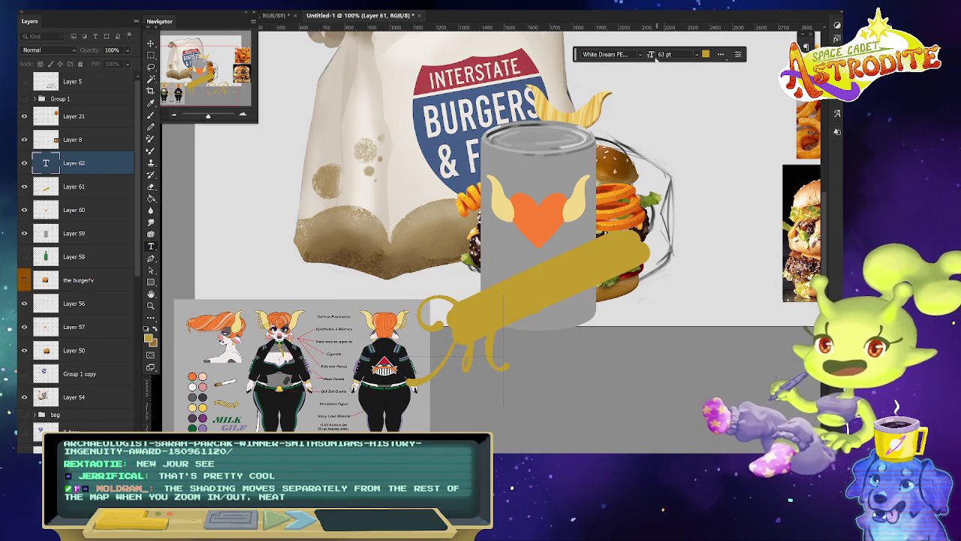
Retype the script text as 'Milker lite'.
drag(229, 21, 315, 67)
click(169, 34)
click(198, 60)
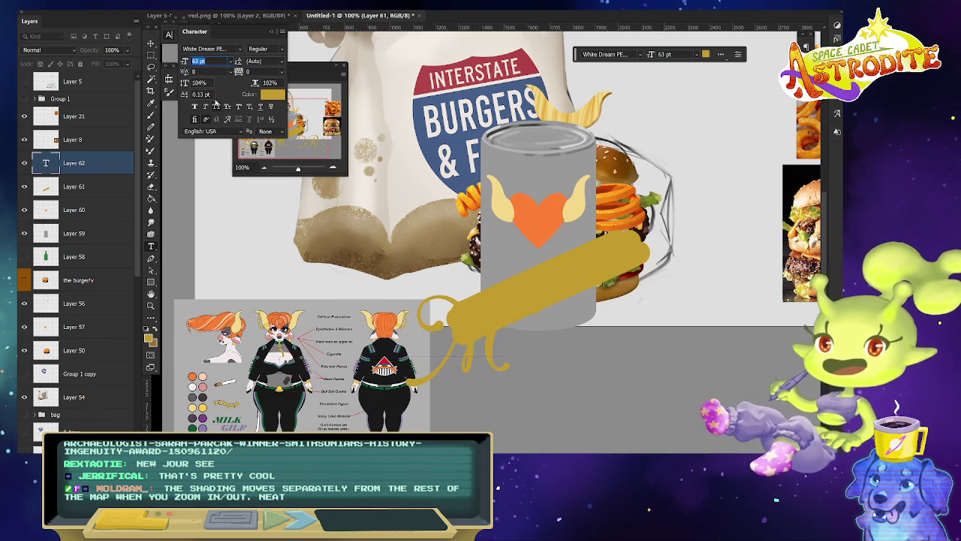
click(493, 351)
key(ctrl+z)
key(ctrl+z)
key(ctrl+z)
key(ctrl+z)
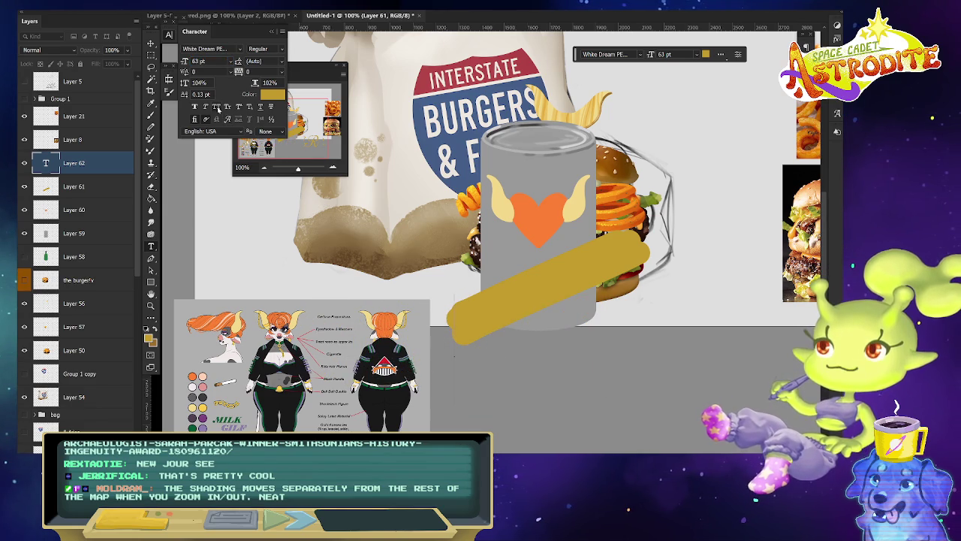
text(Milk Beet)
key(BackSpace)
key(BackSpace)
key(BackSpace)
key(BackSpace)
key(BackSpace)
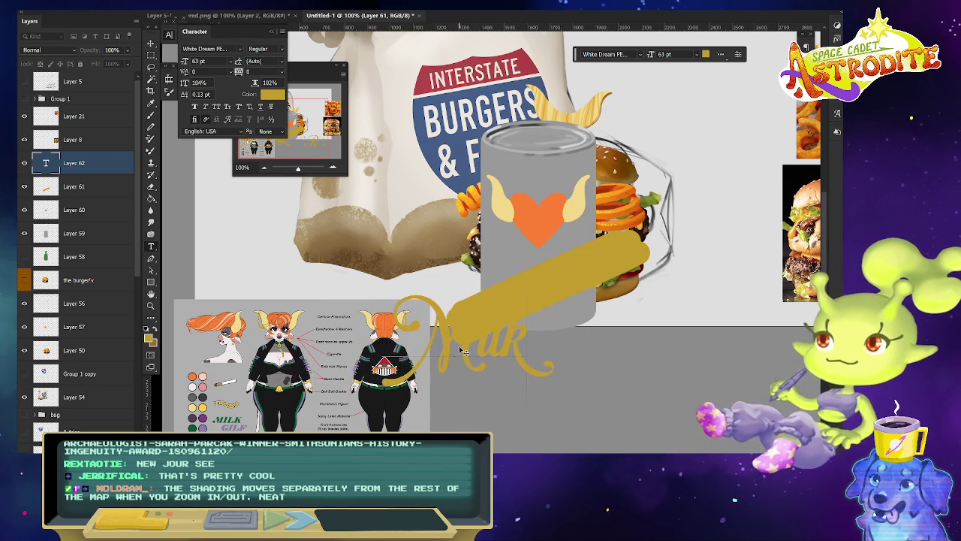
key(BackSpace)
key(BackSpace)
key(BackSpace)
text(aker)
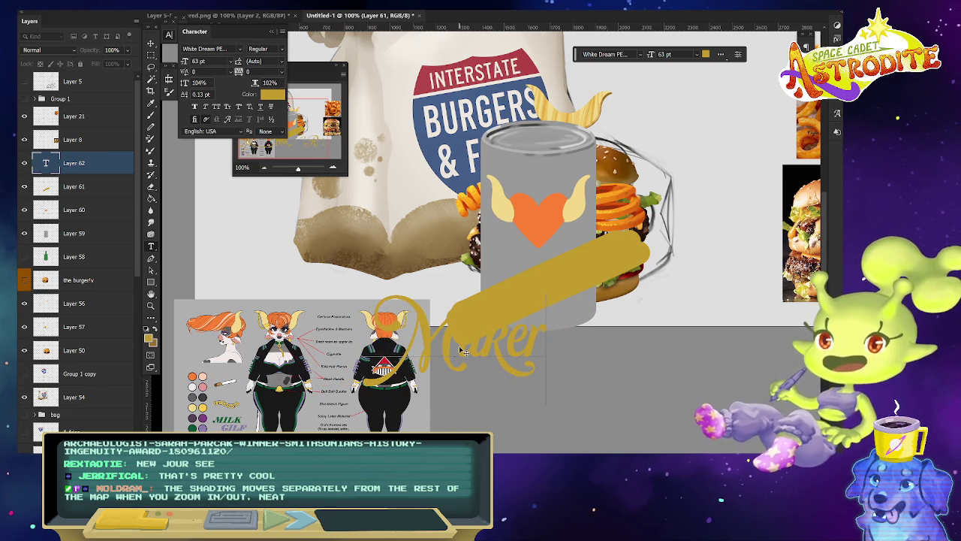
text( lite)
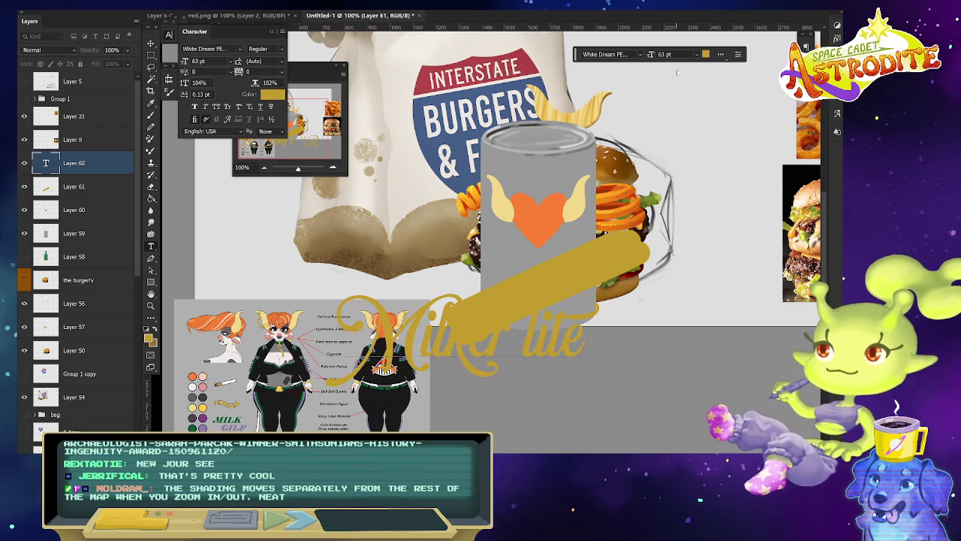
Commit the Milker lite text and set its colour to gold.
key(ctrl+Return)
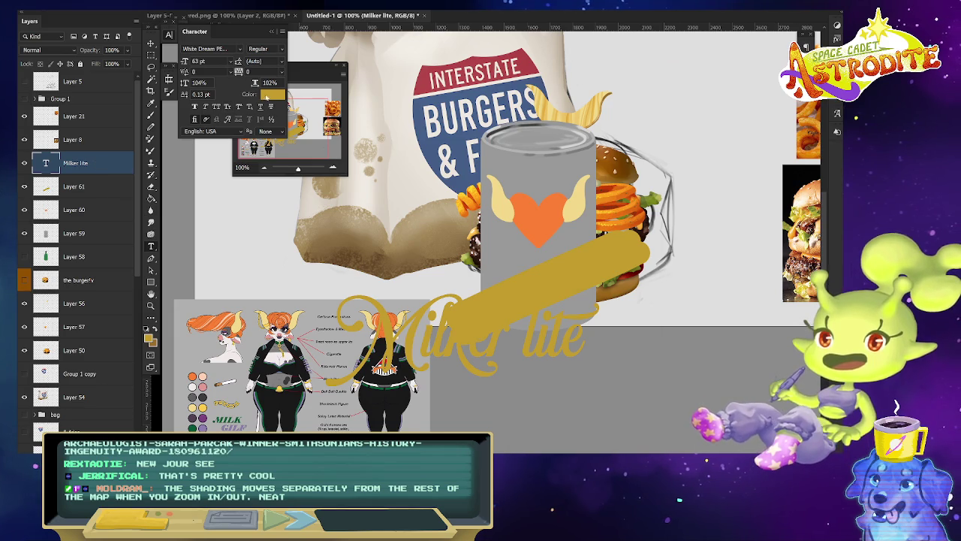
click(705, 54)
text(1a1a1a)
click(612, 247)
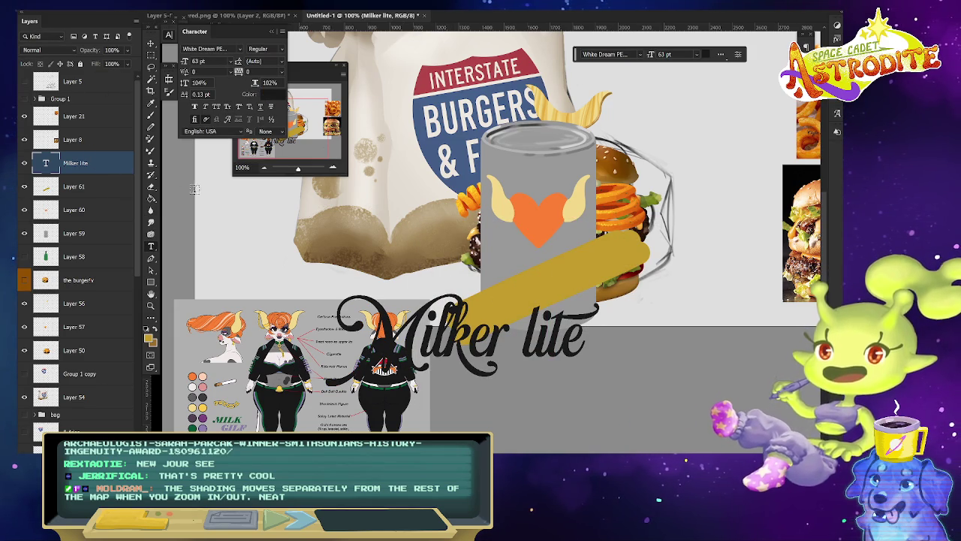
click(268, 100)
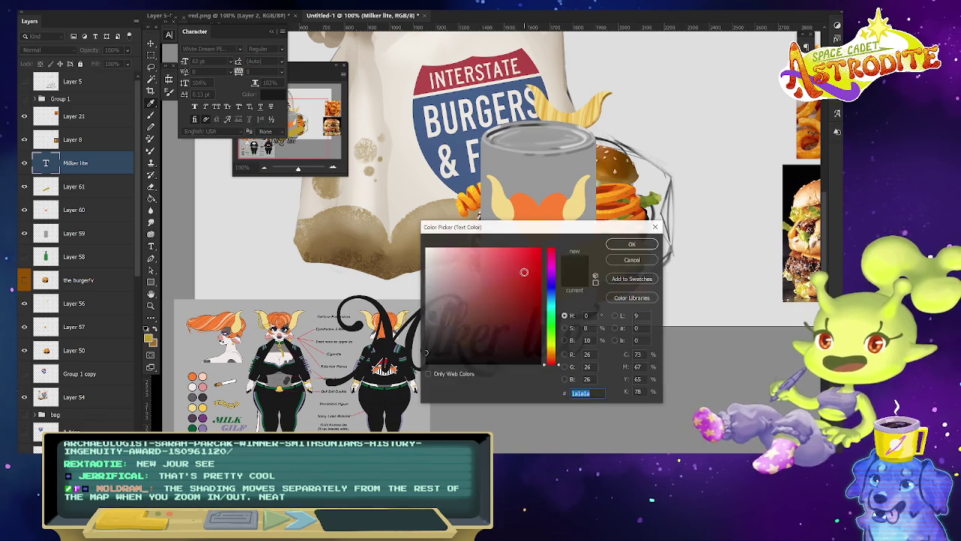
drag(532, 232, 547, 287)
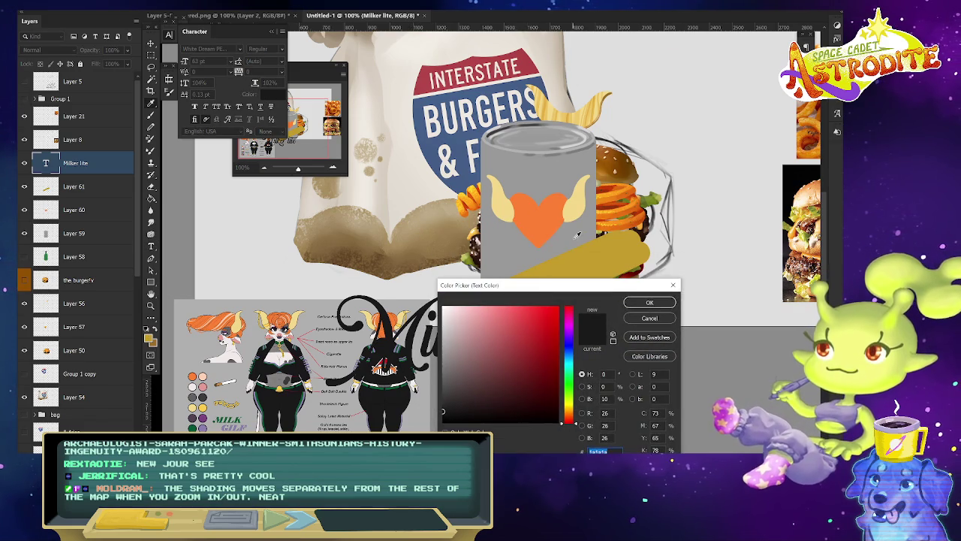
click(566, 398)
click(647, 299)
Fill the diagonal band on Layer 61 with brown.
click(113, 190)
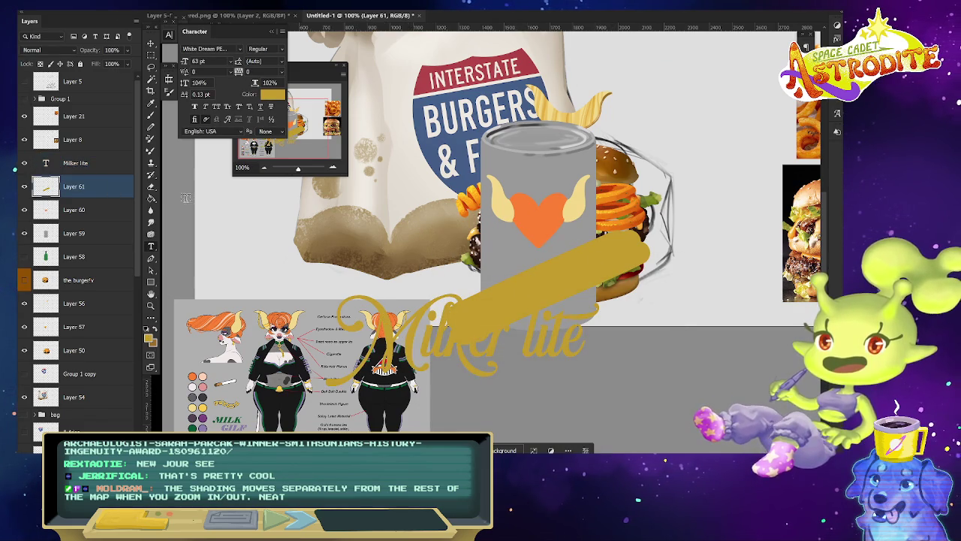
key(g)
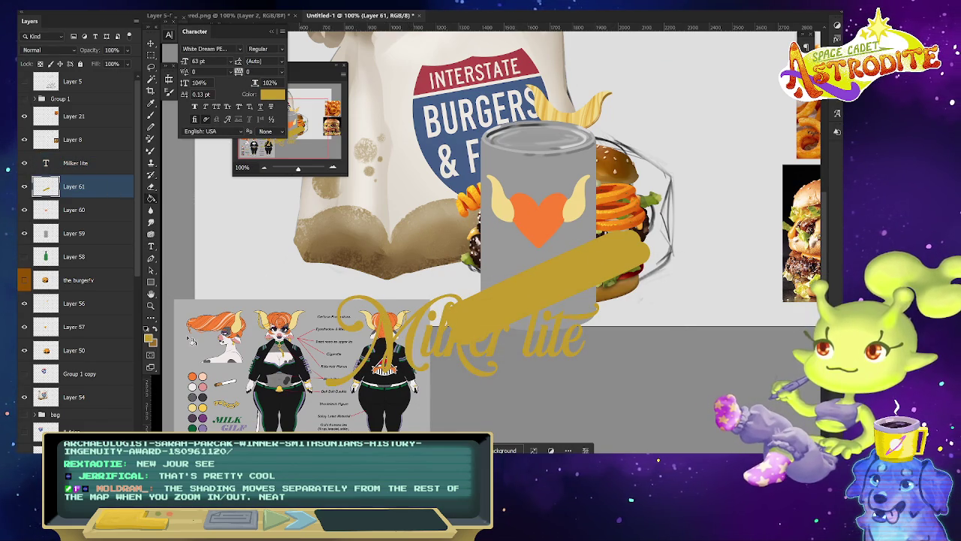
click(577, 268)
click(90, 164)
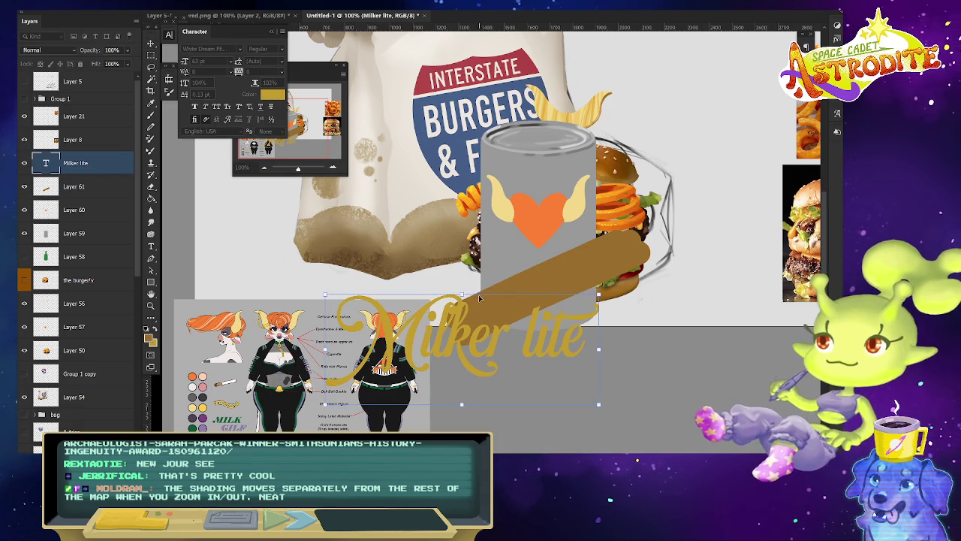
Skew and rotate the Milker lite text to follow the banner diagonal.
drag(463, 295, 501, 298)
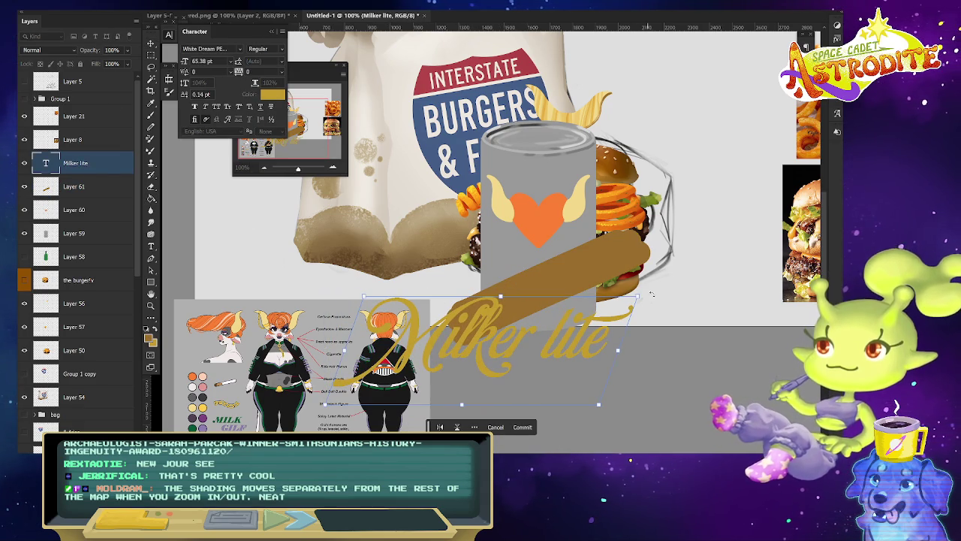
mouse_move(648, 295)
mouse_down()
mouse_move(486, 296)
mouse_move(671, 223)
mouse_move(637, 254)
mouse_up()
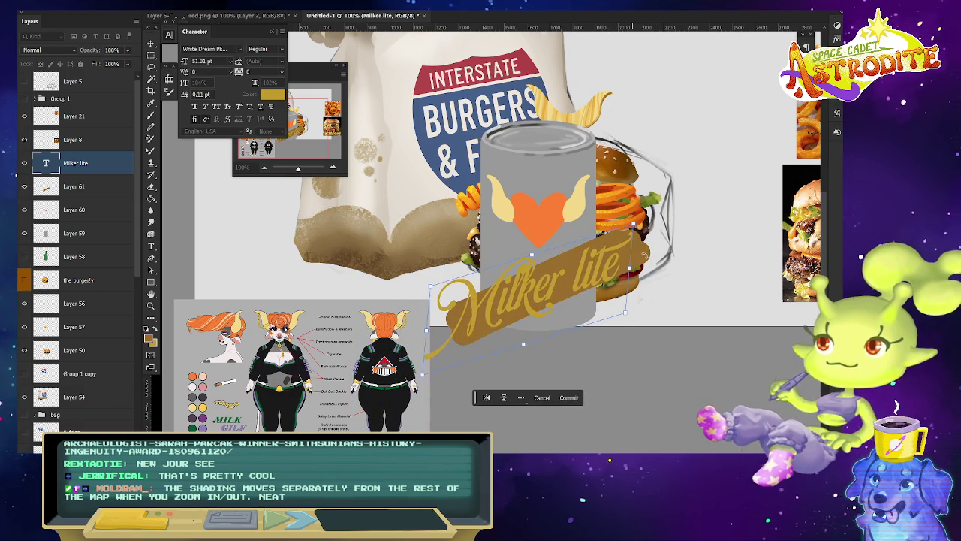
key(Return)
Rotate the brown banner slightly clockwise to match the lettering.
click(643, 256)
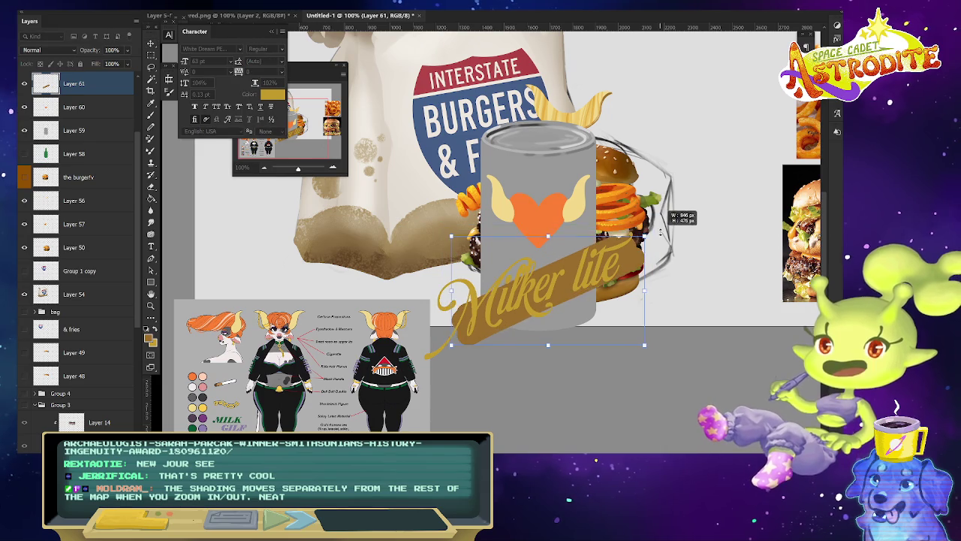
drag(663, 222, 638, 255)
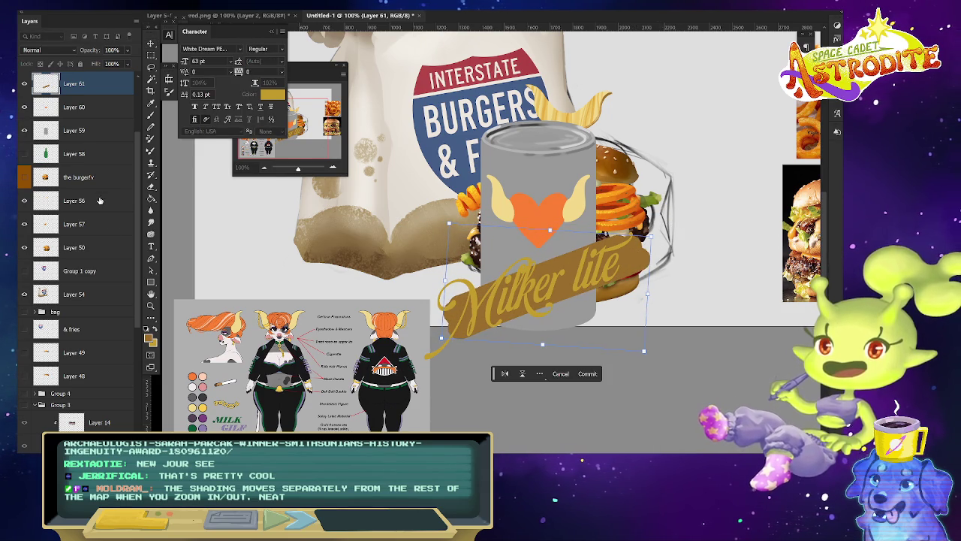
scroll(111, 106, up, 3)
click(75, 130)
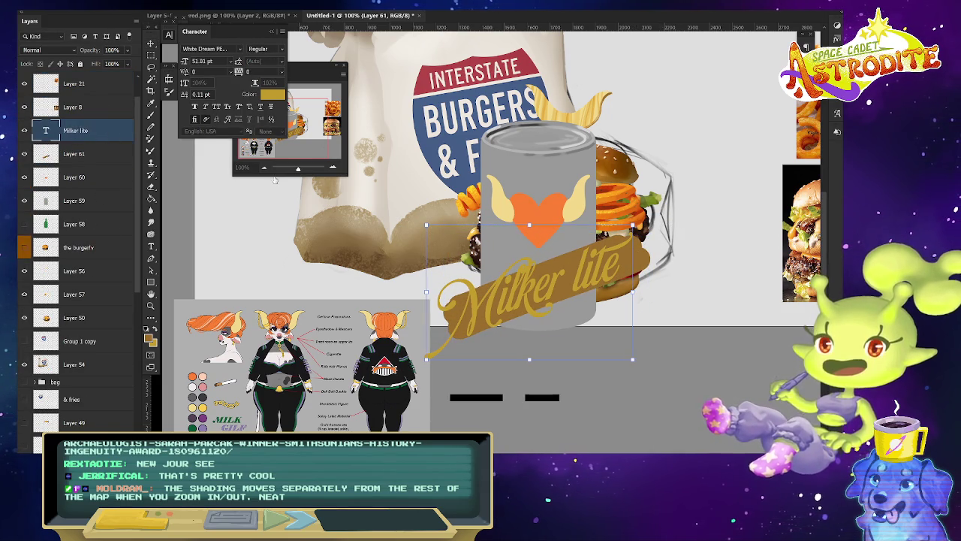
Add a Normal-mode dark grey drop shadow, size 0, distance 8 px.
click(227, 276)
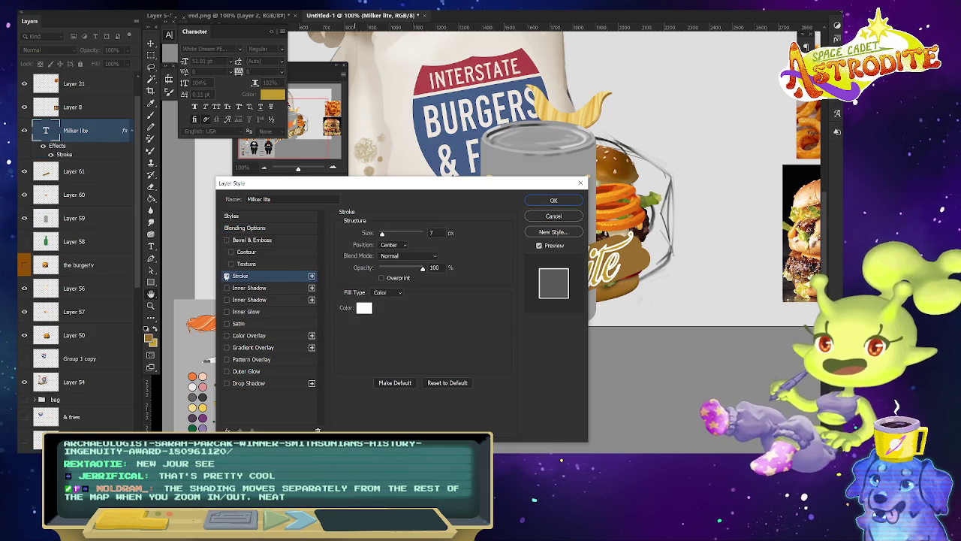
click(227, 276)
click(284, 384)
click(447, 233)
click(444, 408)
click(673, 305)
drag(481, 183, 356, 184)
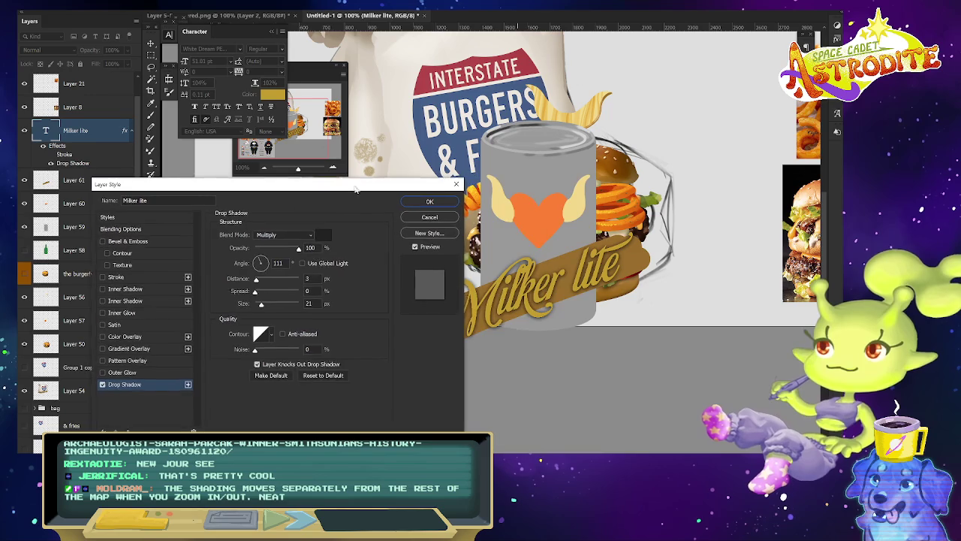
drag(260, 303, 256, 293)
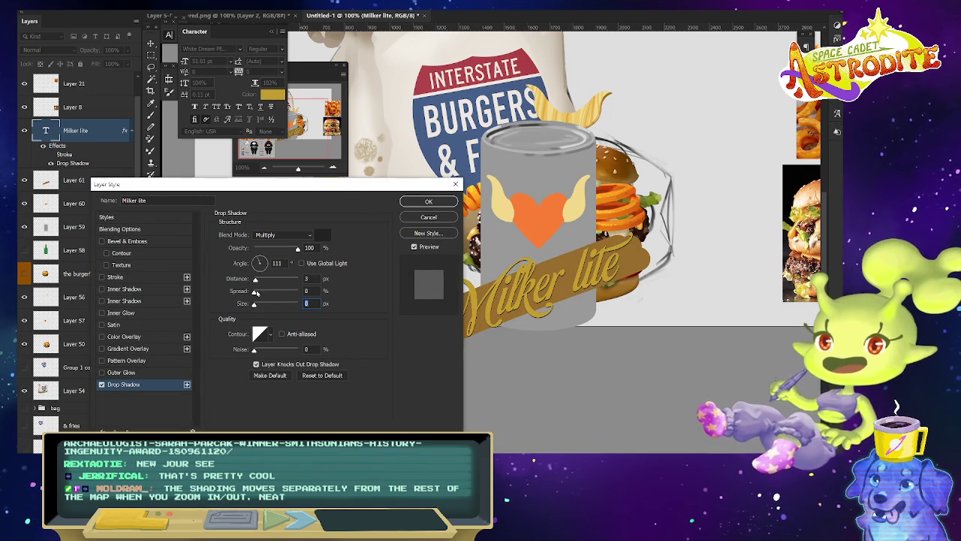
click(284, 234)
click(289, 216)
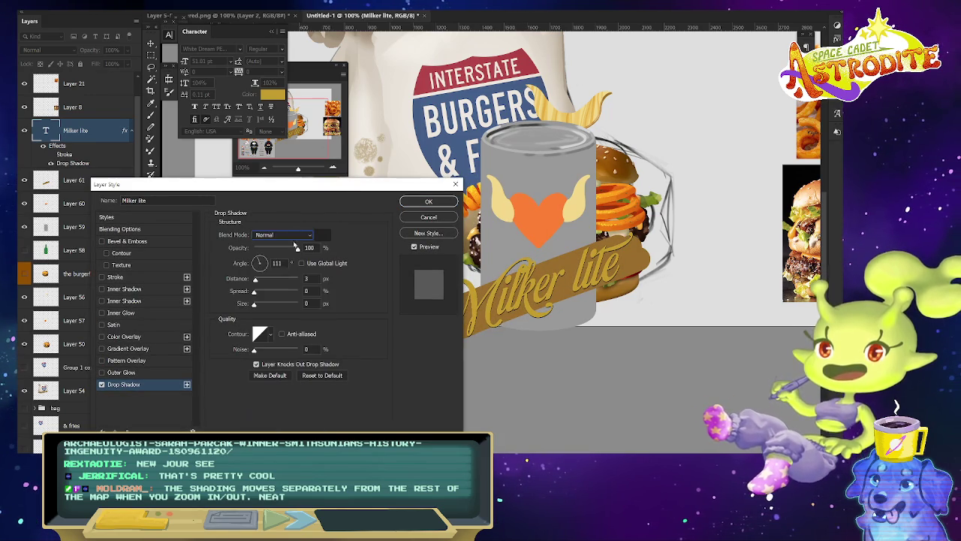
drag(257, 279, 259, 279)
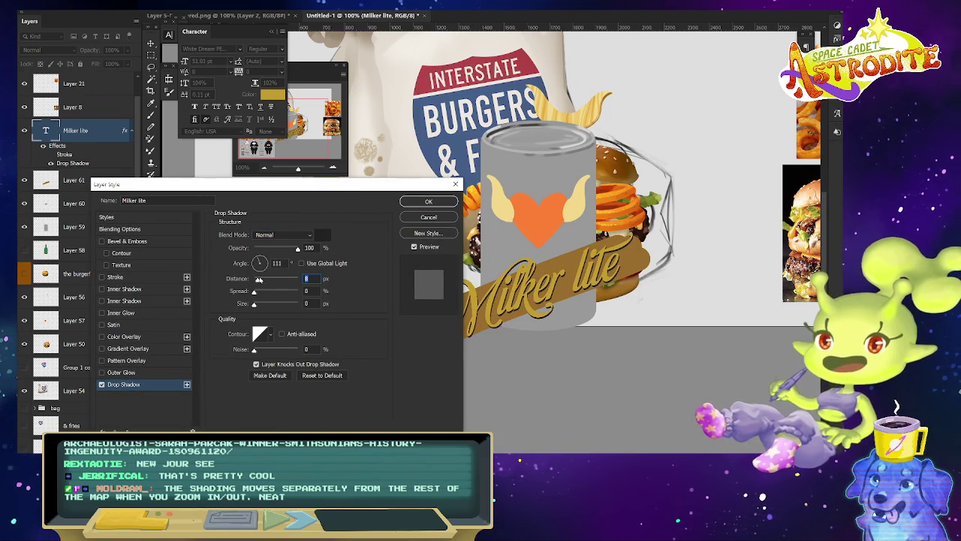
Add a 6 px dark grey outside stroke and set shadow size to 10.
click(149, 278)
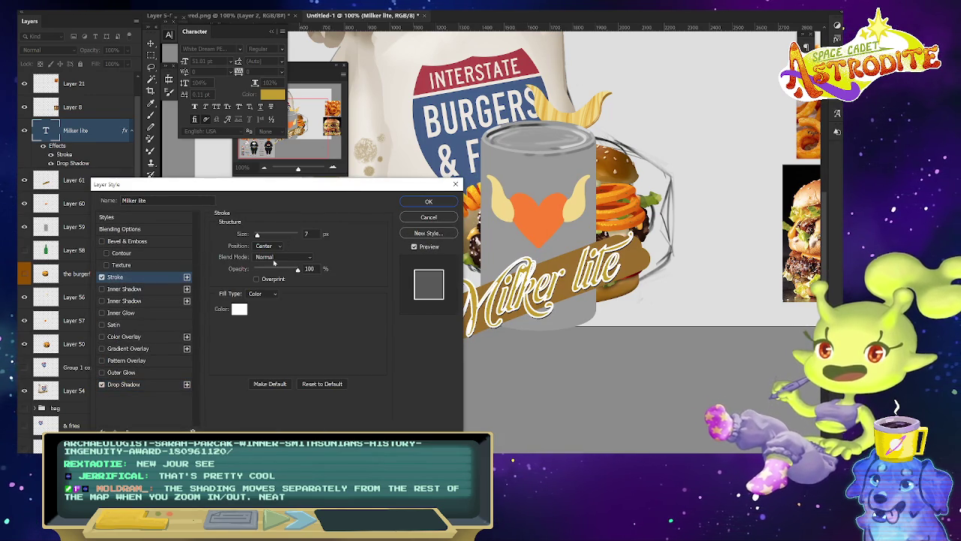
click(241, 310)
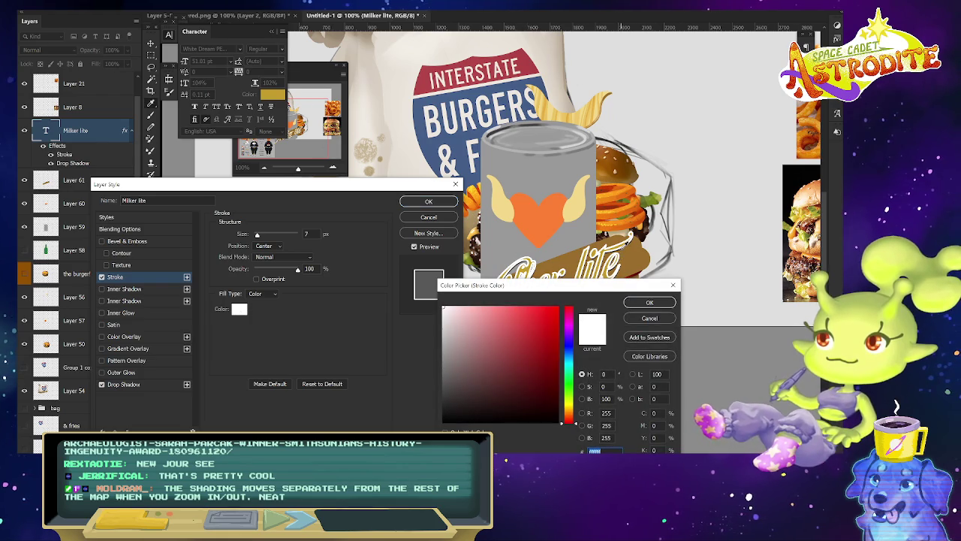
click(625, 248)
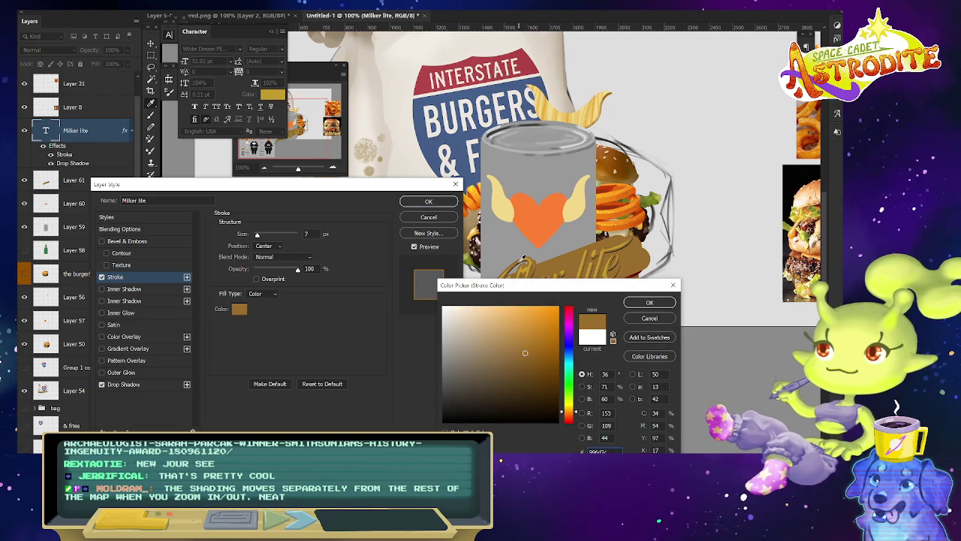
click(522, 263)
click(443, 404)
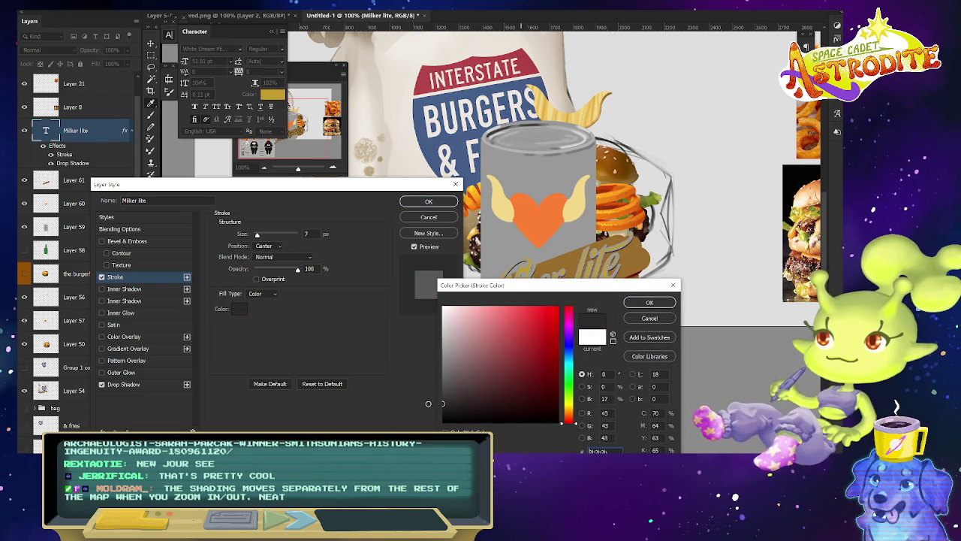
click(650, 302)
click(269, 246)
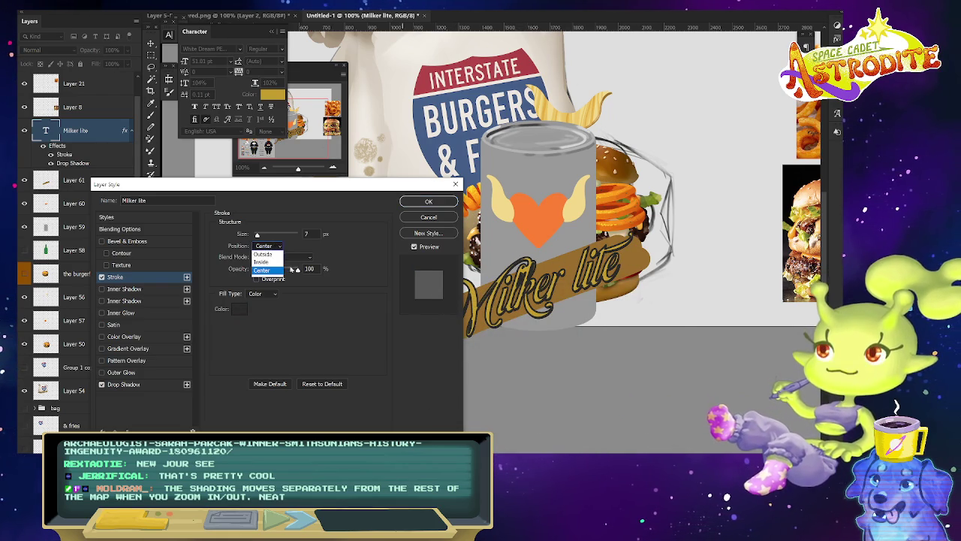
click(278, 255)
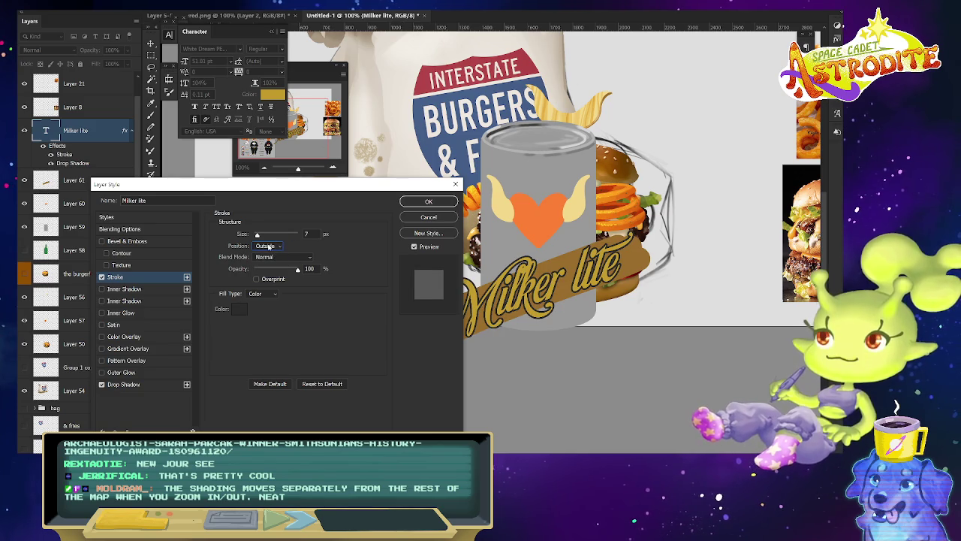
drag(258, 235, 256, 235)
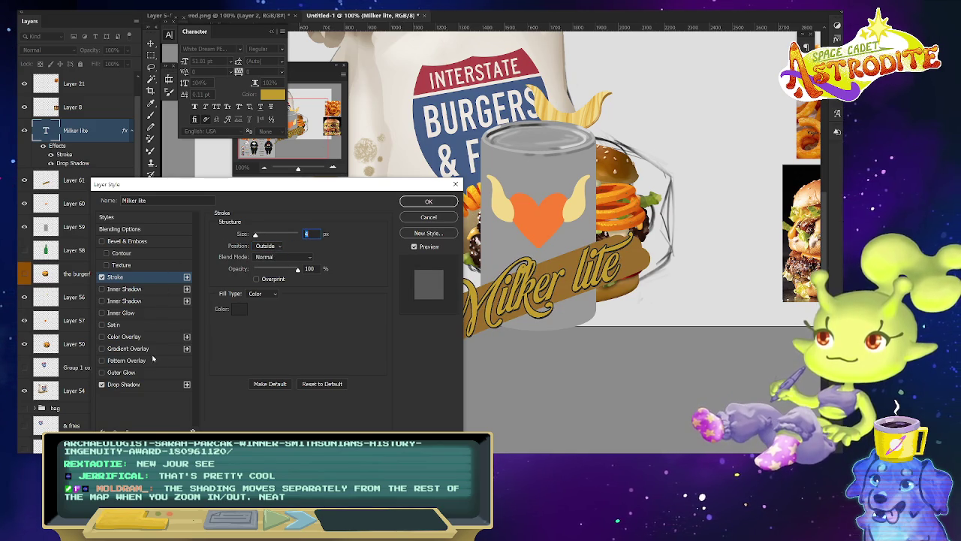
click(159, 385)
drag(260, 305, 333, 293)
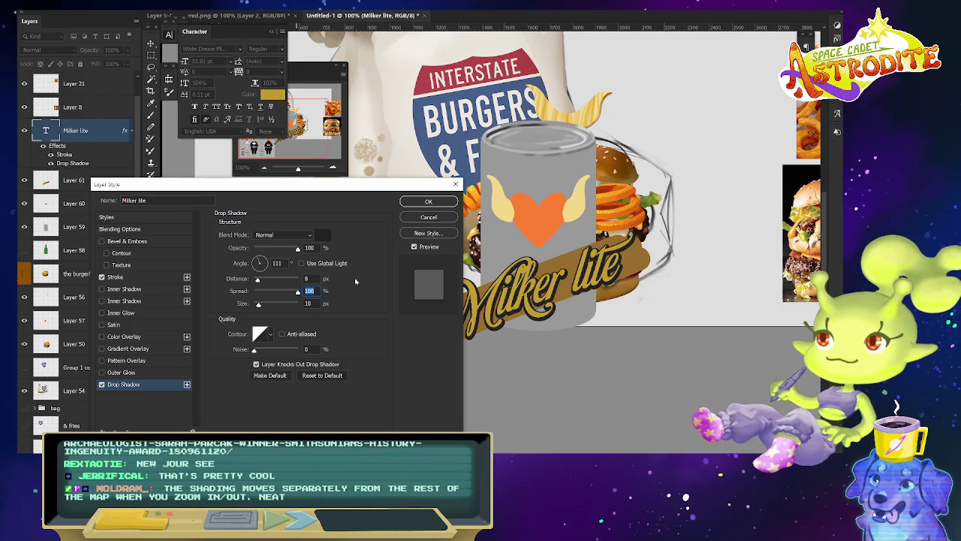
click(447, 205)
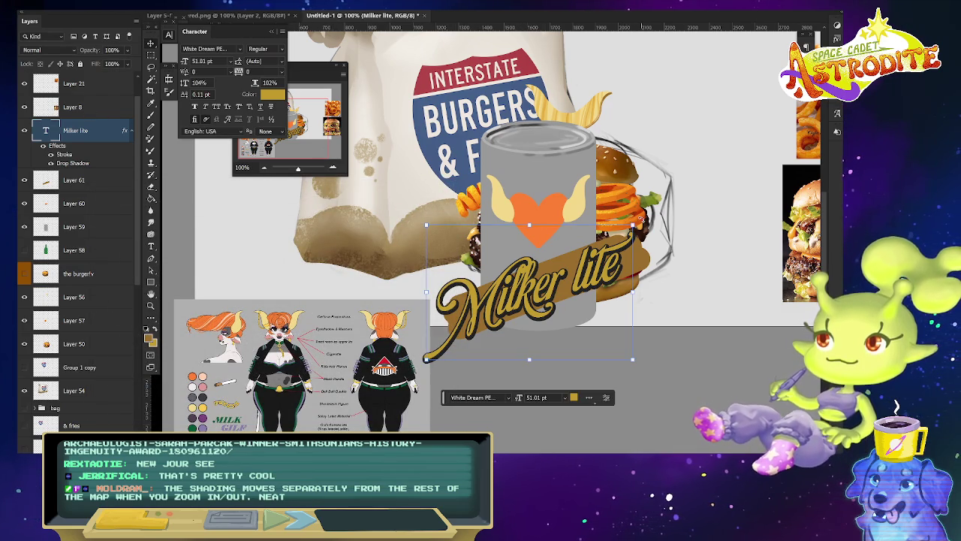
Rasterize the Milker lite type, then reshape the Layer 61 banner wider and thinner.
right_click(99, 135)
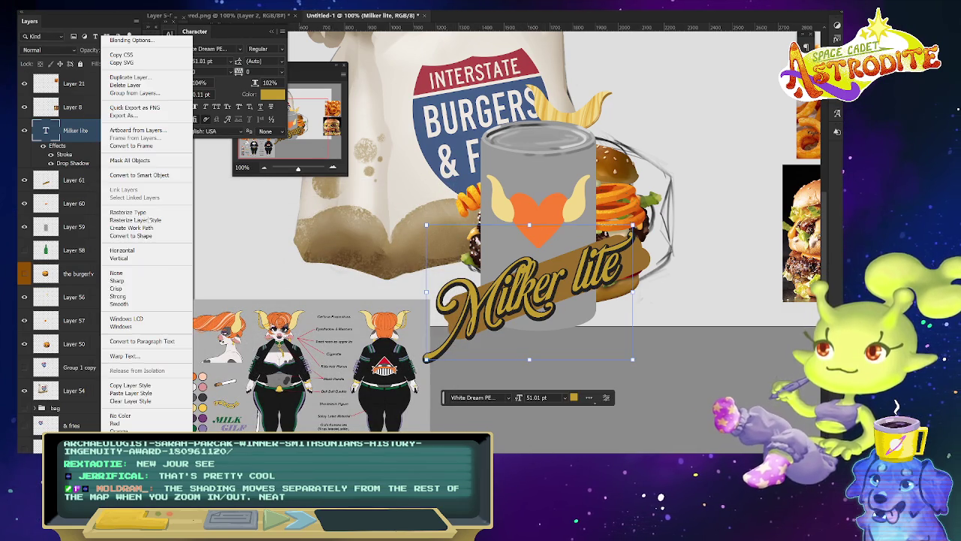
click(135, 218)
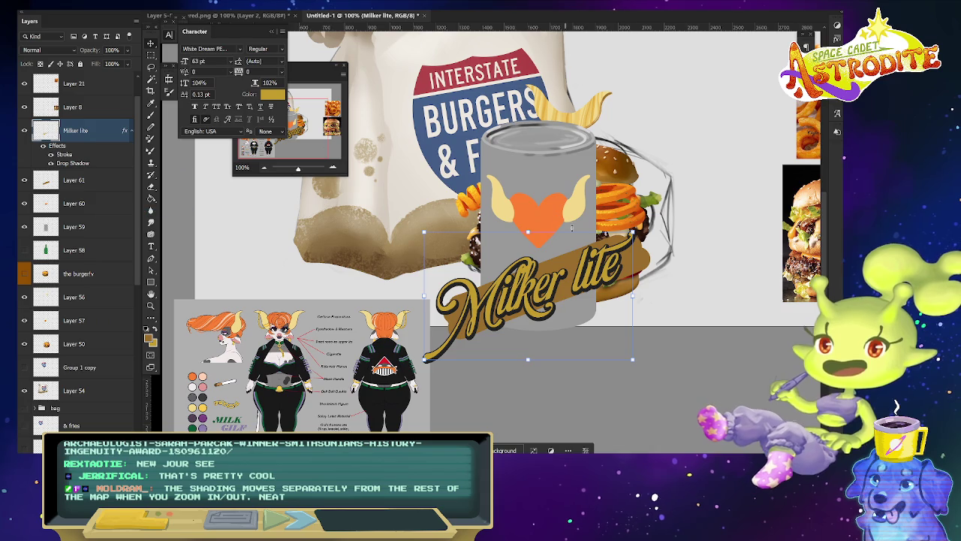
click(90, 179)
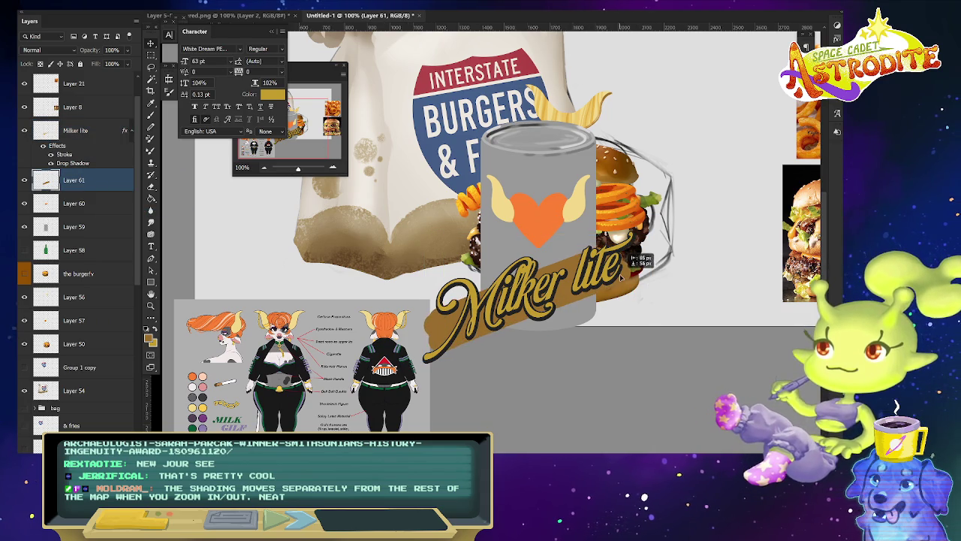
drag(651, 235, 718, 203)
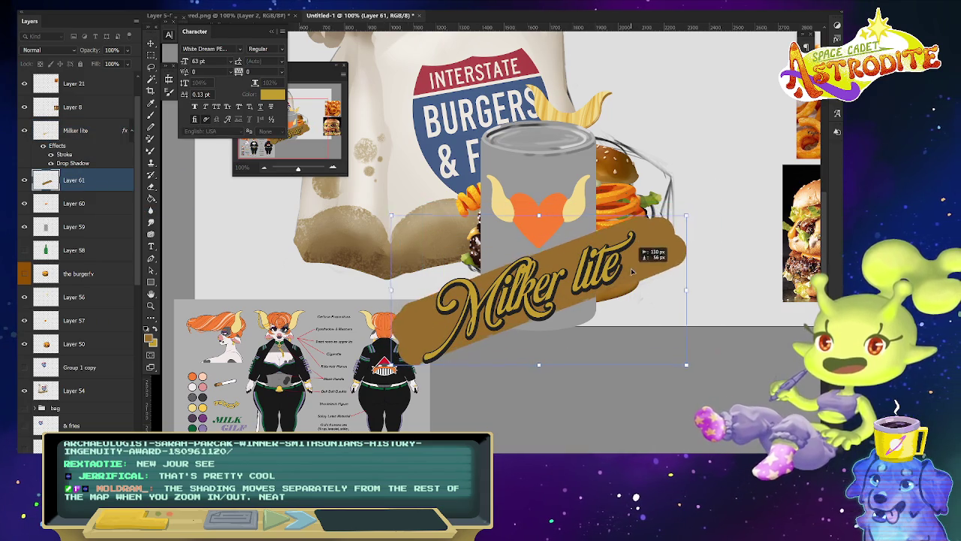
drag(571, 201, 546, 250)
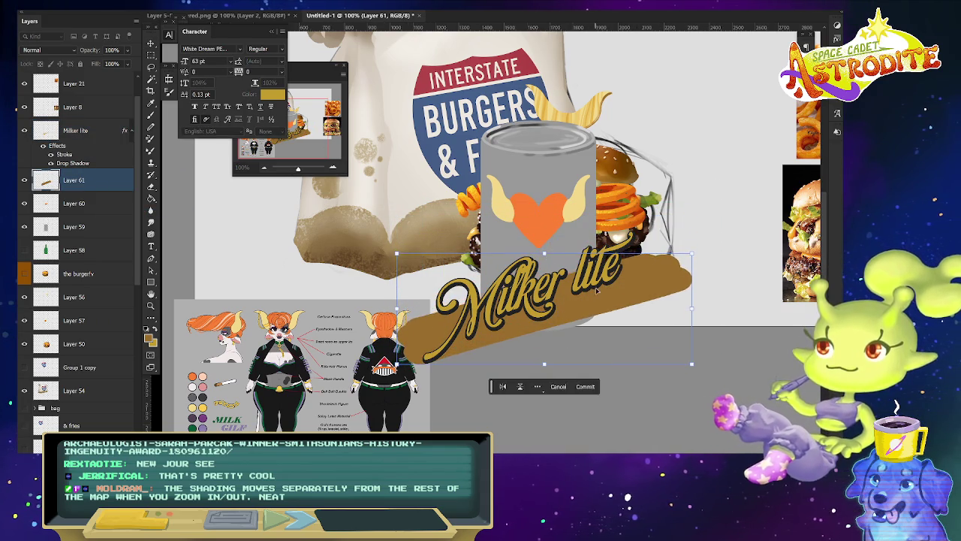
drag(700, 244, 704, 226)
mouse_move(543, 348)
mouse_down()
mouse_move(546, 297)
mouse_move(577, 278)
mouse_up()
Commit the banner shape and place a copy higher and to the right.
key(Return)
key(ctrl+v)
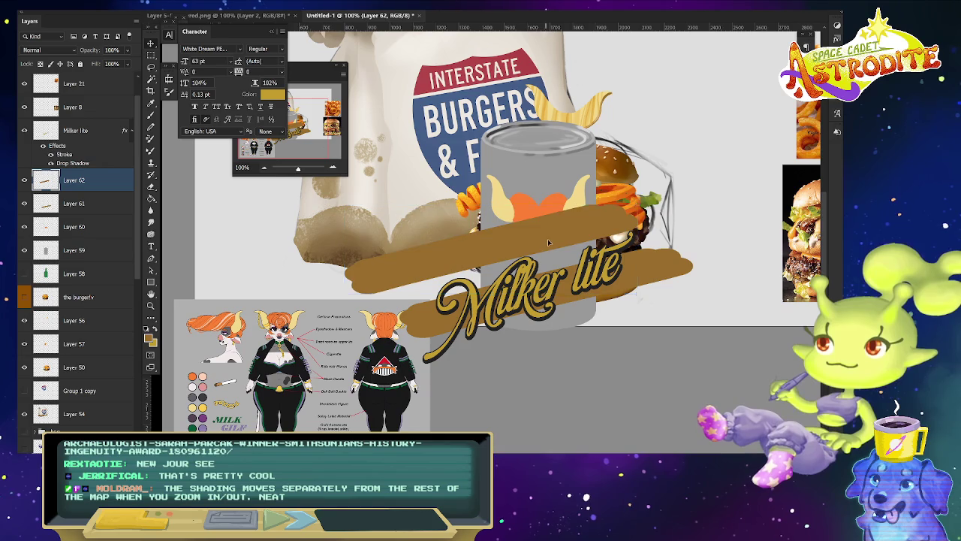
drag(547, 244, 594, 202)
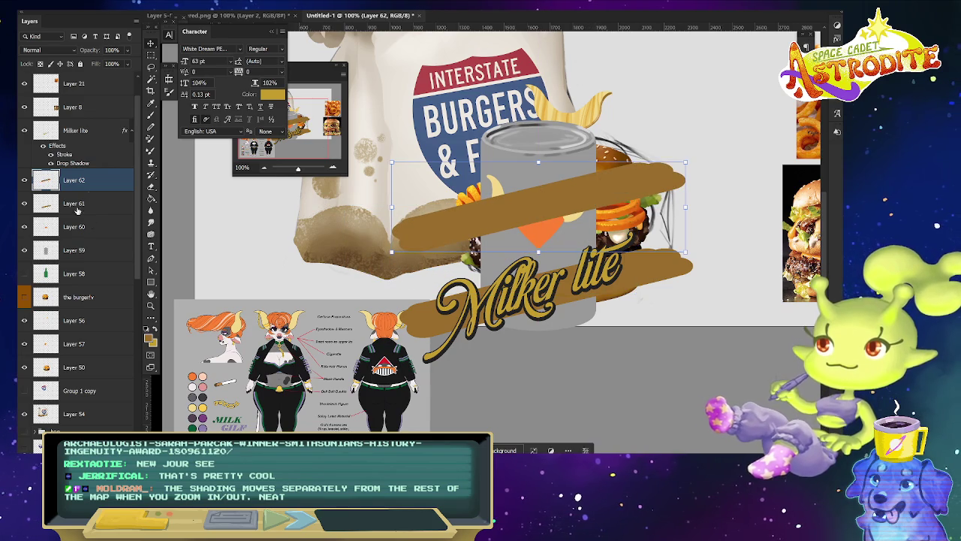
Copy the Milker lite layer style for reuse on Layer 60.
click(100, 230)
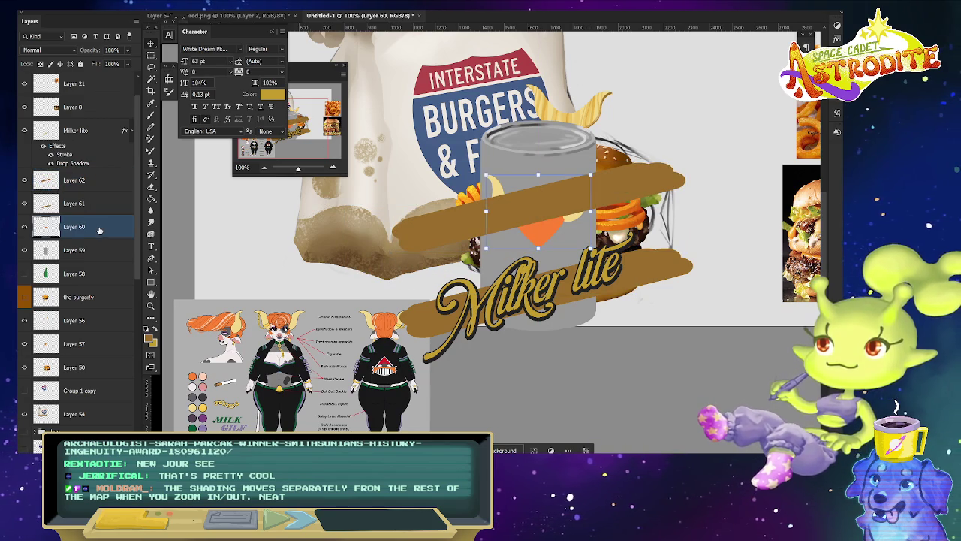
right_click(98, 139)
click(142, 264)
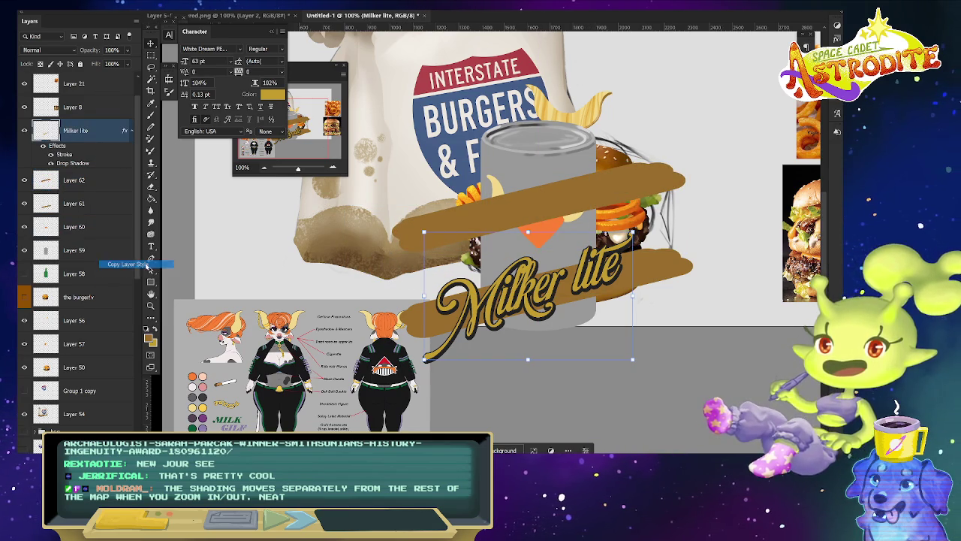
right_click(107, 226)
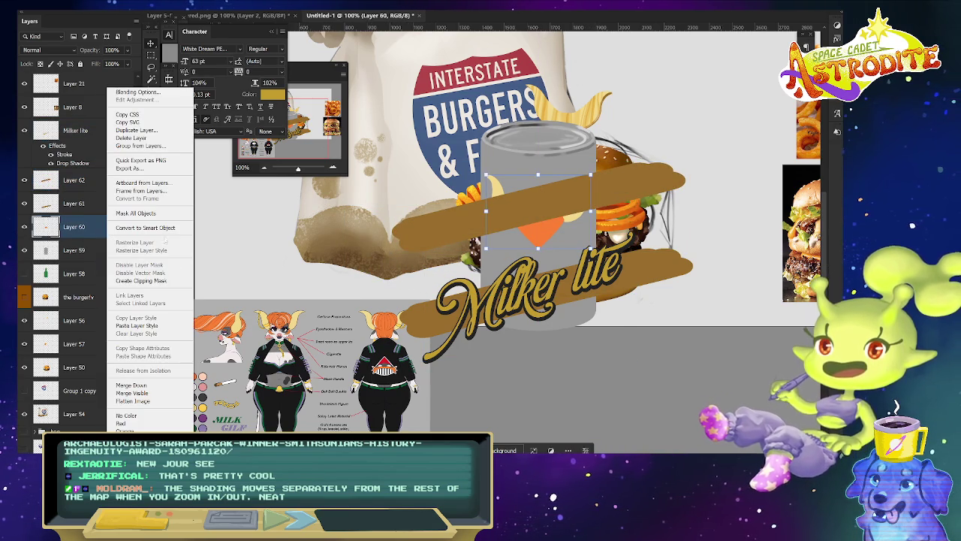